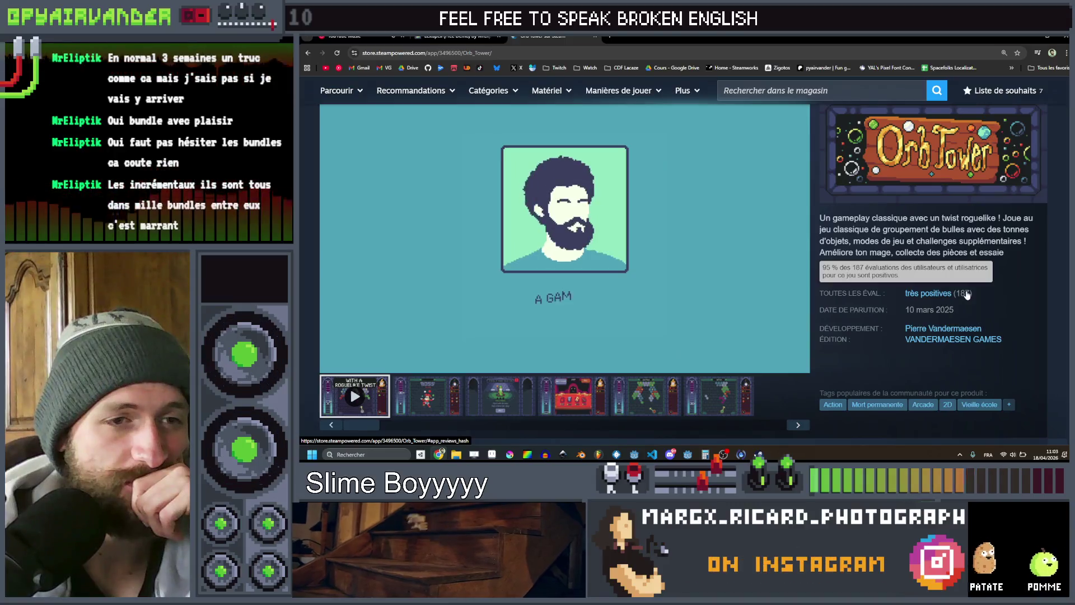
Step: Close the Orb Tower Steam tab and return to the Godot editor
{"action": "scroll", "coordinate": [966, 293], "scroll_direction": "up", "scroll_amount": 5}
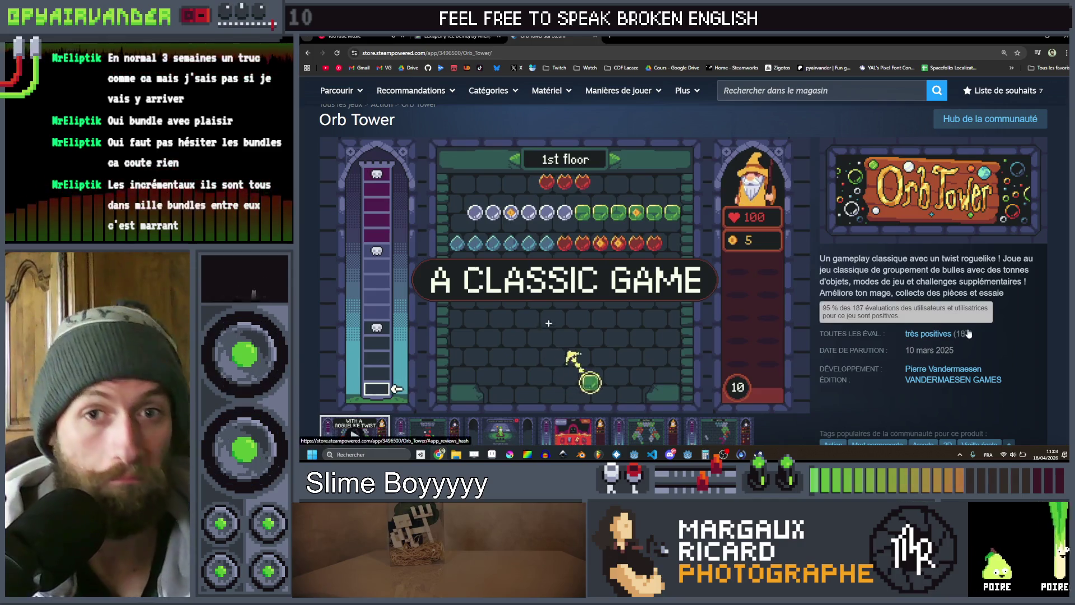
{"action": "left_click", "coordinate": [594, 37]}
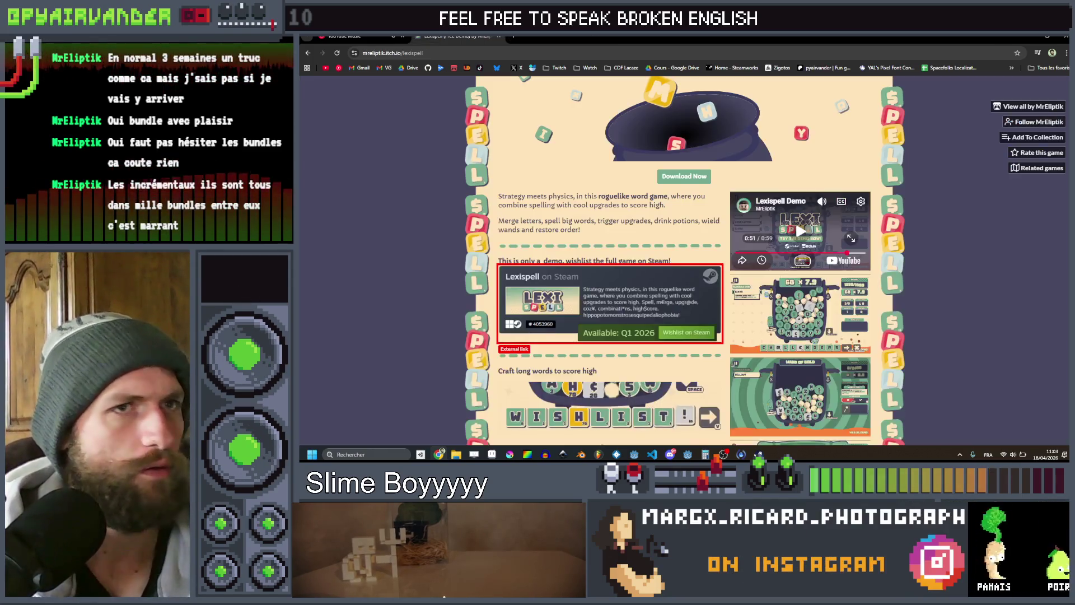
{"action": "key", "text": "alt+Tab"}
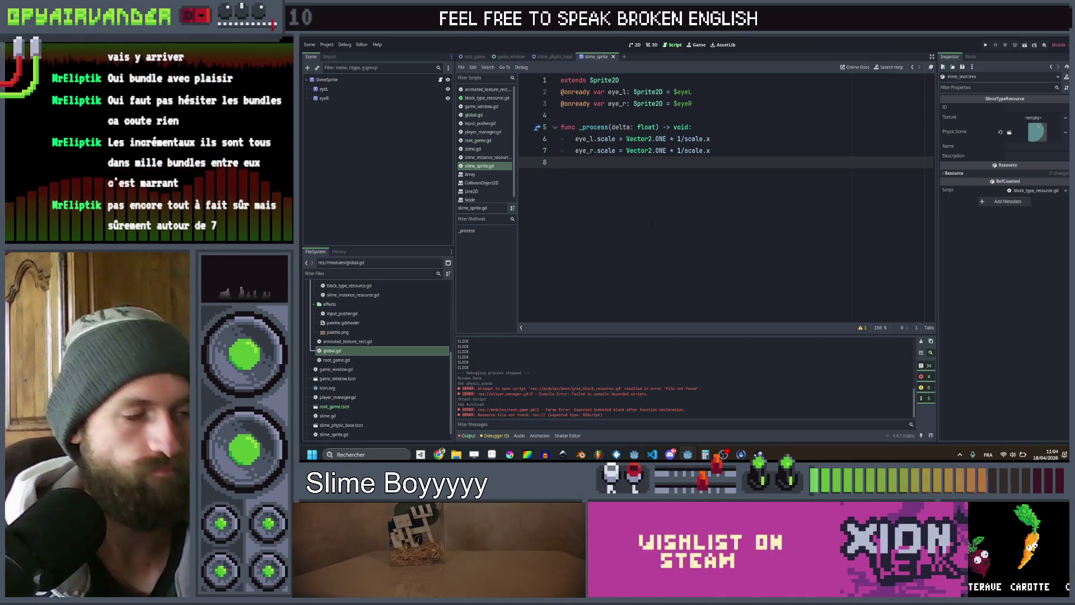
Step: Bring the Godot editor forward with slime_sprite.gd open in the Script editor
{"action": "mouse_move", "coordinate": [439, 455]}
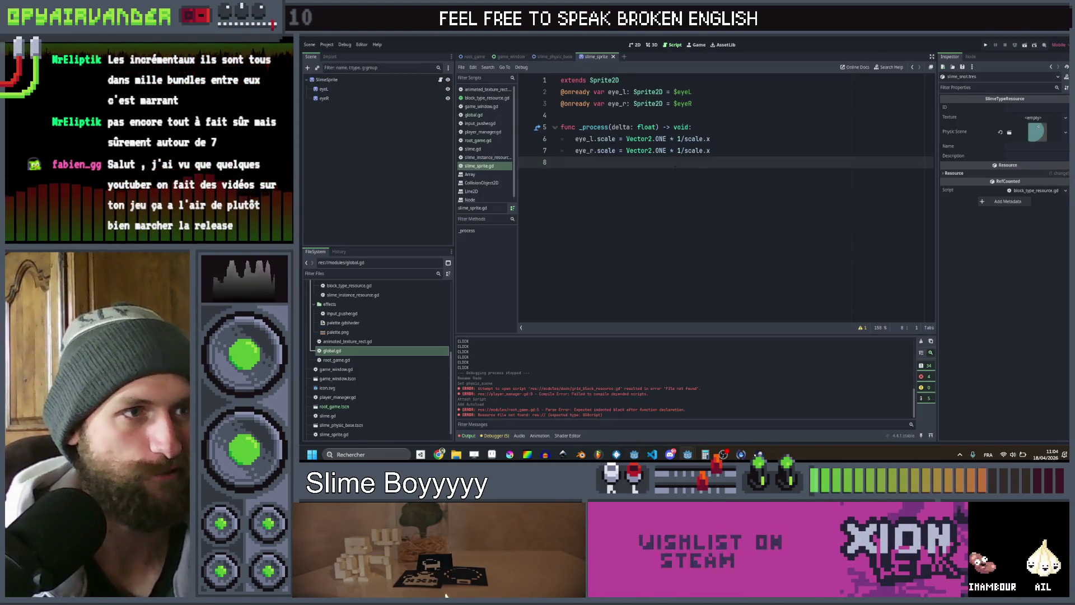
Step: Review lines 5–7 of slime_sprite.gd's _process function, then switch to the browser
{"action": "mouse_move", "coordinate": [669, 454]}
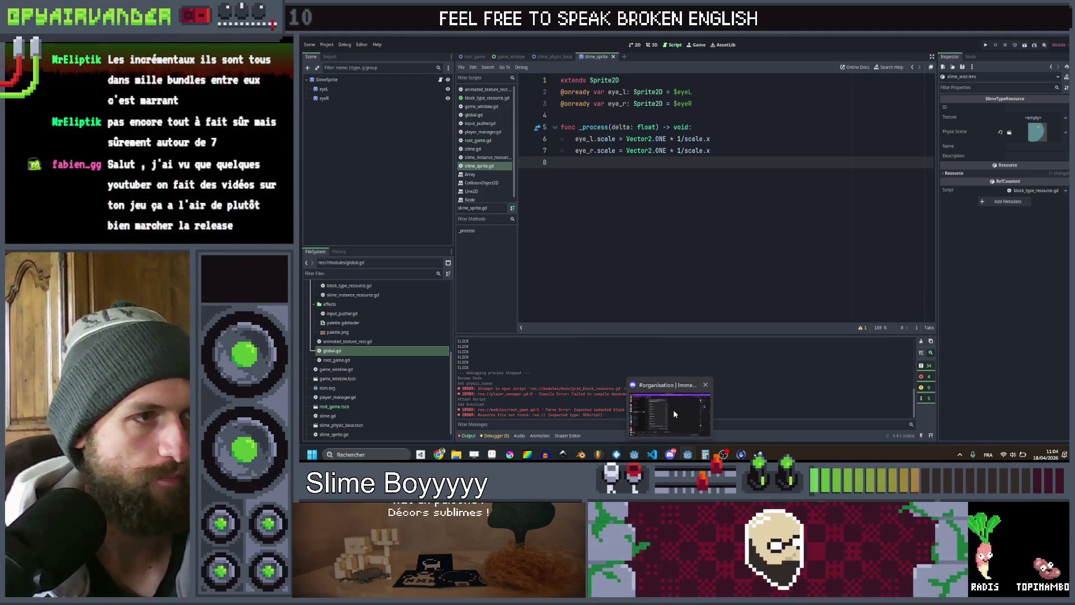
{"action": "mouse_move", "coordinate": [673, 409]}
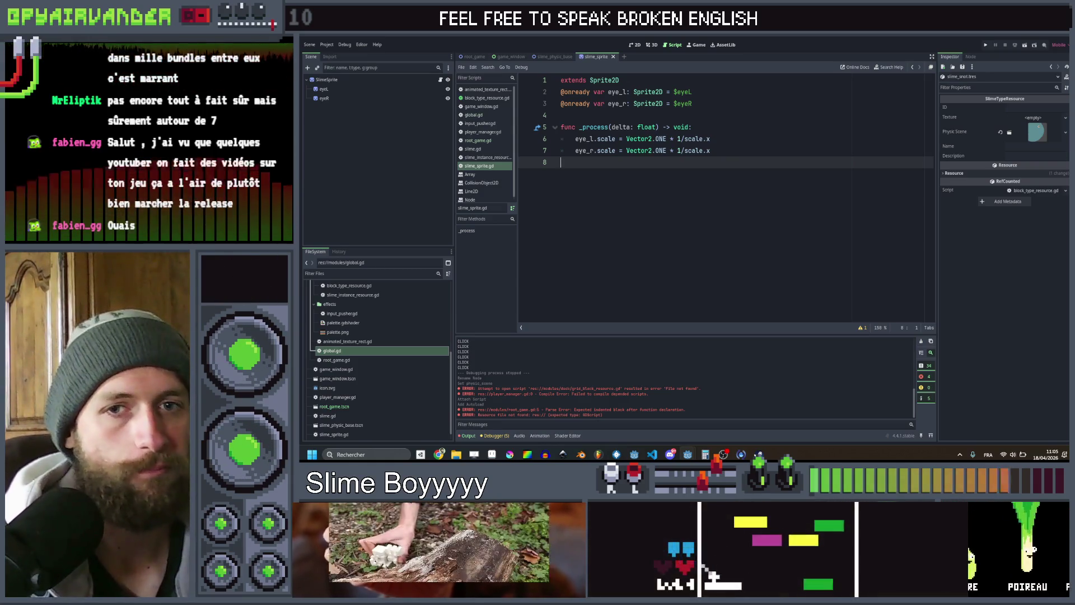
{"action": "left_click", "coordinate": [721, 147]}
{"action": "left_click", "coordinate": [722, 142]}
{"action": "left_click", "coordinate": [726, 128]}
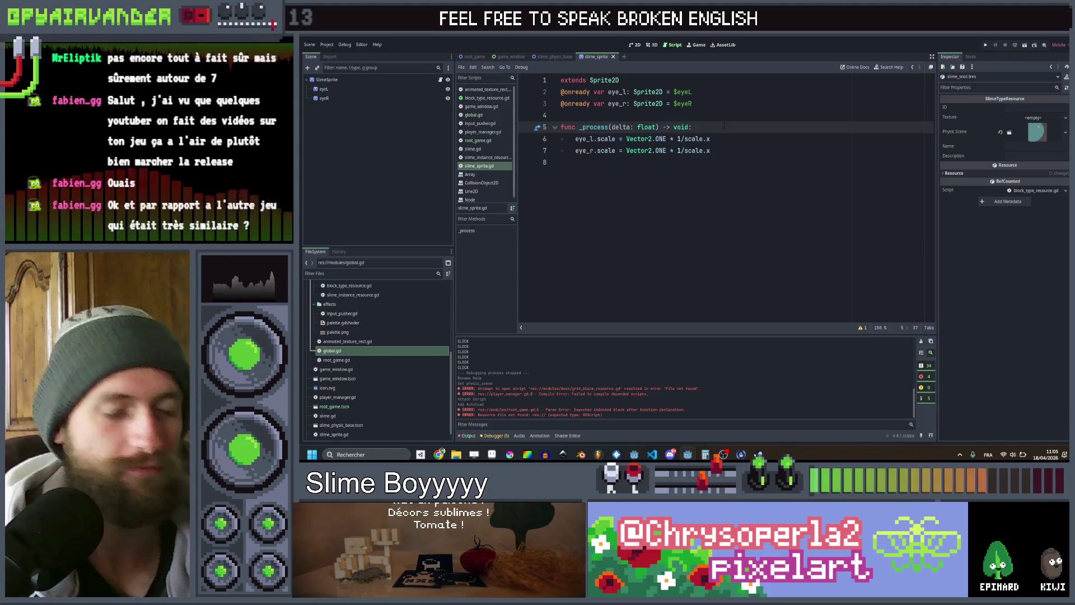
{"action": "key", "text": "alt+Tab"}
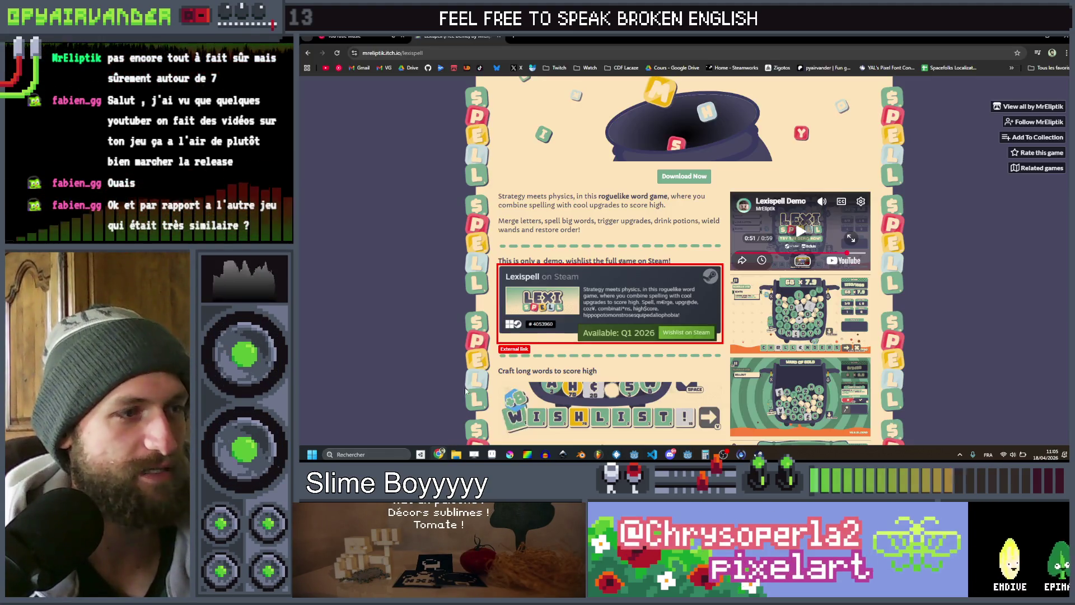
Step: In a new browser tab, go to the Pereelous page on Steam
{"action": "left_click", "coordinate": [513, 37]}
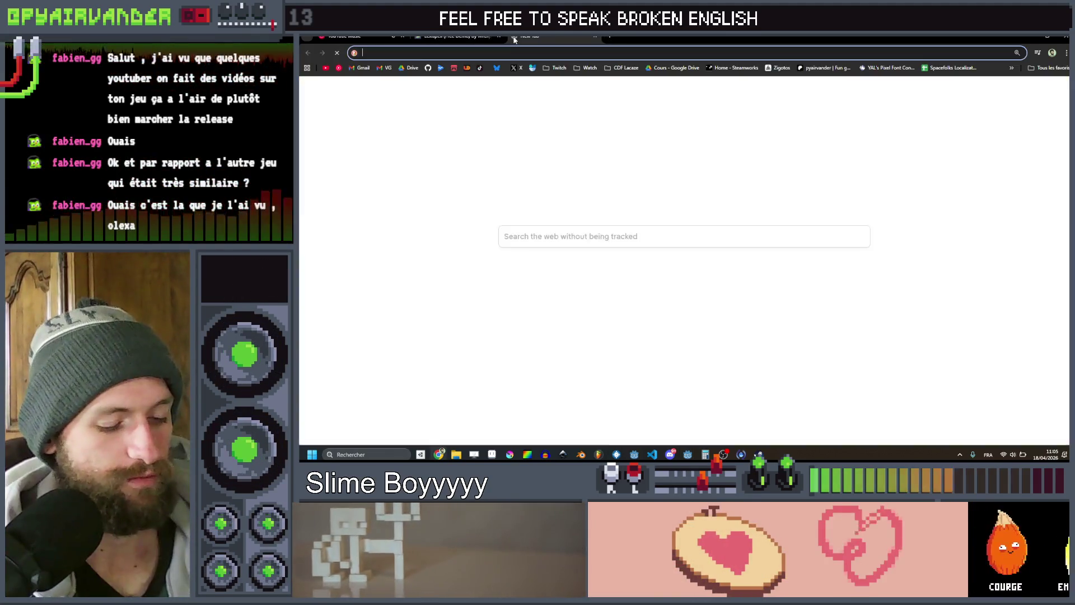
{"action": "type", "text": "slot"}
{"action": "key", "text": "BackSpace"}
{"action": "key", "text": "BackSpace"}
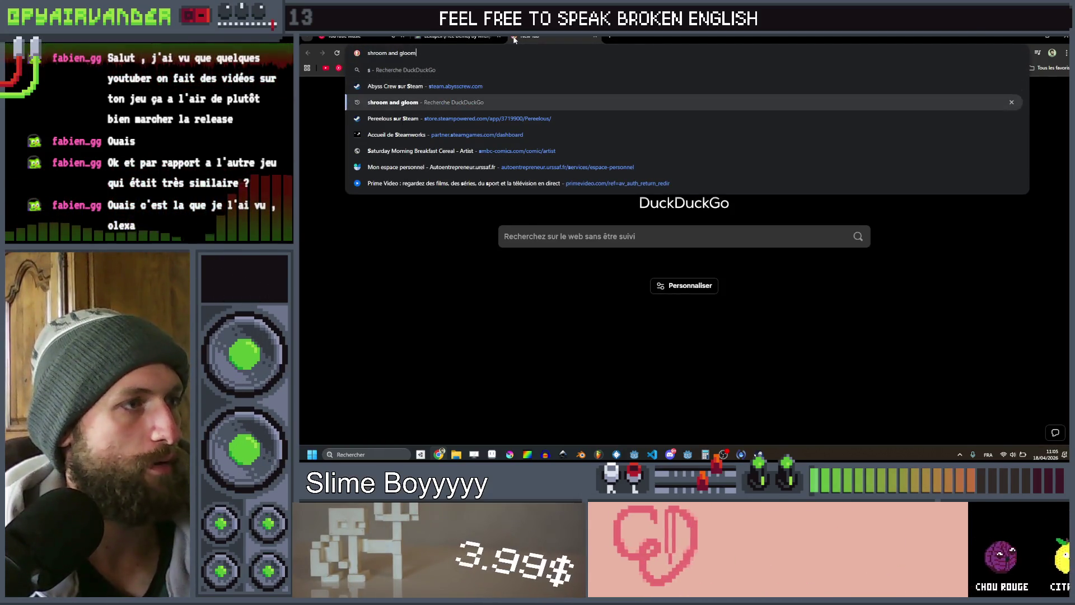
{"action": "left_click", "coordinate": [727, 119]}
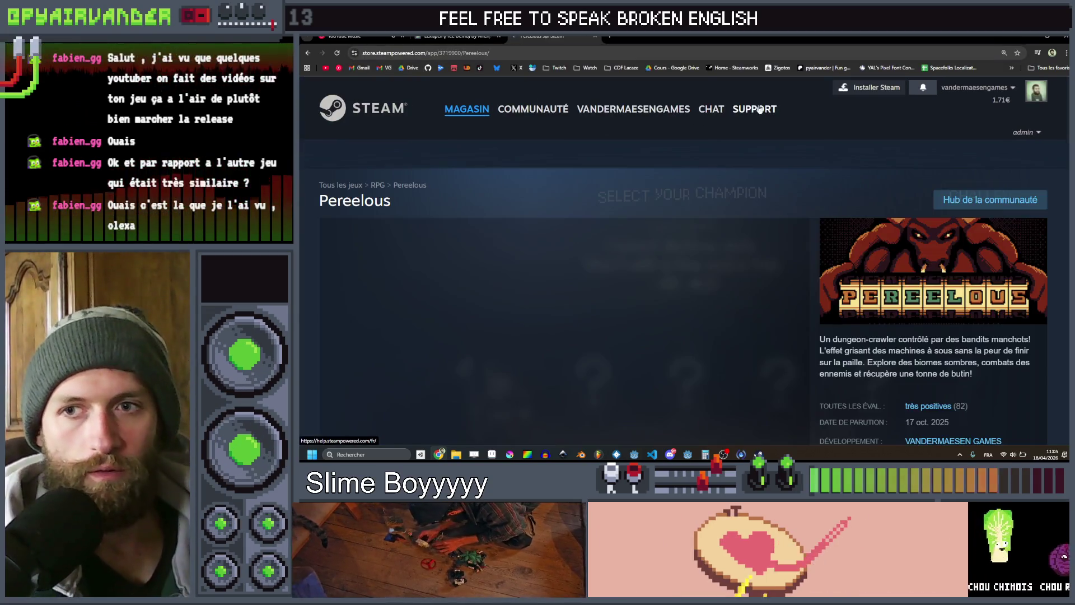
Step: Search the Steam store for 'slot' and open the Slots & Daggers page
{"action": "left_click", "coordinate": [822, 157]}
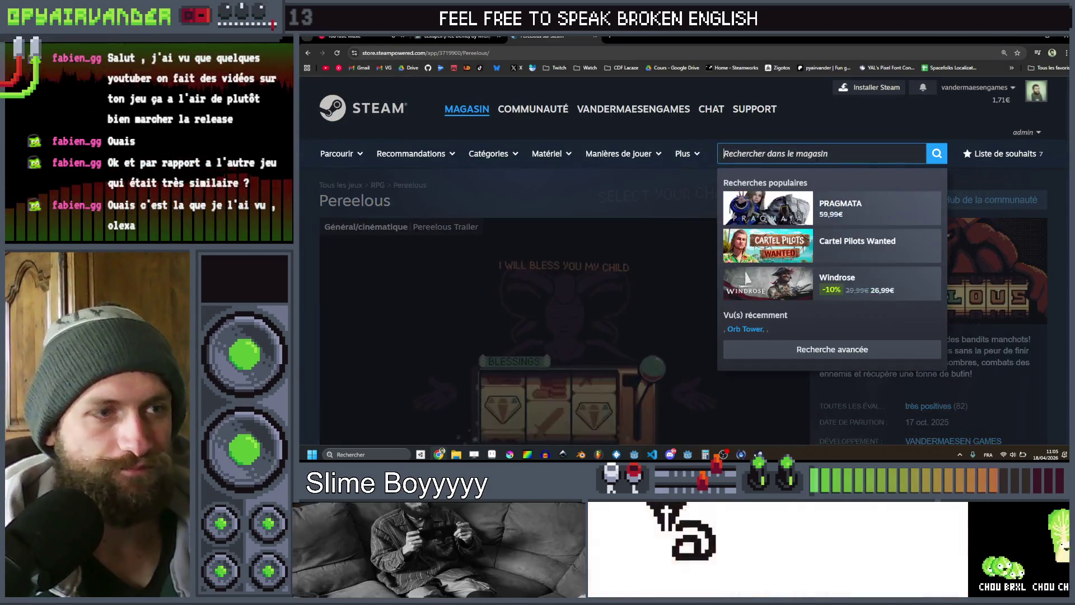
{"action": "type", "text": "slot"}
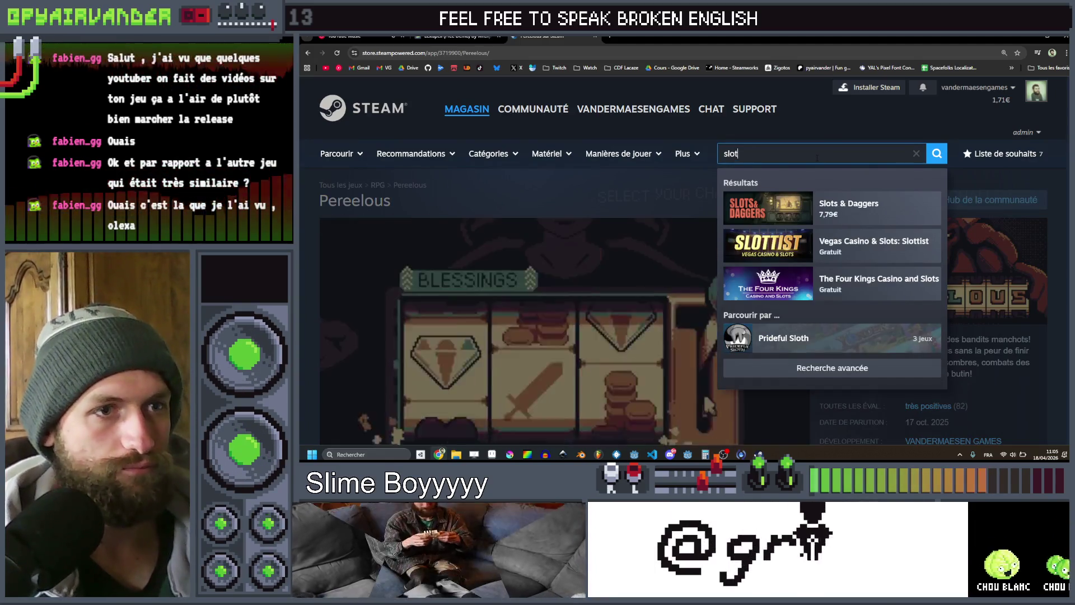
{"action": "key", "text": "Down"}
{"action": "key", "text": "Return"}
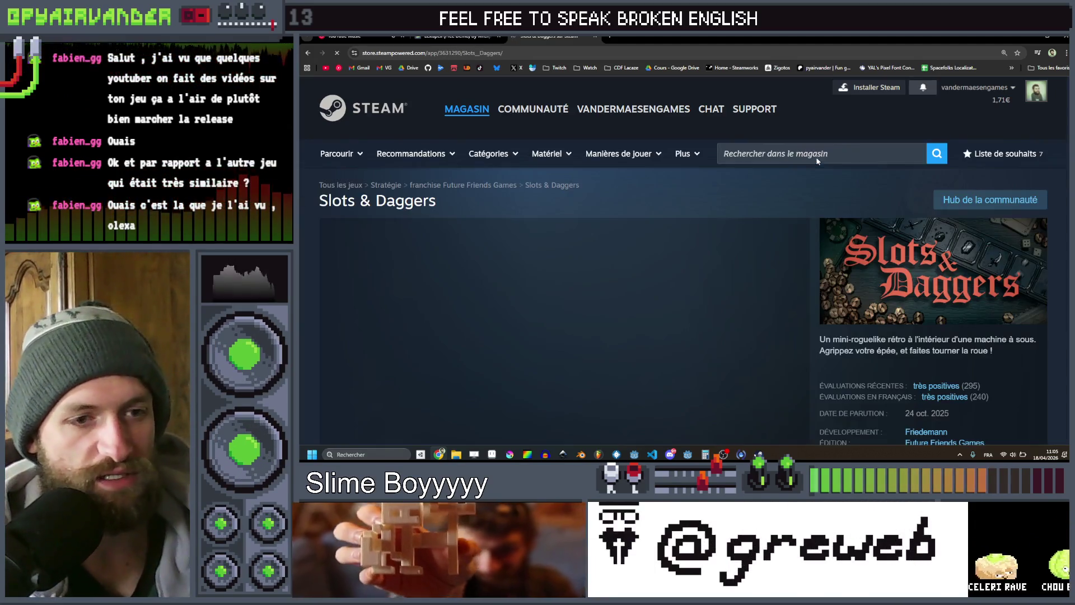
{"action": "scroll", "coordinate": [952, 358], "scroll_direction": "down", "scroll_amount": 1}
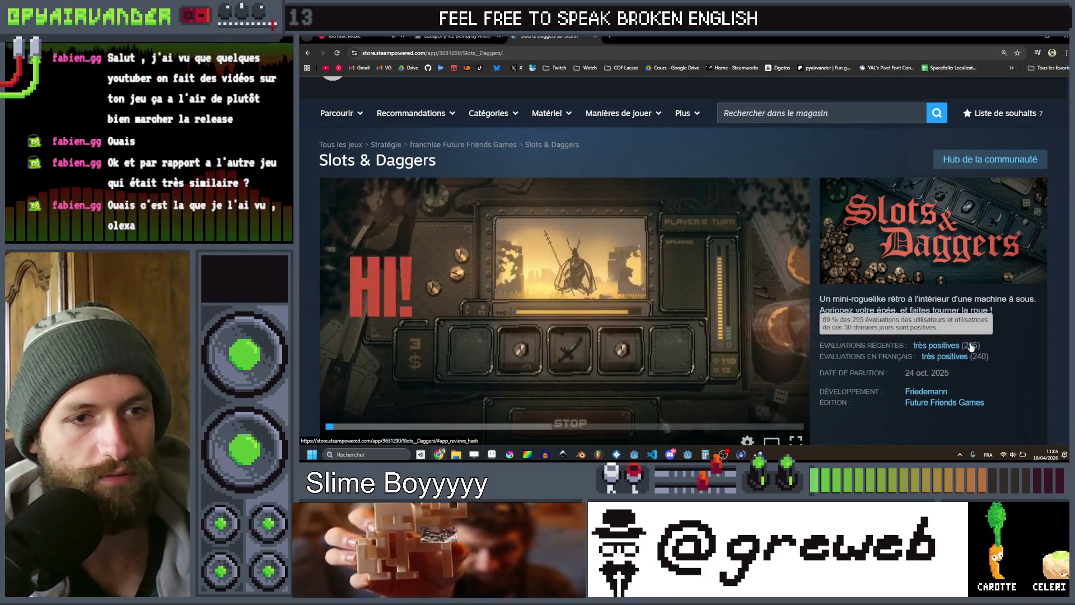
{"action": "scroll", "coordinate": [1002, 337], "scroll_direction": "down", "scroll_amount": 1}
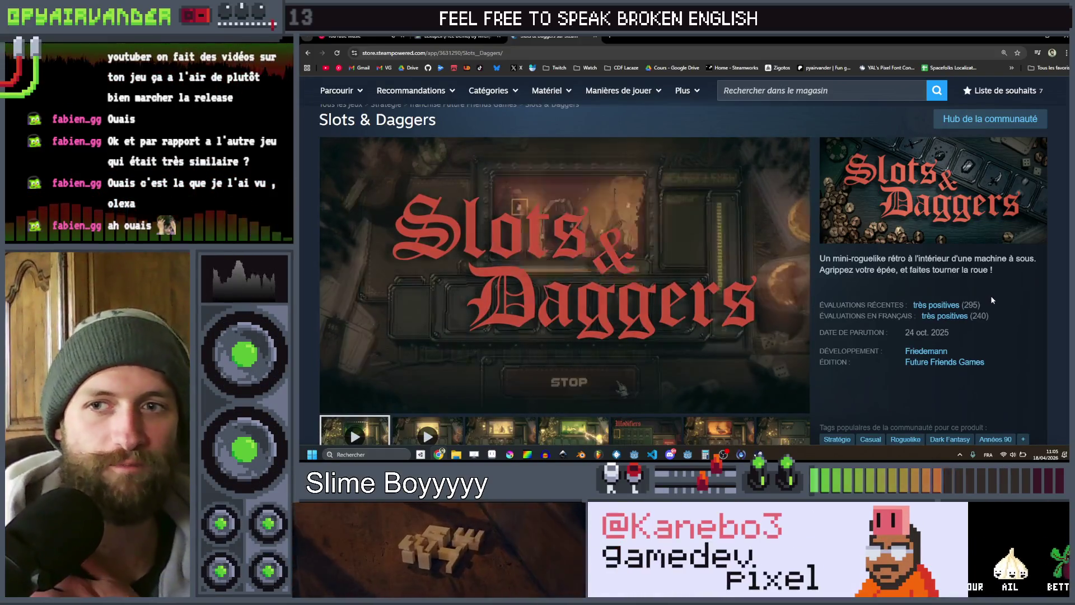
{"action": "scroll", "coordinate": [991, 300], "scroll_direction": "down", "scroll_amount": 3}
{"action": "scroll", "coordinate": [989, 291], "scroll_direction": "up", "scroll_amount": 3}
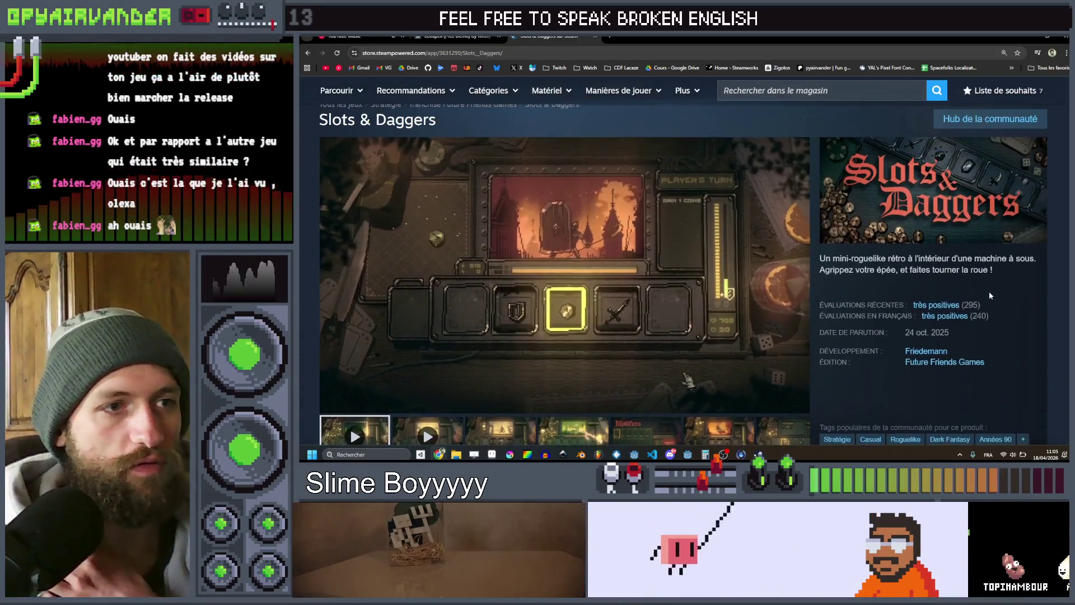
{"action": "scroll", "coordinate": [989, 291], "scroll_direction": "down", "scroll_amount": 3}
{"action": "mouse_move", "coordinate": [948, 185]}
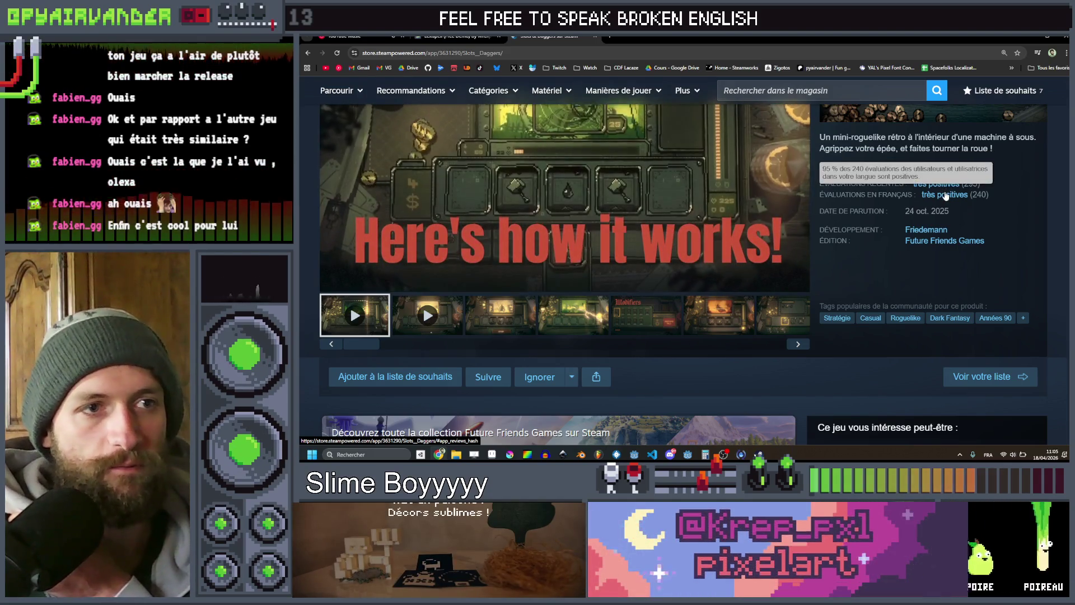
{"action": "scroll", "coordinate": [945, 205], "scroll_direction": "up", "scroll_amount": 1}
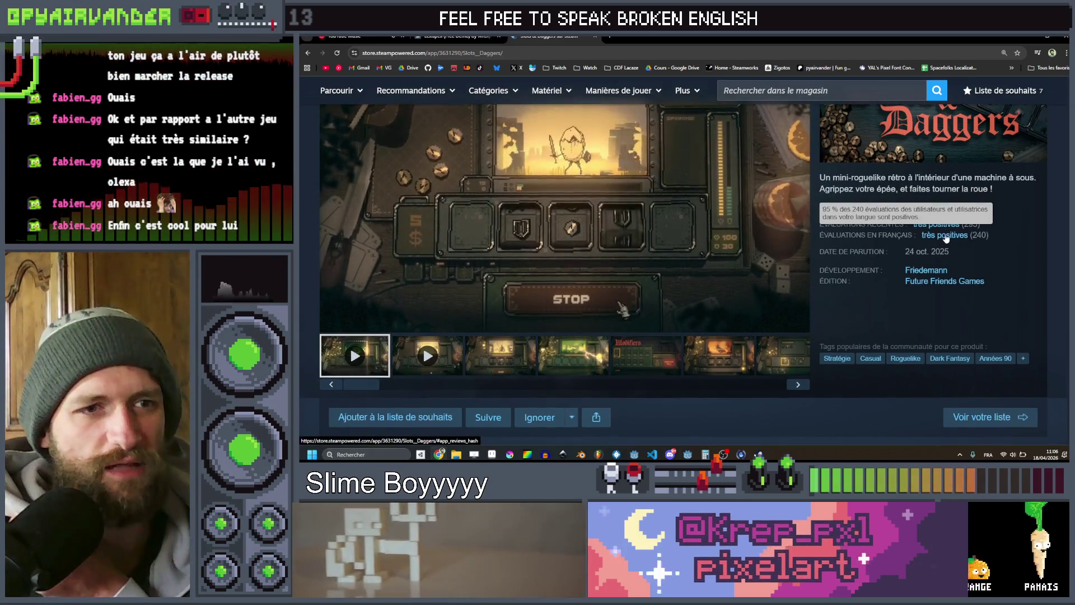
{"action": "mouse_move", "coordinate": [941, 224]}
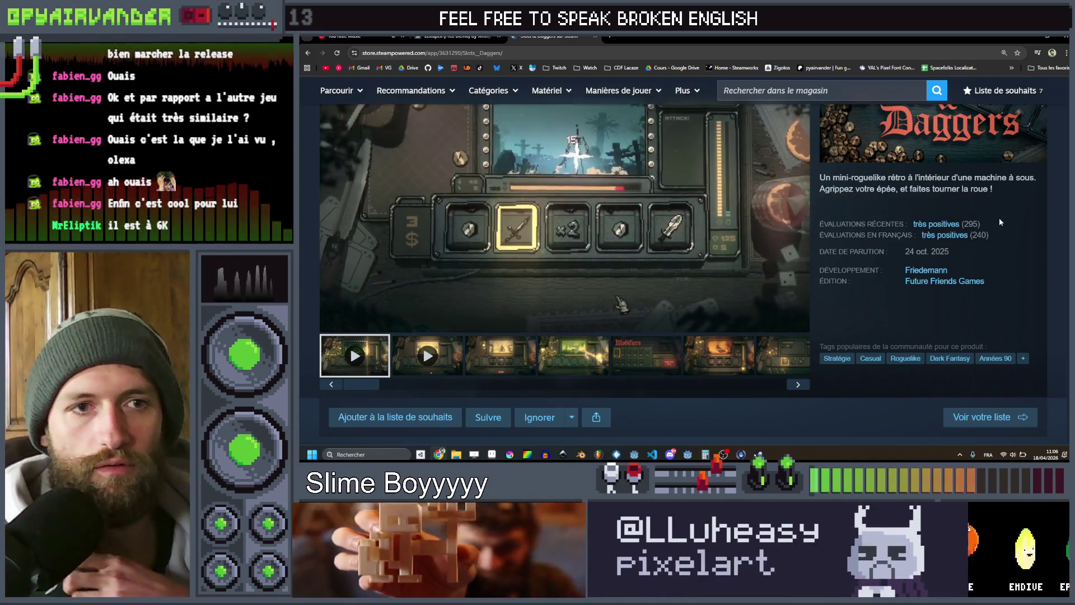
{"action": "scroll", "coordinate": [995, 222], "scroll_direction": "down", "scroll_amount": 4}
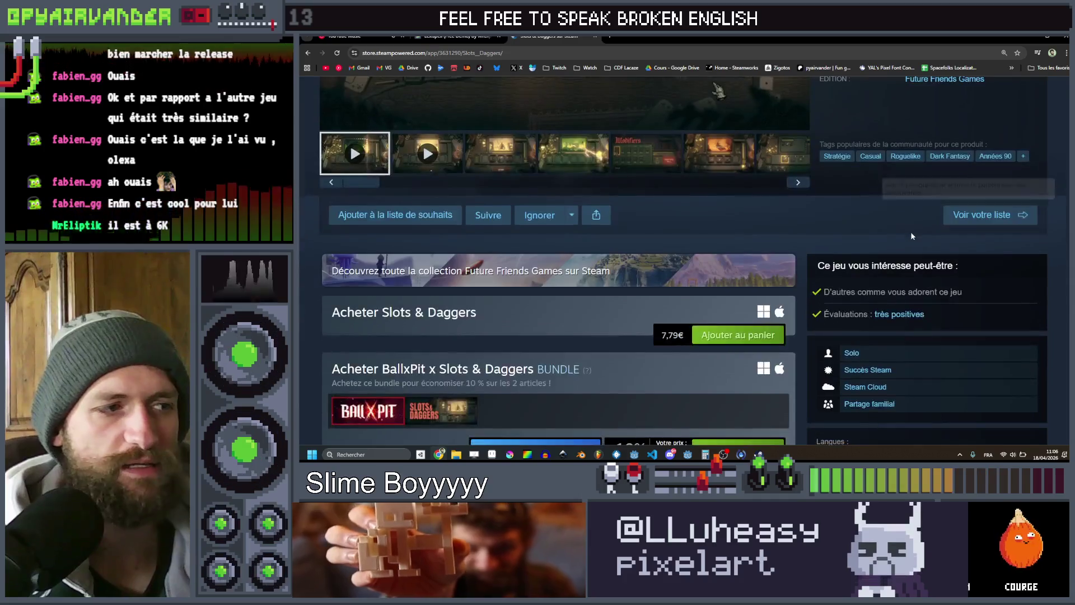
{"action": "scroll", "coordinate": [910, 236], "scroll_direction": "up", "scroll_amount": 5}
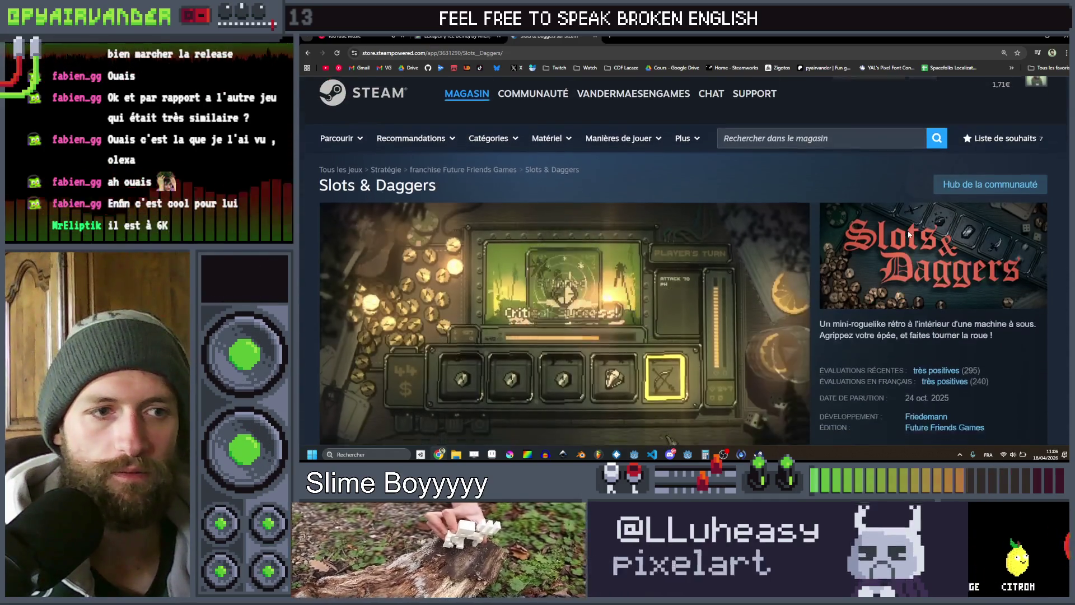
{"action": "scroll", "coordinate": [908, 234], "scroll_direction": "down", "scroll_amount": 1}
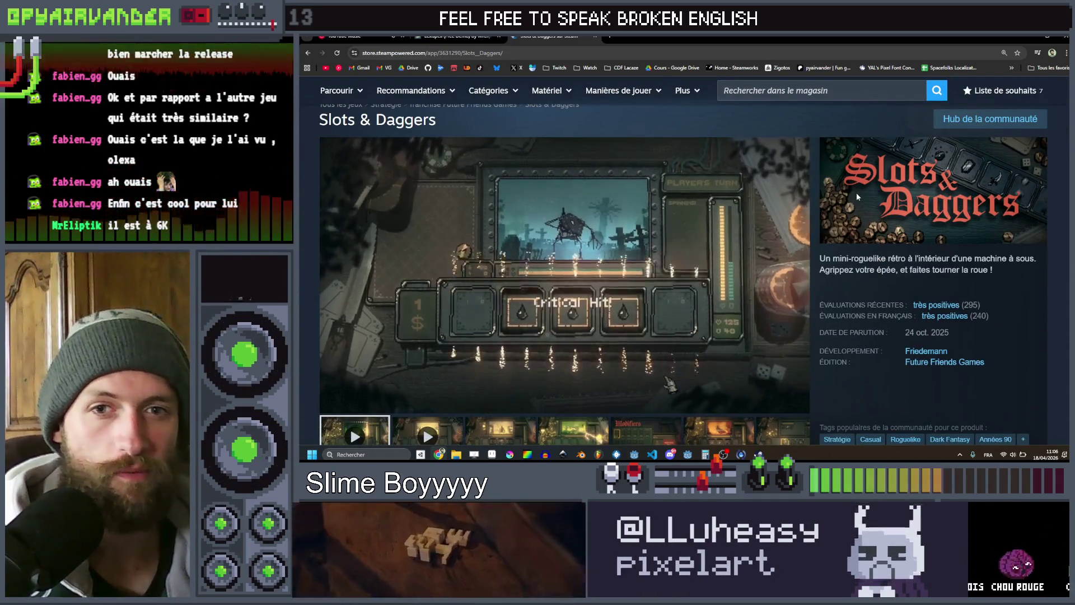
{"action": "scroll", "coordinate": [856, 193], "scroll_direction": "down", "scroll_amount": 5}
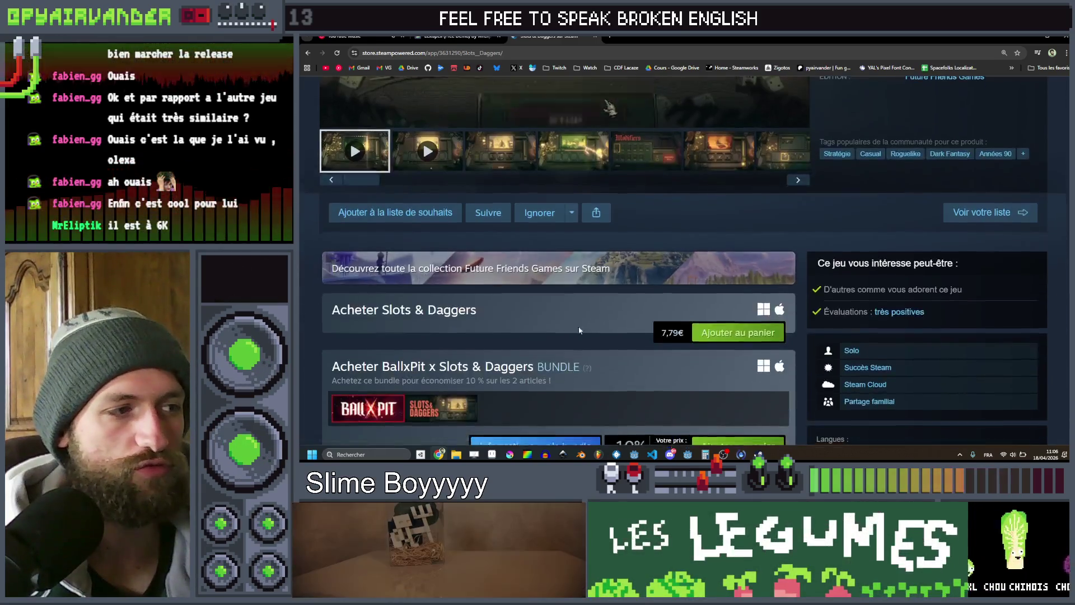
{"action": "scroll", "coordinate": [616, 311], "scroll_direction": "down", "scroll_amount": 1}
{"action": "scroll", "coordinate": [605, 291], "scroll_direction": "up", "scroll_amount": 6}
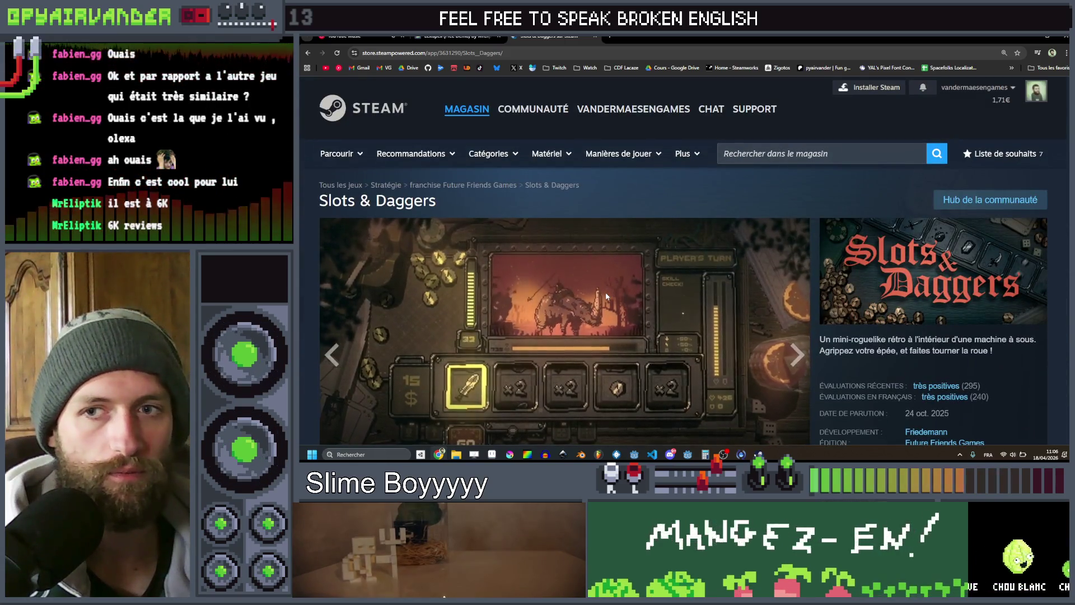
{"action": "scroll", "coordinate": [615, 336], "scroll_direction": "down", "scroll_amount": 2}
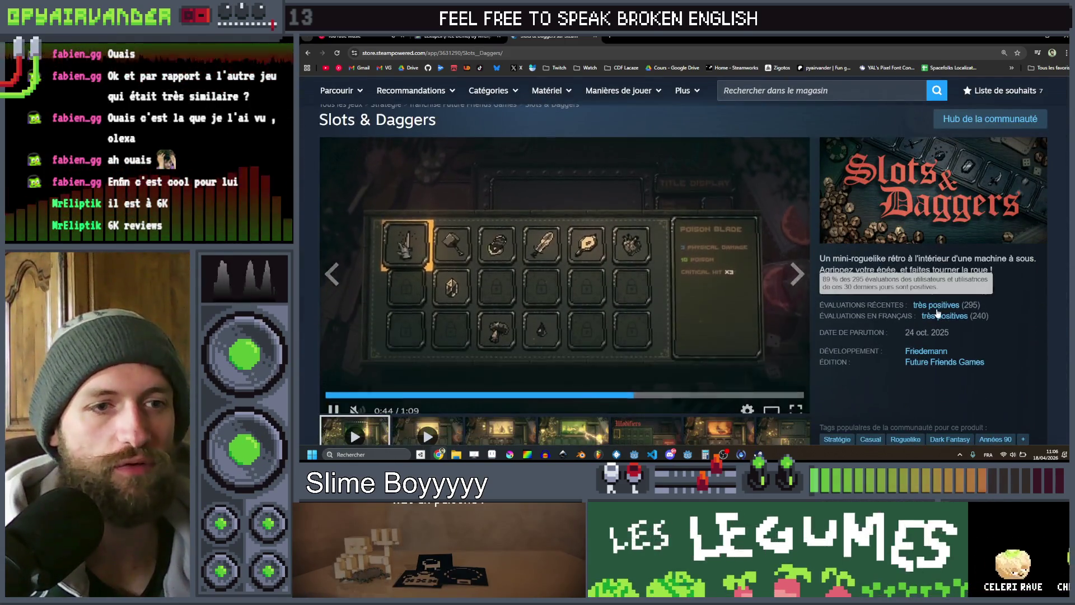
{"action": "scroll", "coordinate": [890, 275], "scroll_direction": "down", "scroll_amount": 2}
{"action": "scroll", "coordinate": [889, 270], "scroll_direction": "up", "scroll_amount": 4}
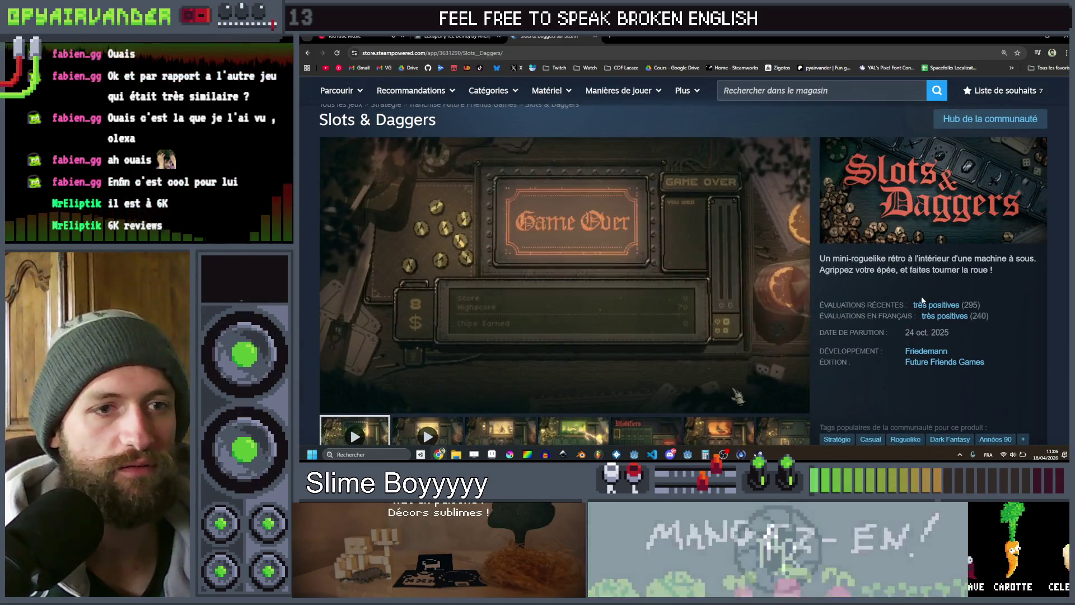
{"action": "left_click", "coordinate": [920, 304]}
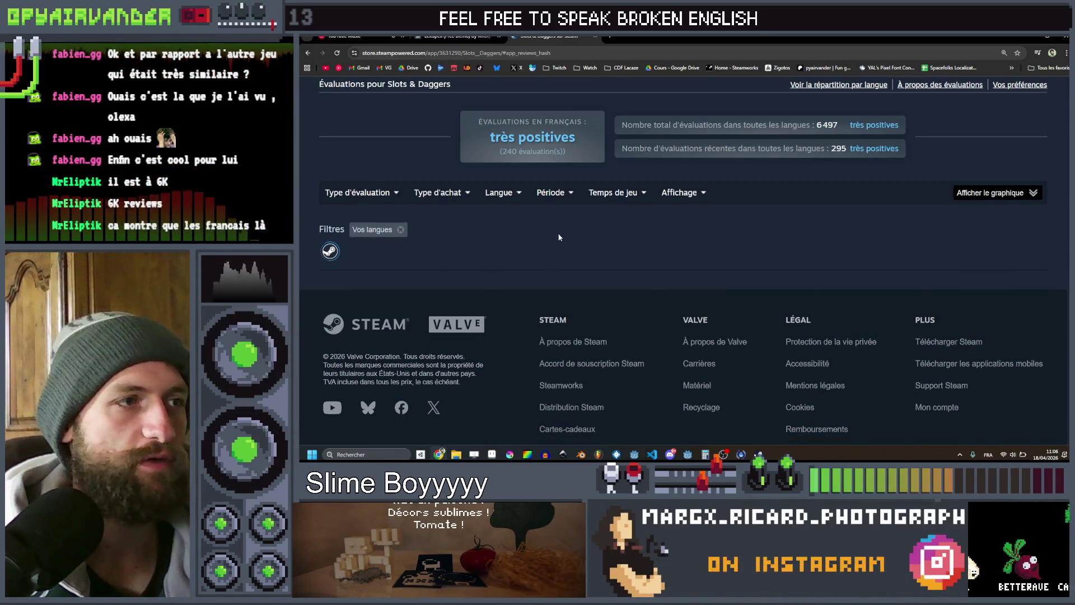
{"action": "left_click_drag", "start_coordinate": [718, 247], "coordinate": [822, 246]}
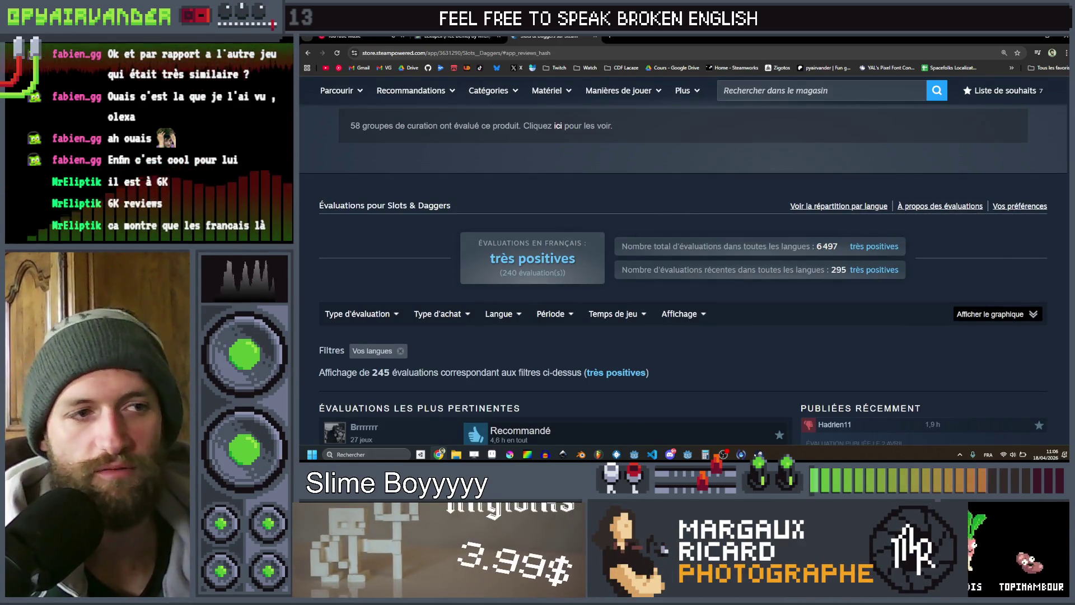
{"action": "scroll", "coordinate": [862, 263], "scroll_direction": "down", "scroll_amount": 1}
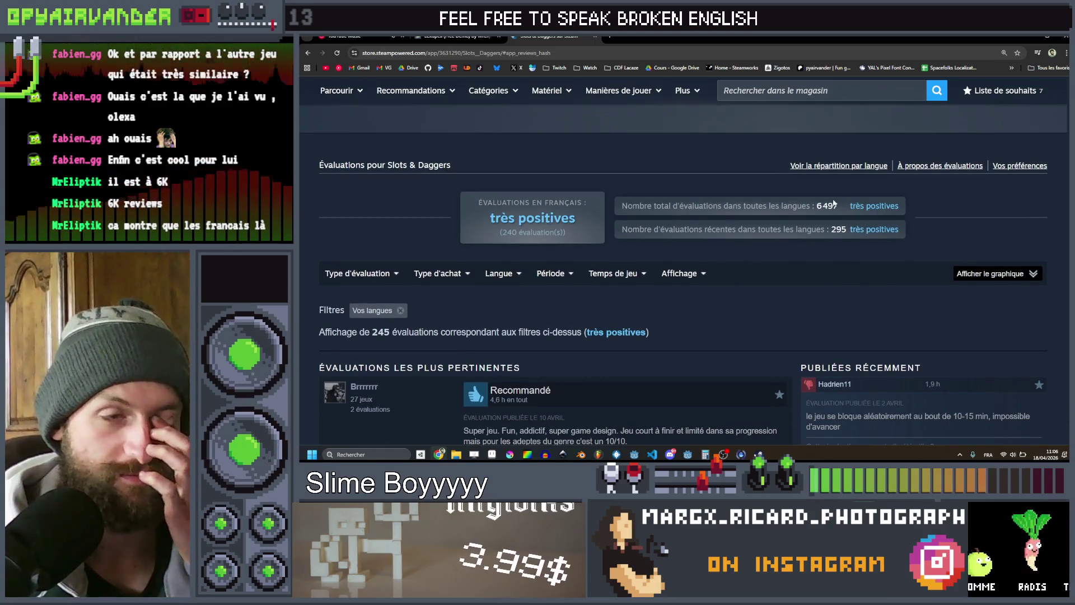
{"action": "mouse_move", "coordinate": [532, 218]}
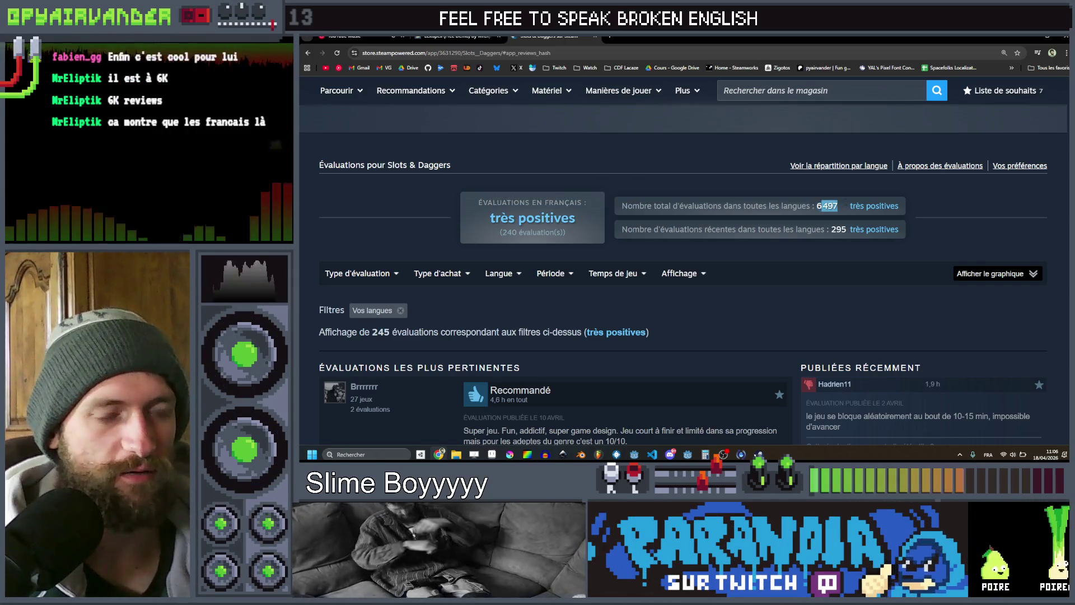
{"action": "left_click", "coordinate": [844, 209]}
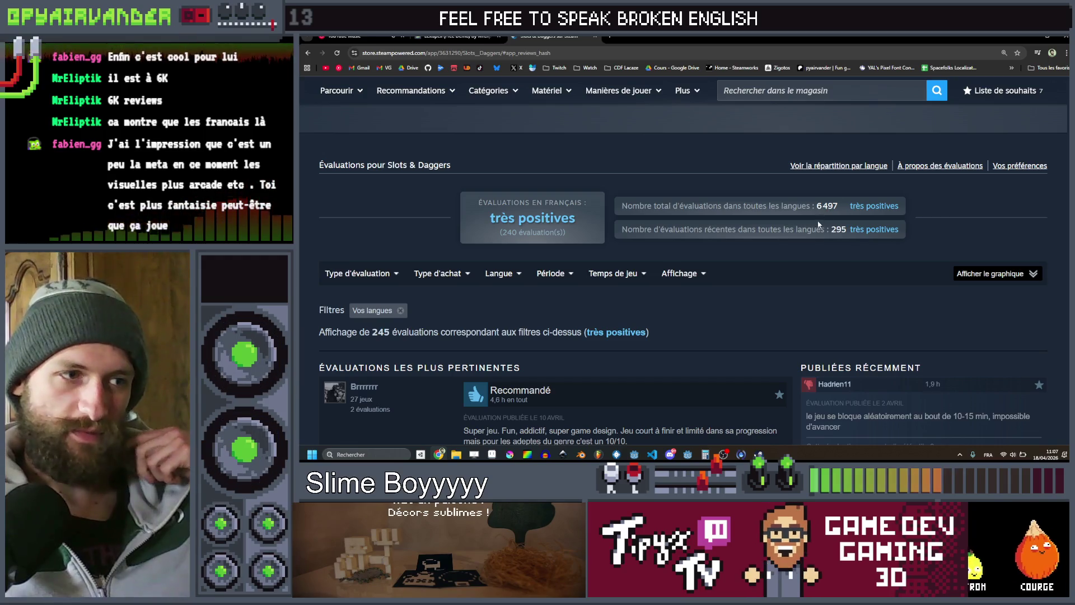
{"action": "scroll", "coordinate": [800, 243], "scroll_direction": "down", "scroll_amount": 7}
{"action": "scroll", "coordinate": [800, 244], "scroll_direction": "up", "scroll_amount": 15}
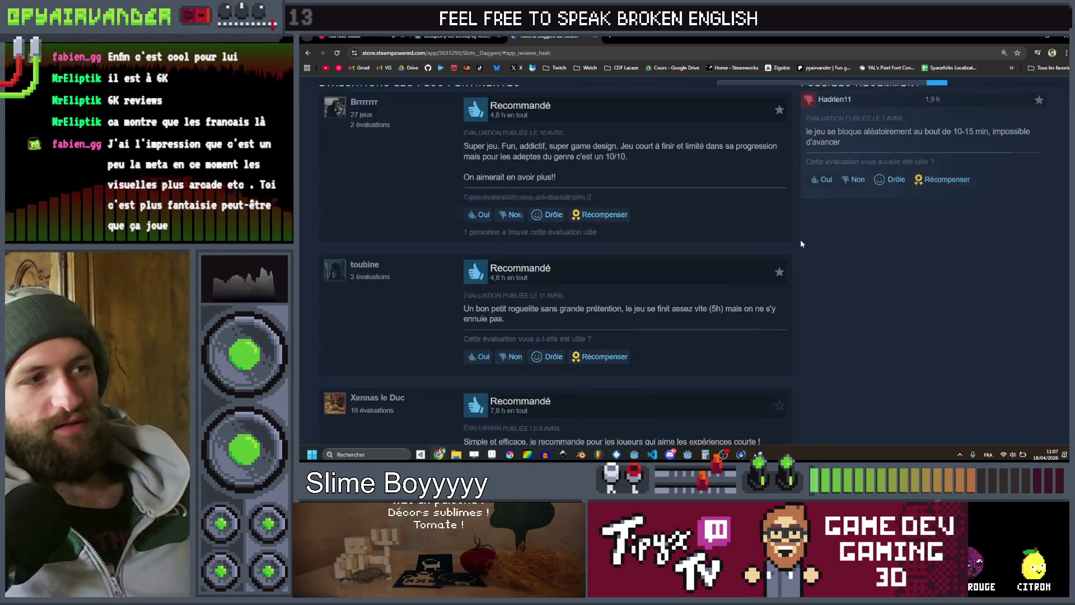
{"action": "scroll", "coordinate": [778, 237], "scroll_direction": "up", "scroll_amount": 15}
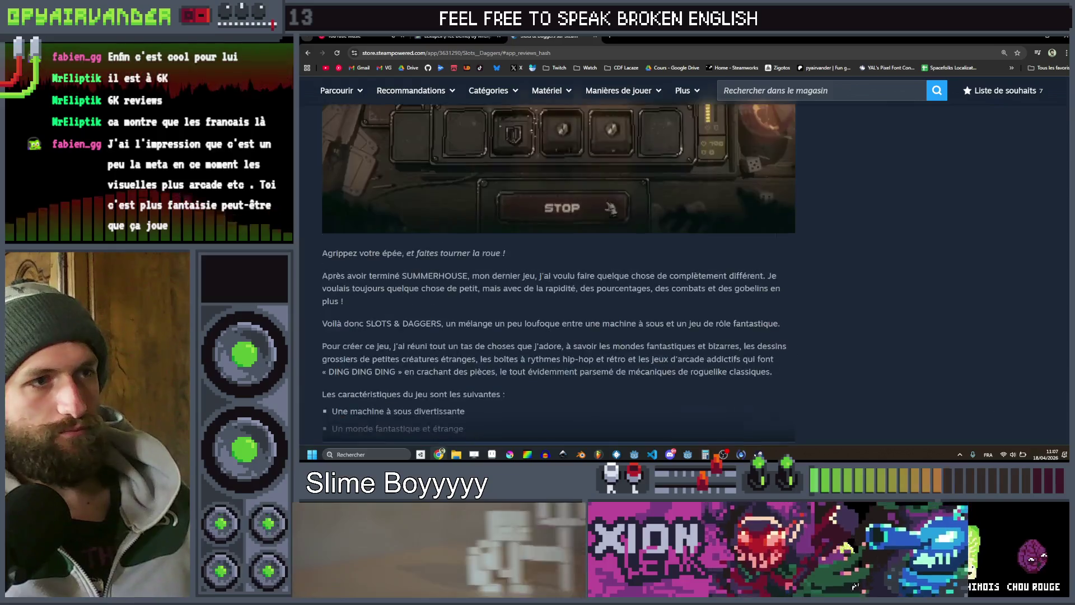
{"action": "scroll", "coordinate": [787, 239], "scroll_direction": "up", "scroll_amount": 10}
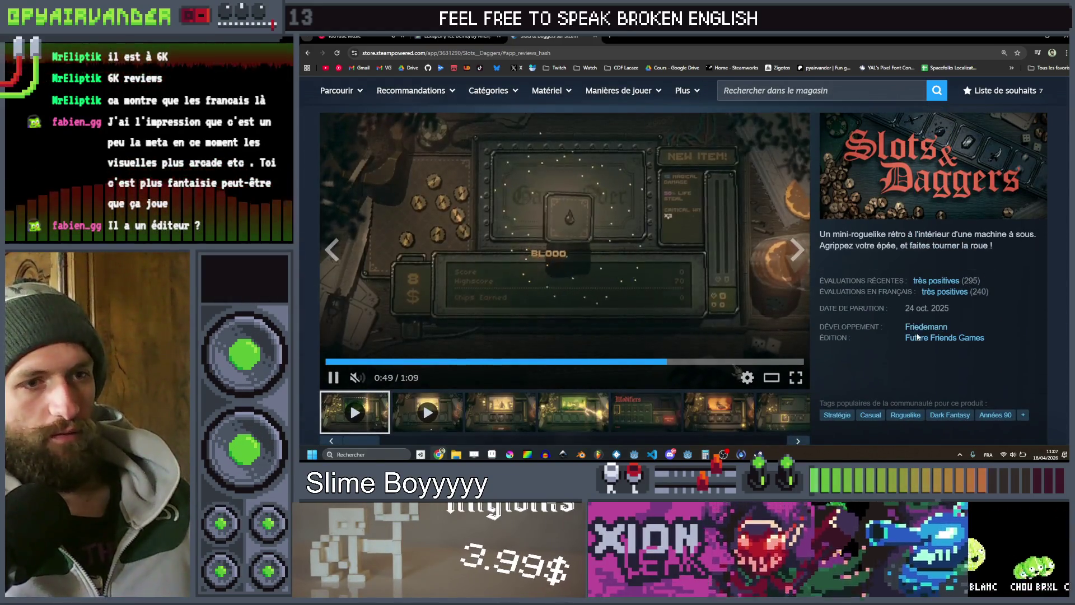
Step: Browse the Future Friends Games publisher page on Steam
{"action": "left_click", "coordinate": [944, 338]}
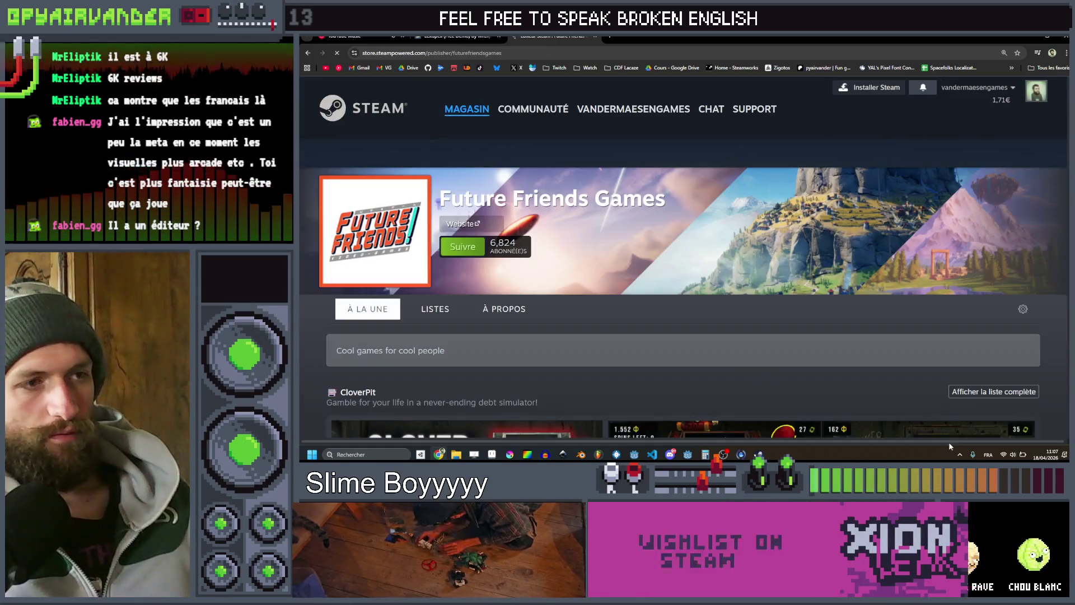
{"action": "scroll", "coordinate": [629, 286], "scroll_direction": "down", "scroll_amount": 10}
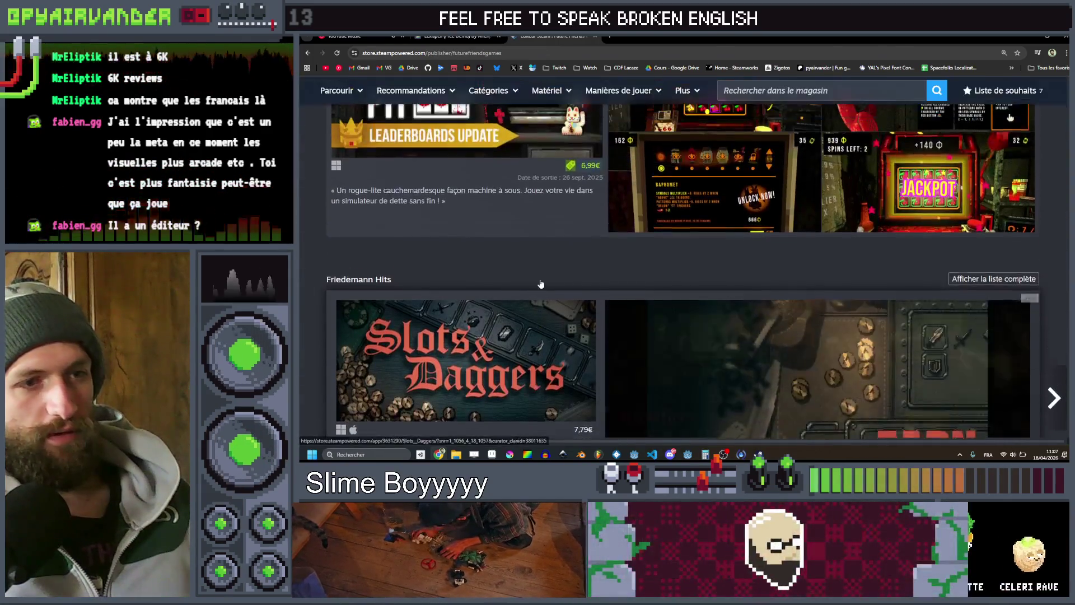
{"action": "scroll", "coordinate": [541, 285], "scroll_direction": "down", "scroll_amount": 7}
{"action": "scroll", "coordinate": [622, 273], "scroll_direction": "down", "scroll_amount": 9}
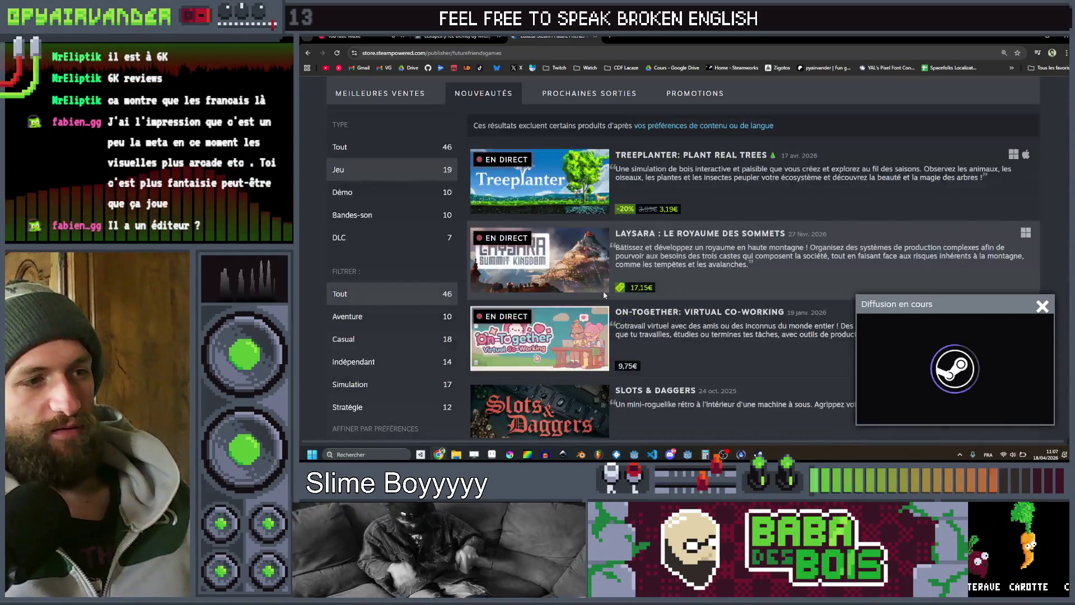
{"action": "scroll", "coordinate": [697, 239], "scroll_direction": "down", "scroll_amount": 15}
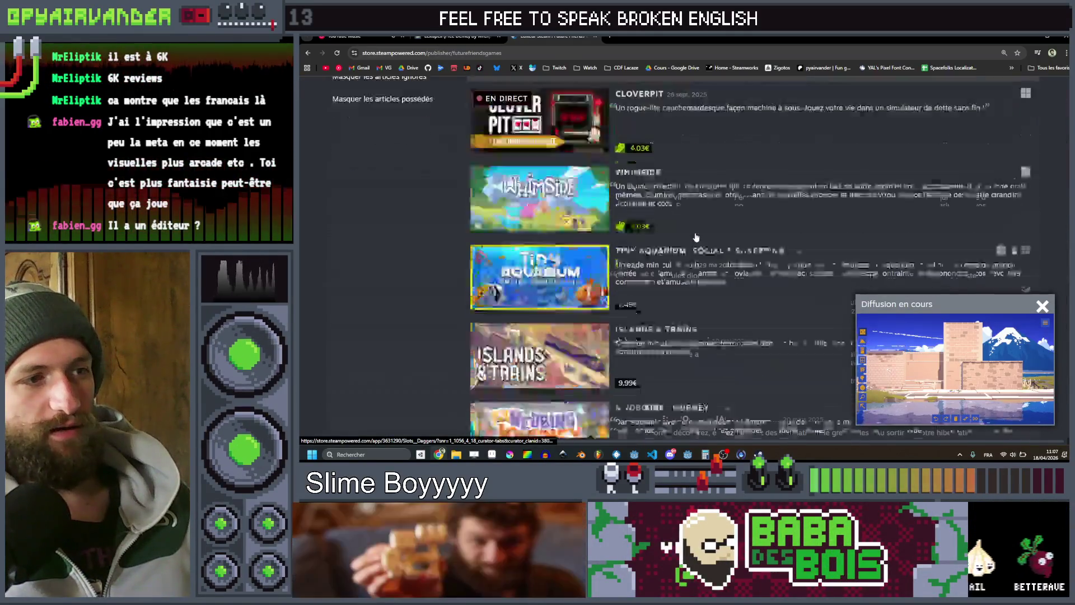
{"action": "scroll", "coordinate": [697, 239], "scroll_direction": "down", "scroll_amount": 5}
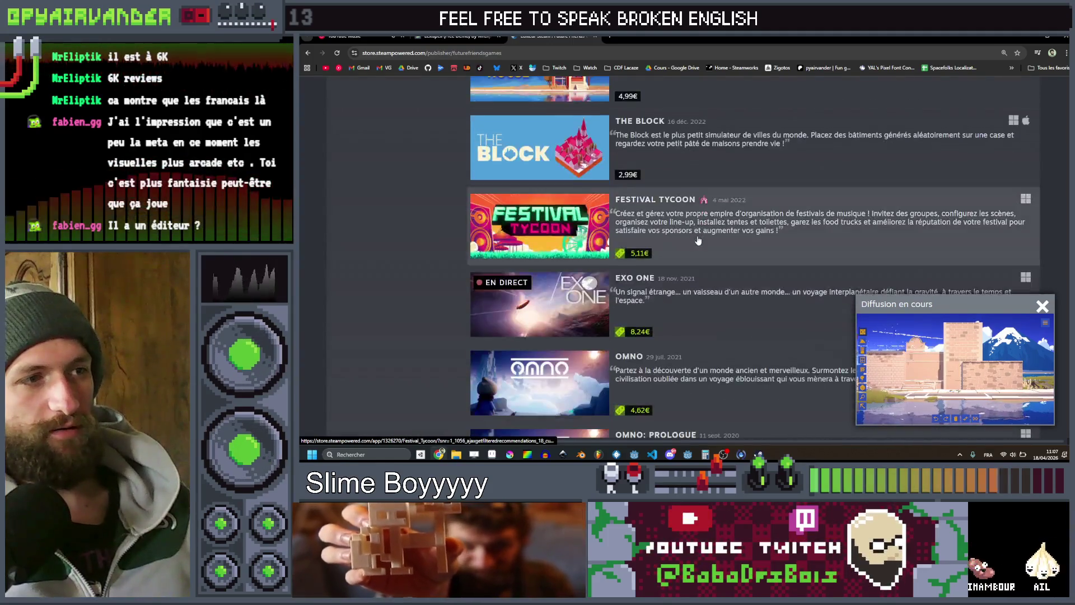
{"action": "scroll", "coordinate": [694, 254], "scroll_direction": "up", "scroll_amount": 12}
{"action": "scroll", "coordinate": [695, 254], "scroll_direction": "up", "scroll_amount": 6}
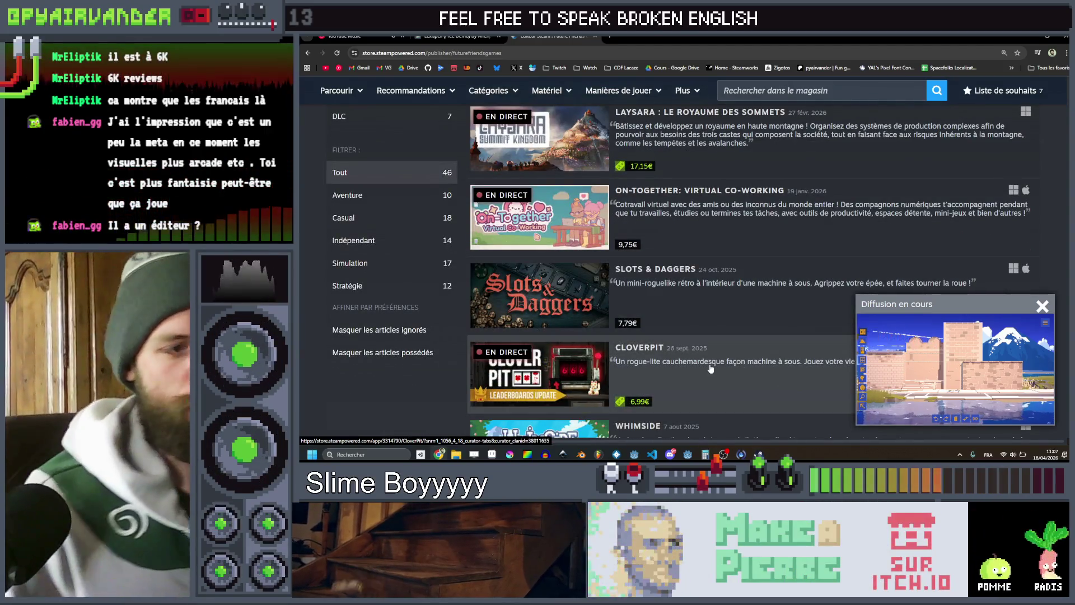
{"action": "scroll", "coordinate": [793, 260], "scroll_direction": "up", "scroll_amount": 4}
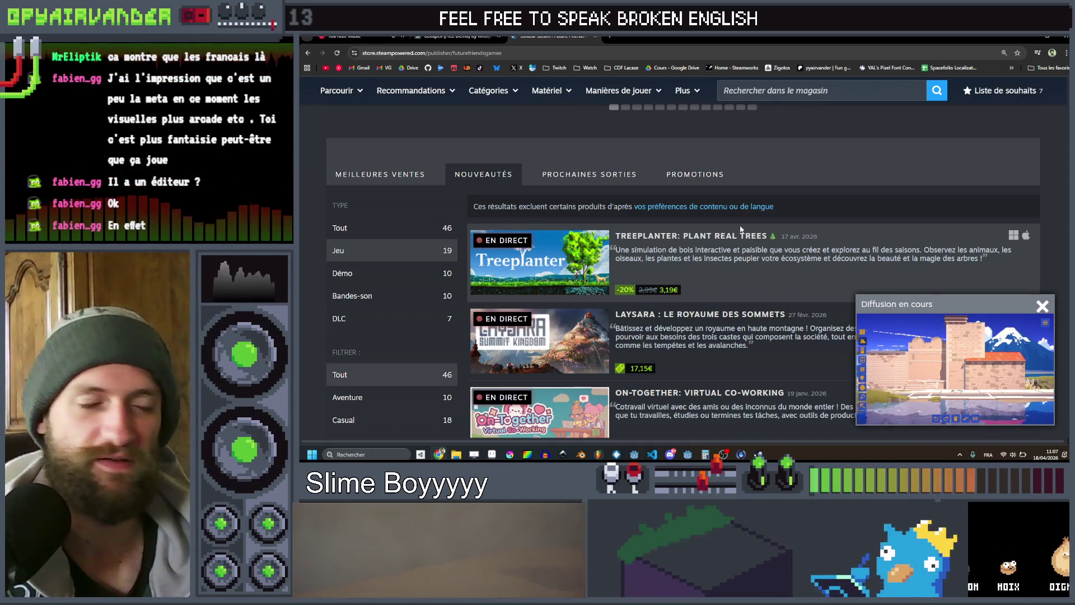
{"action": "scroll", "coordinate": [676, 163], "scroll_direction": "up", "scroll_amount": 8}
{"action": "scroll", "coordinate": [560, 196], "scroll_direction": "up", "scroll_amount": 15}
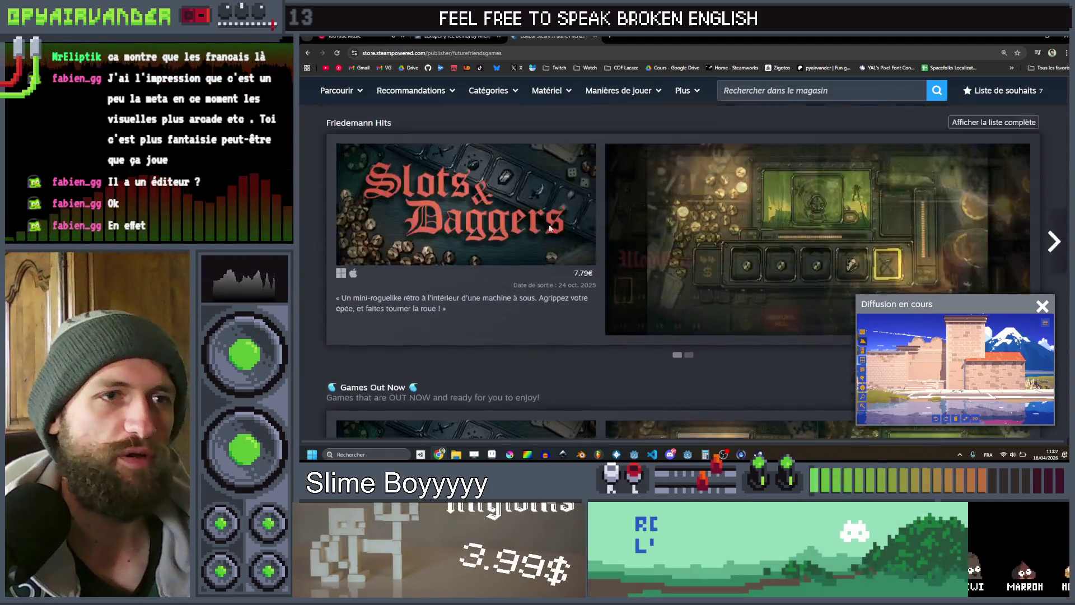
{"action": "scroll", "coordinate": [626, 243], "scroll_direction": "up", "scroll_amount": 5}
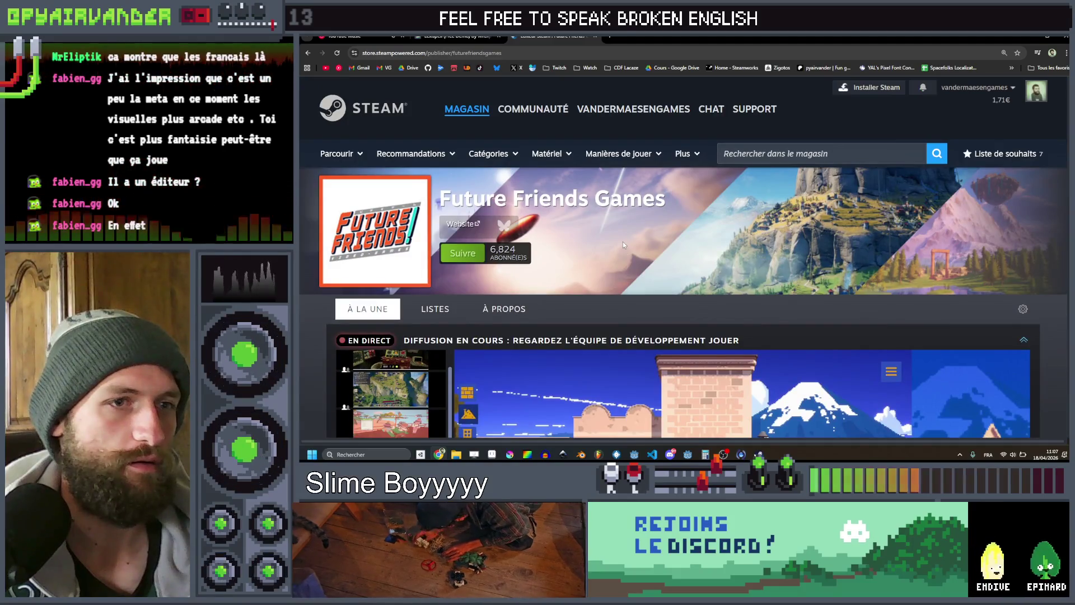
{"action": "scroll", "coordinate": [622, 244], "scroll_direction": "down", "scroll_amount": 10}
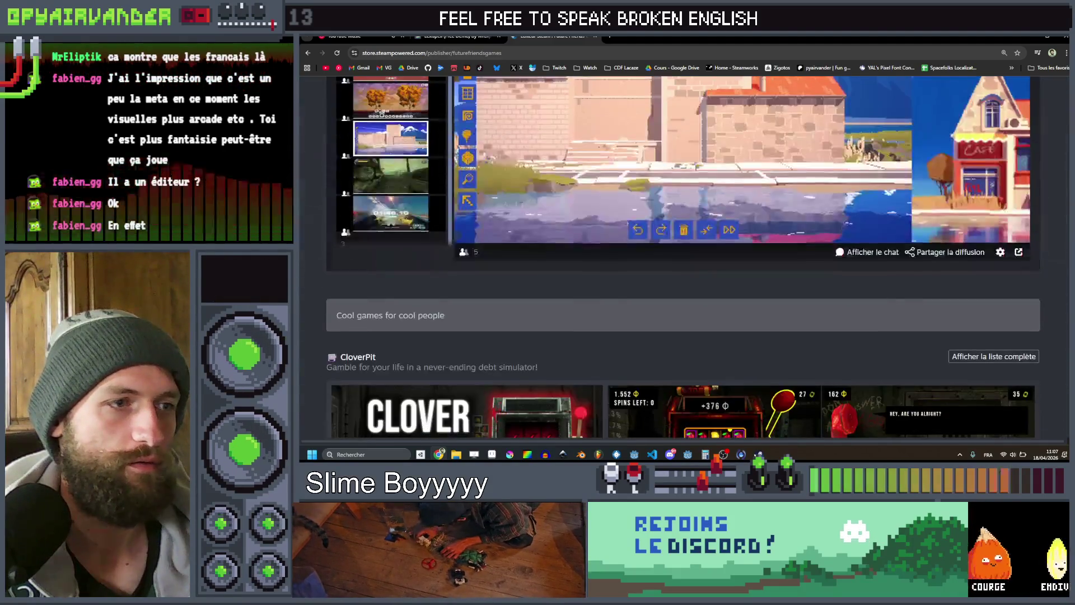
{"action": "scroll", "coordinate": [544, 247], "scroll_direction": "down", "scroll_amount": 6}
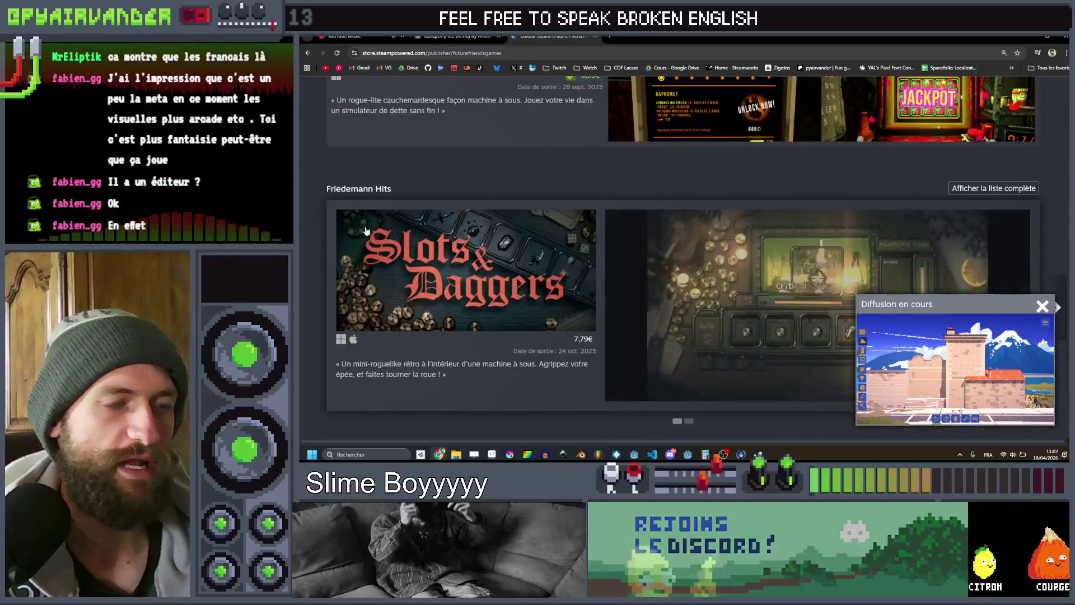
{"action": "scroll", "coordinate": [584, 273], "scroll_direction": "down", "scroll_amount": 2}
{"action": "scroll", "coordinate": [583, 273], "scroll_direction": "up", "scroll_amount": 8}
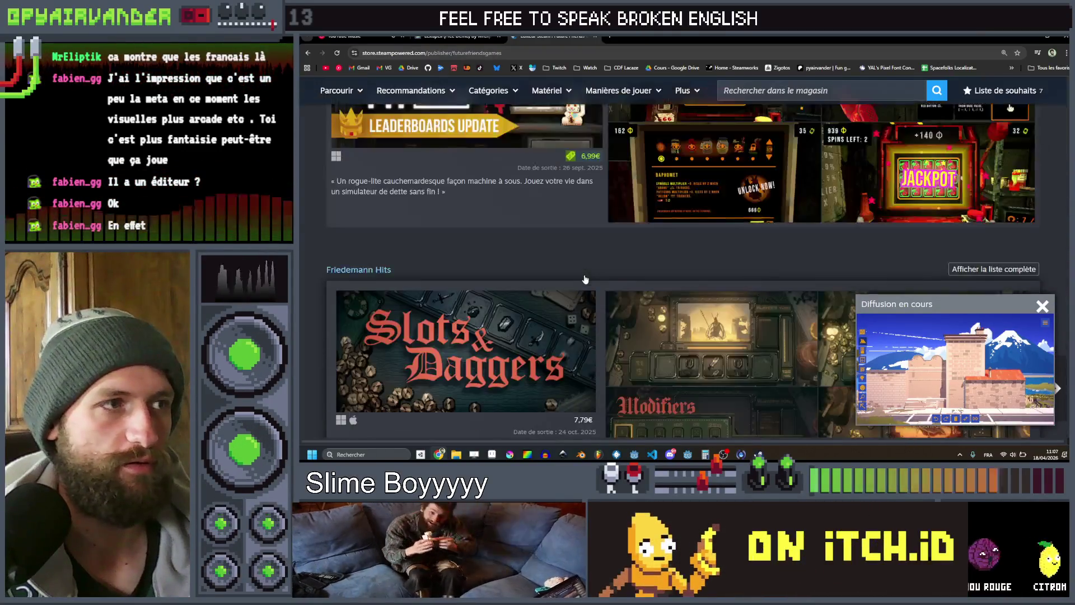
{"action": "scroll", "coordinate": [795, 121], "scroll_direction": "up", "scroll_amount": 5}
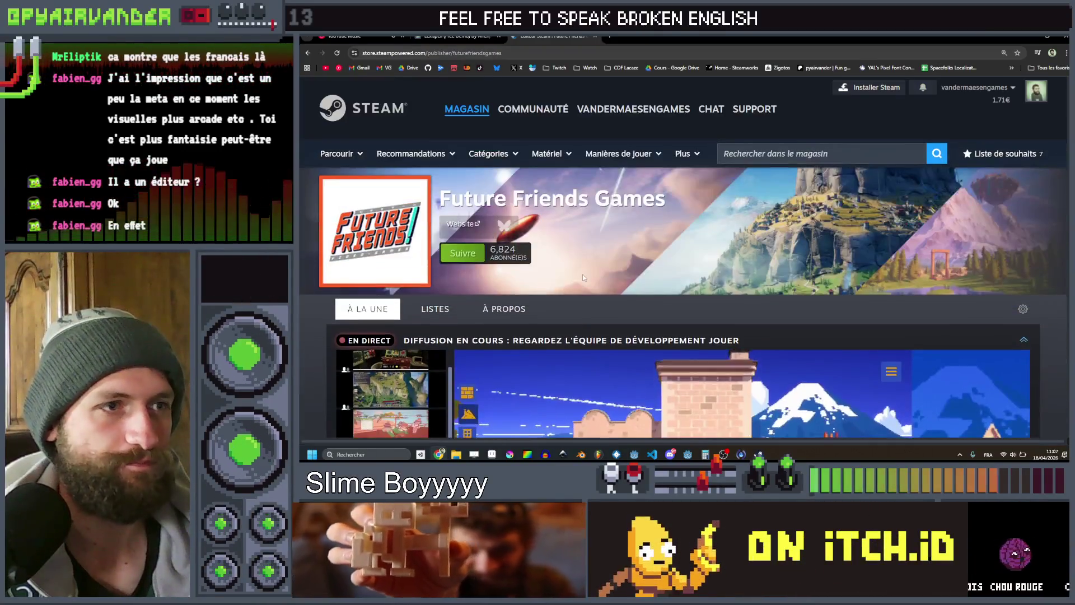
Step: Go back, close the Slots & Daggers tab and minimize the browser
{"action": "left_click", "coordinate": [310, 53]}
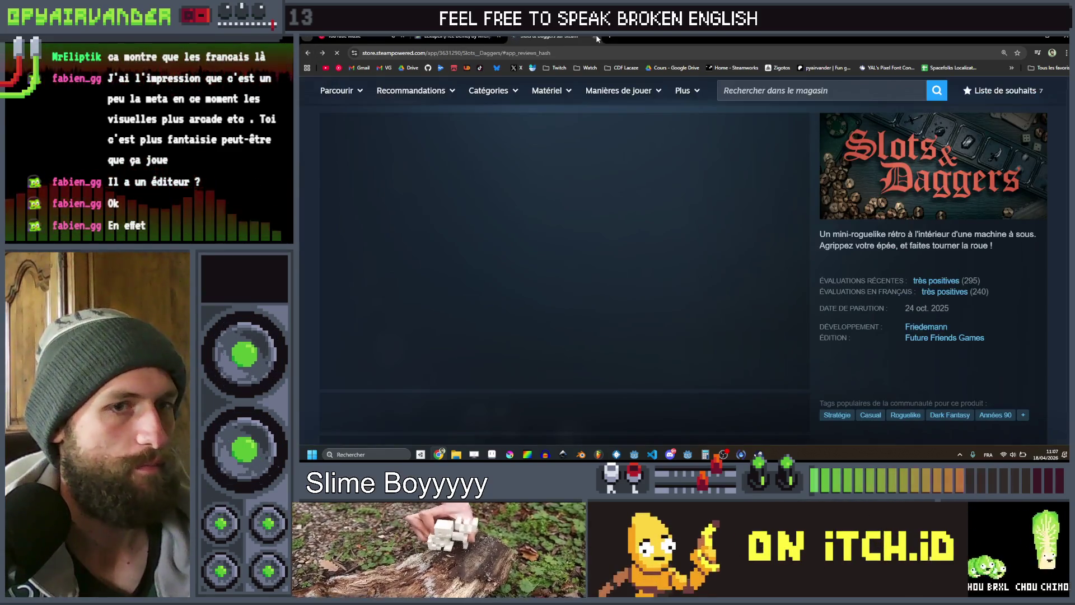
{"action": "left_click", "coordinate": [597, 38]}
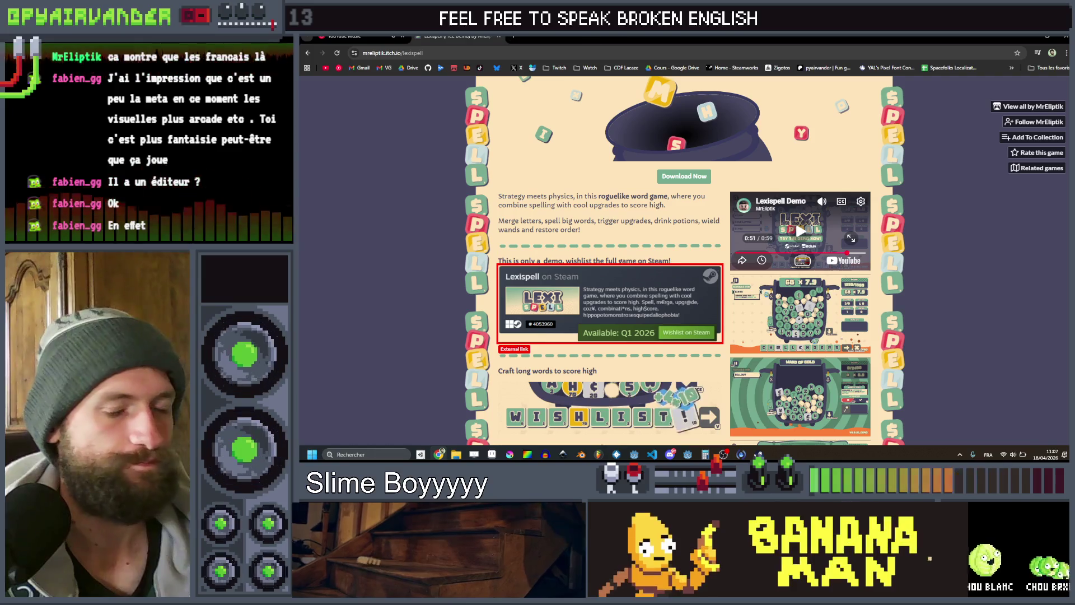
{"action": "left_click", "coordinate": [1025, 38]}
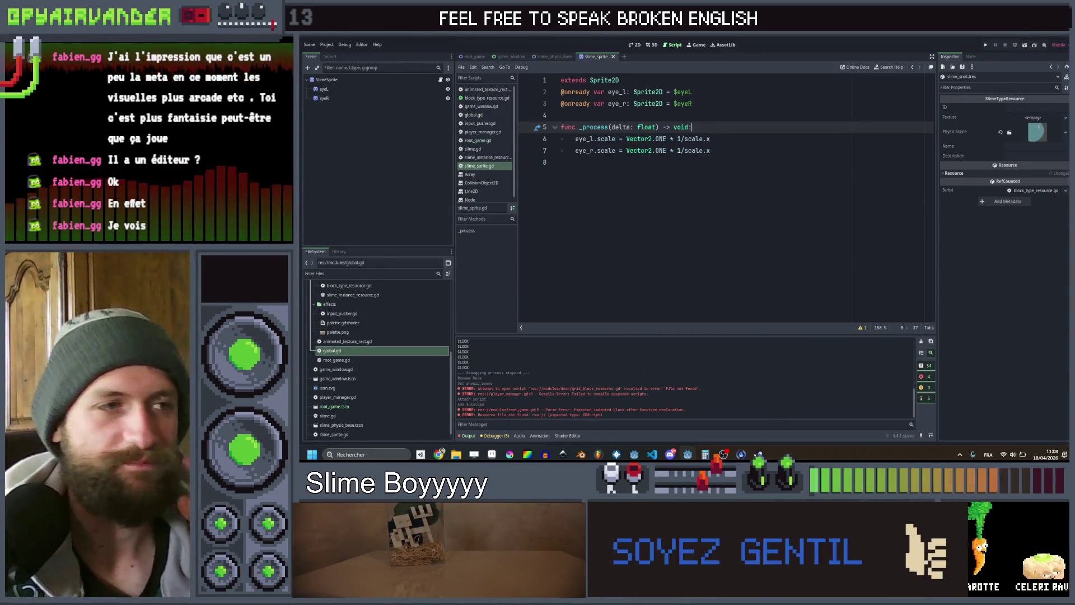
Step: Leave slime_sprite.gd and show the teal slime body with its eyes in the 2D view
{"action": "left_click", "coordinate": [613, 179]}
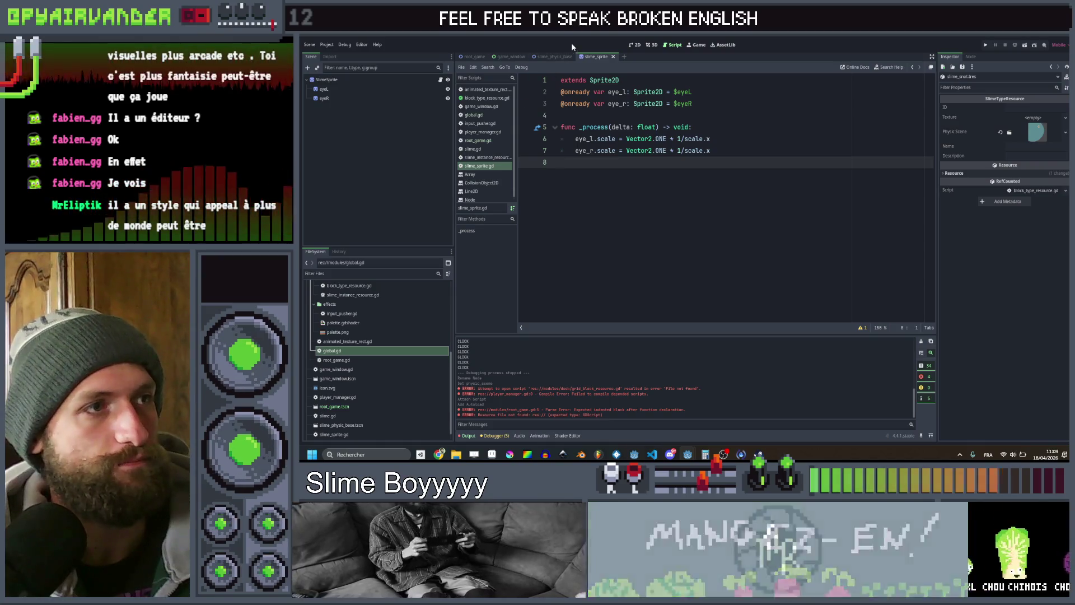
{"action": "left_click", "coordinate": [370, 116]}
{"action": "left_click", "coordinate": [635, 45]}
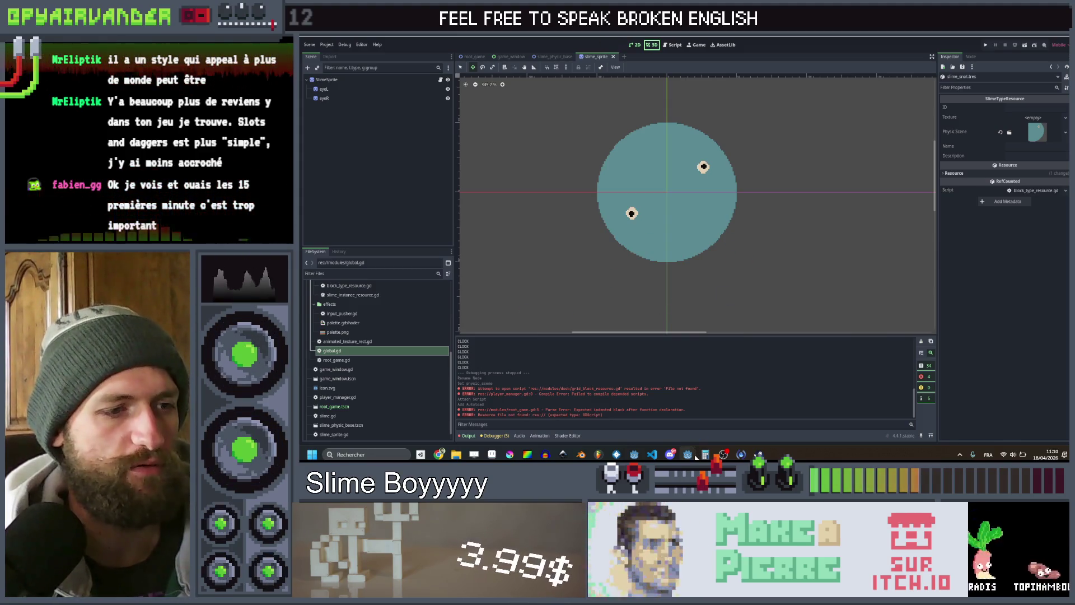
Step: Peek at the Godot taskbar window previews and dismiss them
{"action": "mouse_move", "coordinate": [687, 454]}
{"action": "mouse_move", "coordinate": [674, 390]}
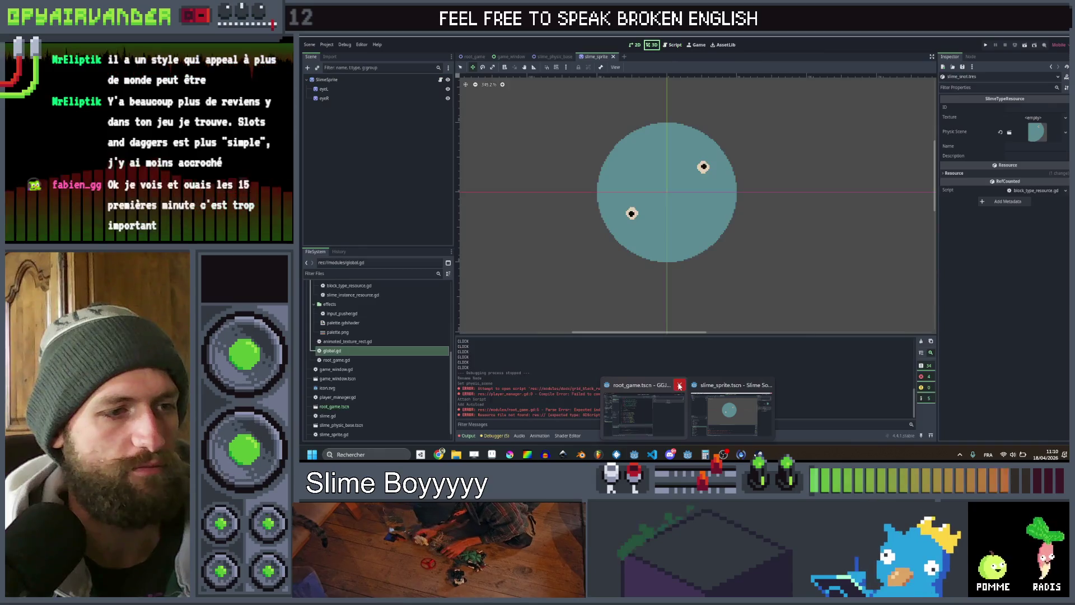
{"action": "left_click", "coordinate": [710, 415]}
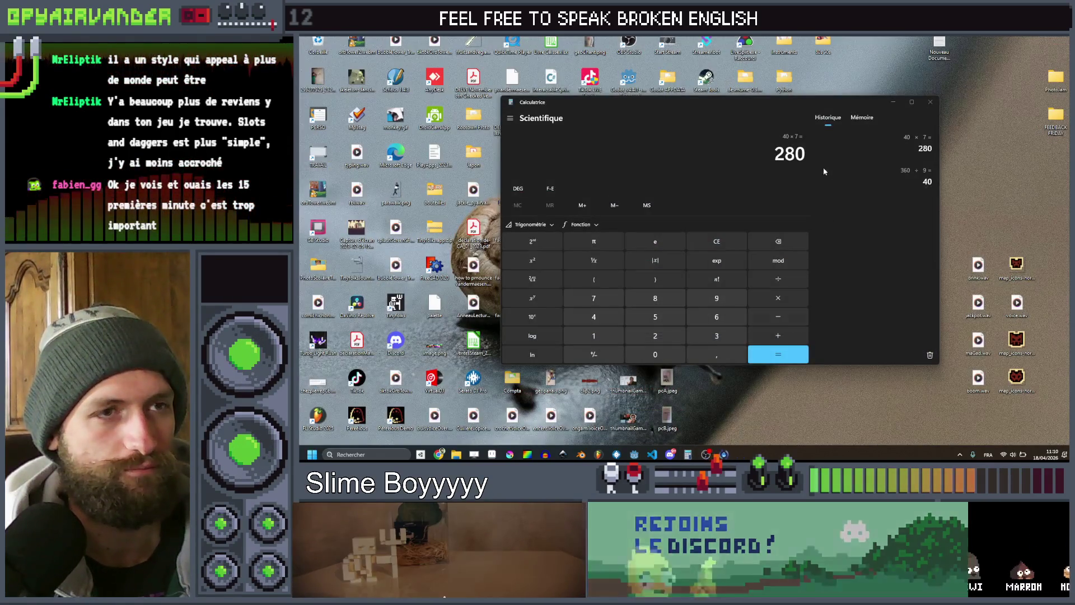
Step: Minimize Calculator, close the Apple Software Update prompt and switch to Aseprite
{"action": "left_click", "coordinate": [892, 103]}
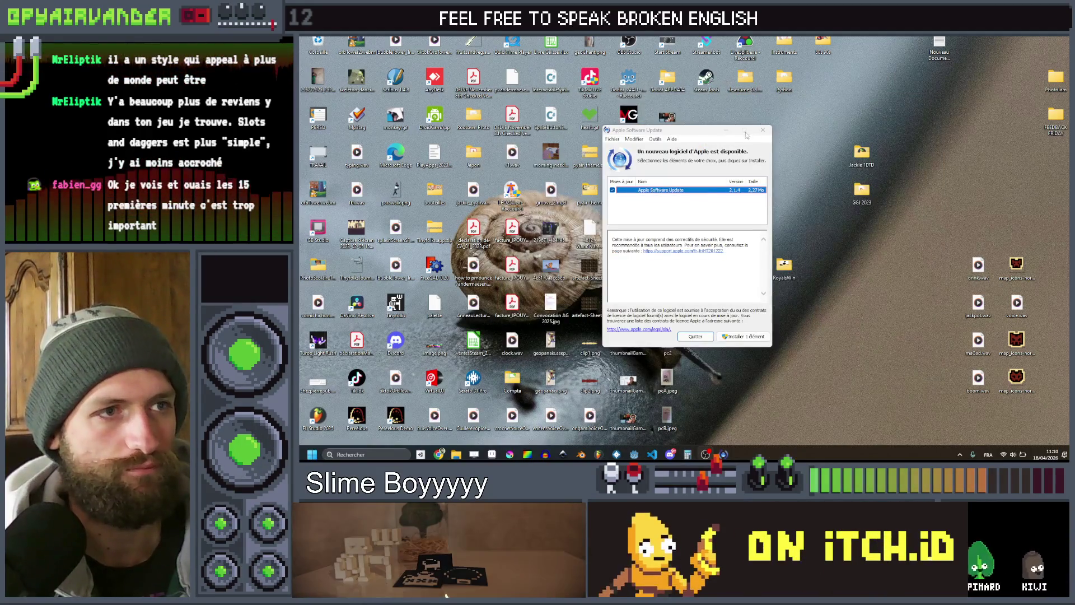
{"action": "left_click", "coordinate": [763, 131]}
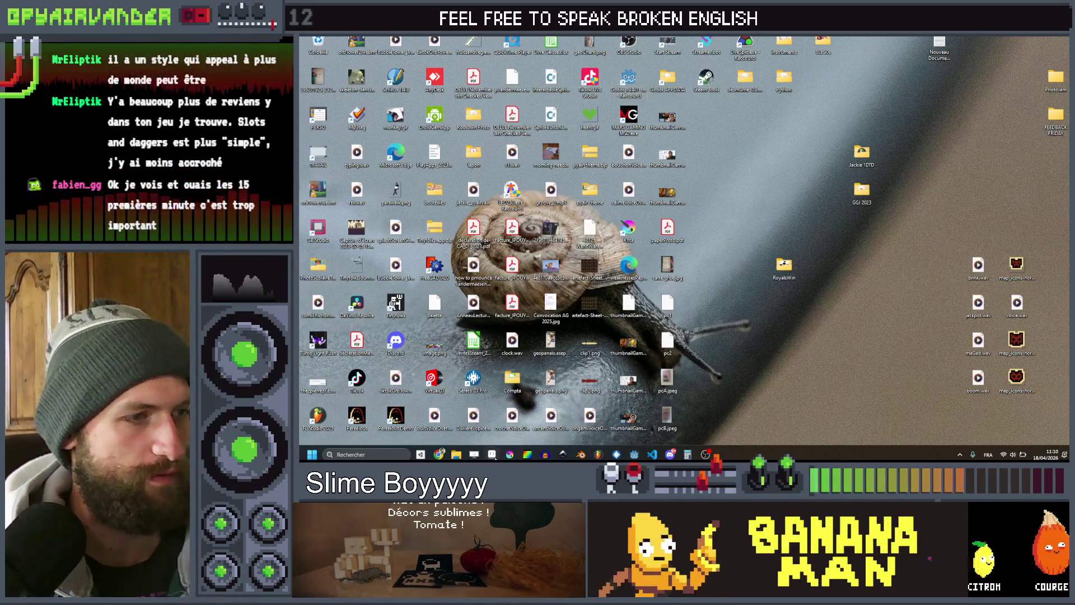
{"action": "key", "text": "alt+Tab"}
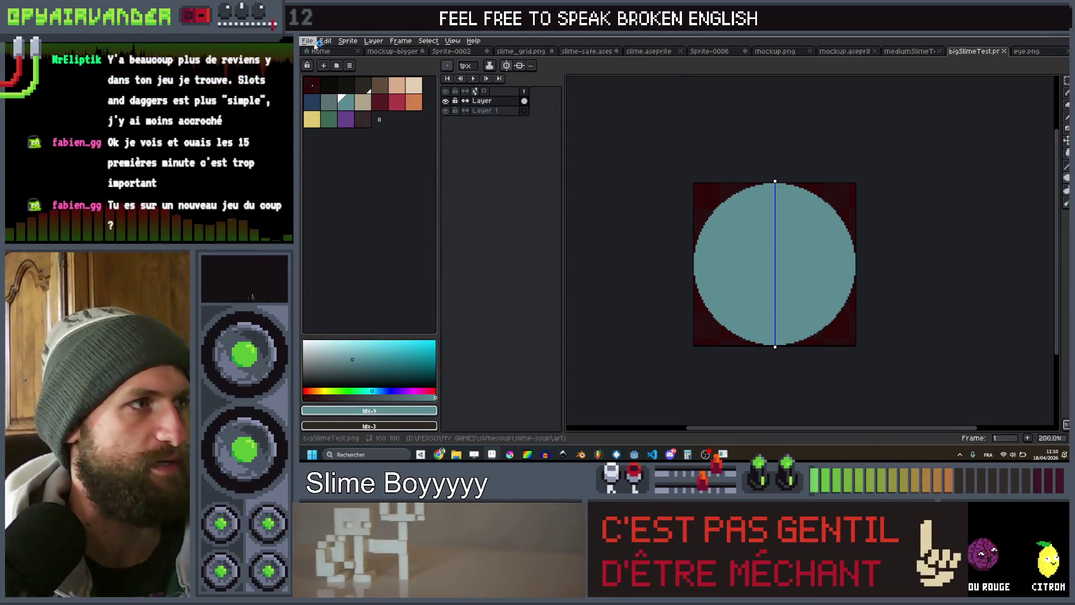
Step: Save the sprite as slime_art.aseprite, aseprite file type, in the slimes folder
{"action": "left_click", "coordinate": [308, 41]}
{"action": "left_click", "coordinate": [324, 91]}
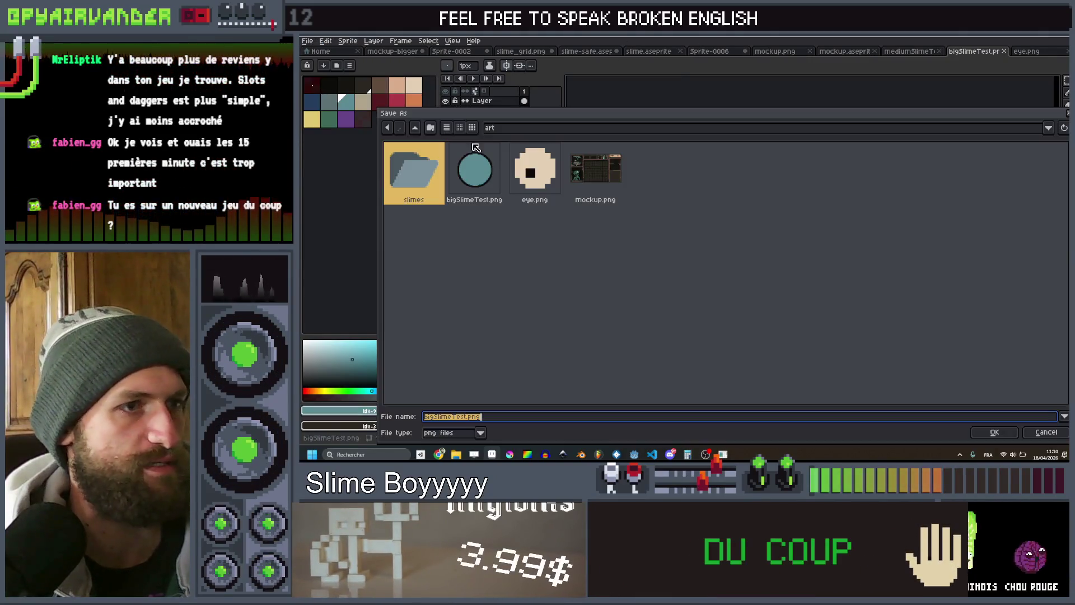
{"action": "double_click", "coordinate": [426, 182]}
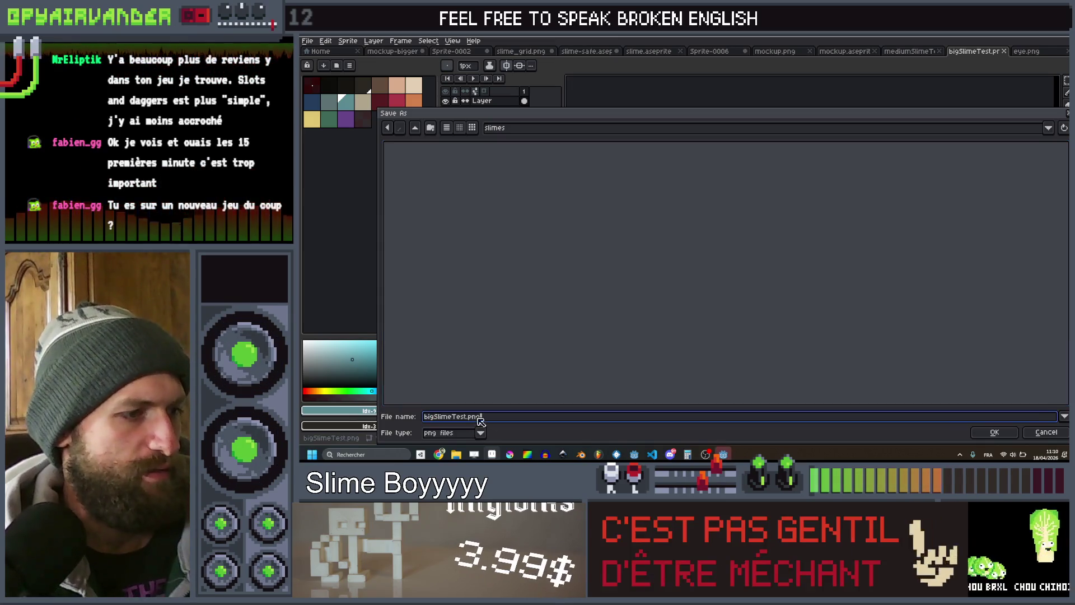
{"action": "type", "text": "slime"}
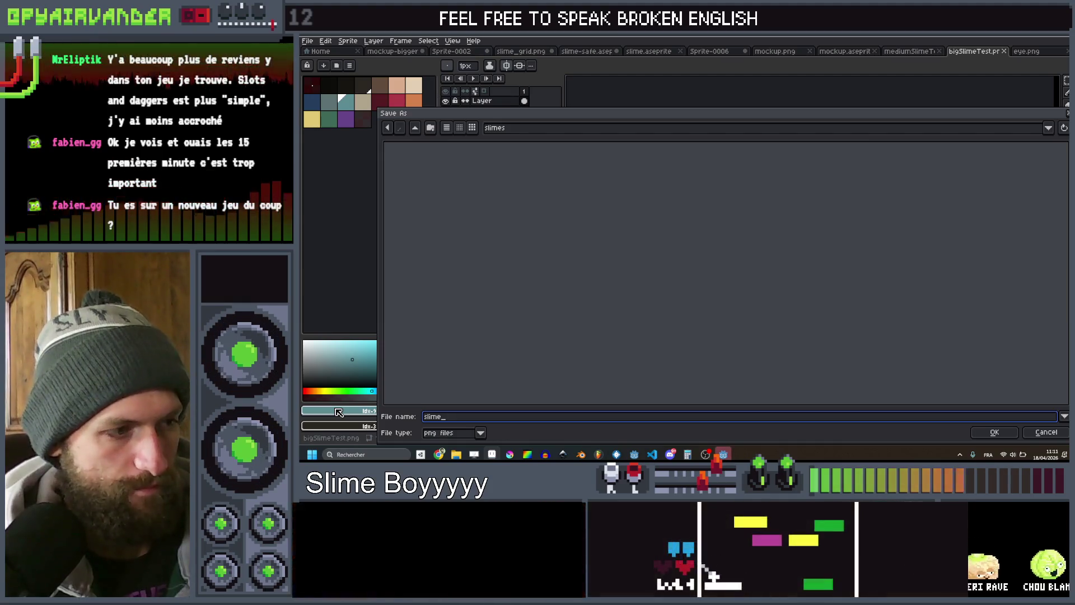
{"action": "type", "text": "_art"}
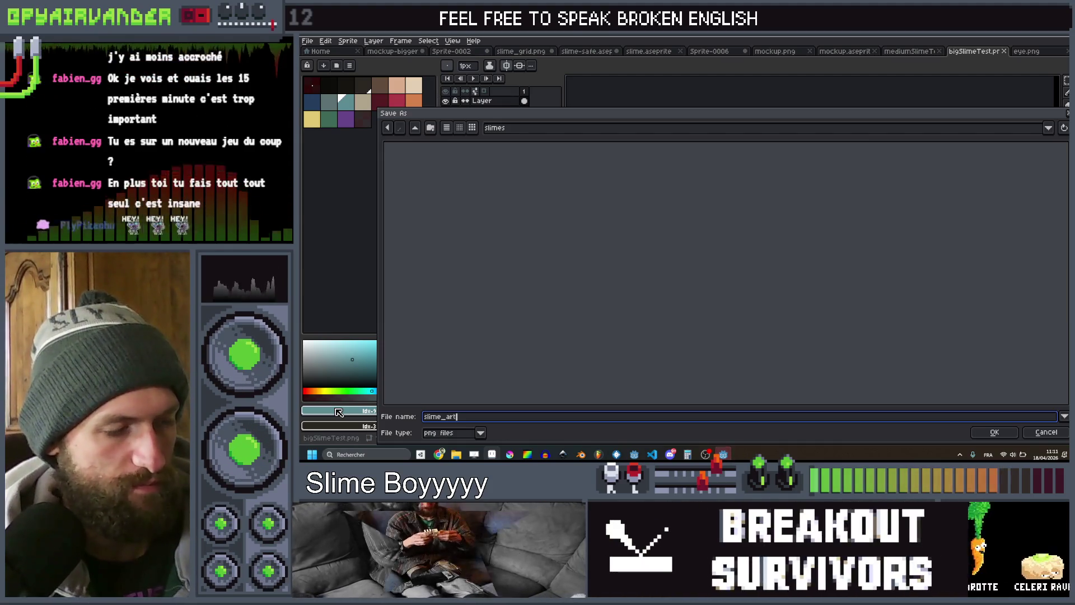
{"action": "type", "text": ".as"}
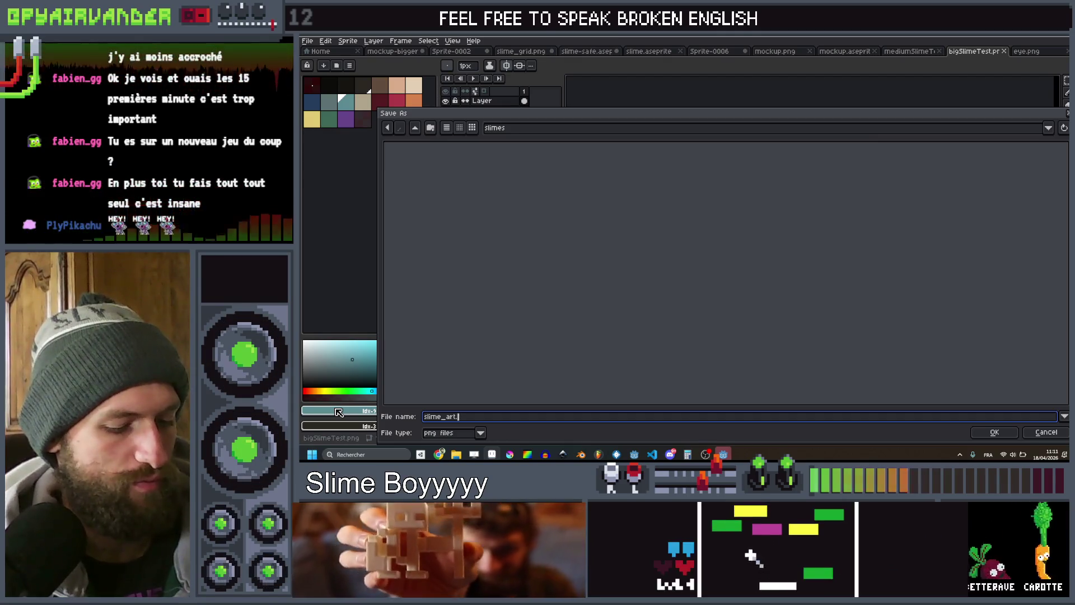
{"action": "type", "text": "eprite"}
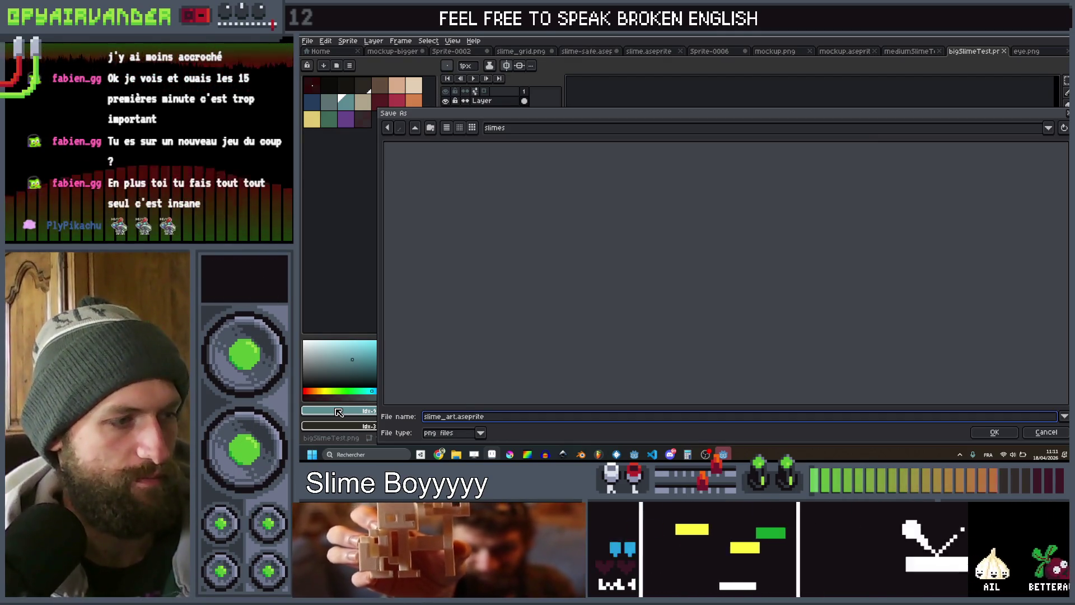
{"action": "left_click", "coordinate": [480, 432]}
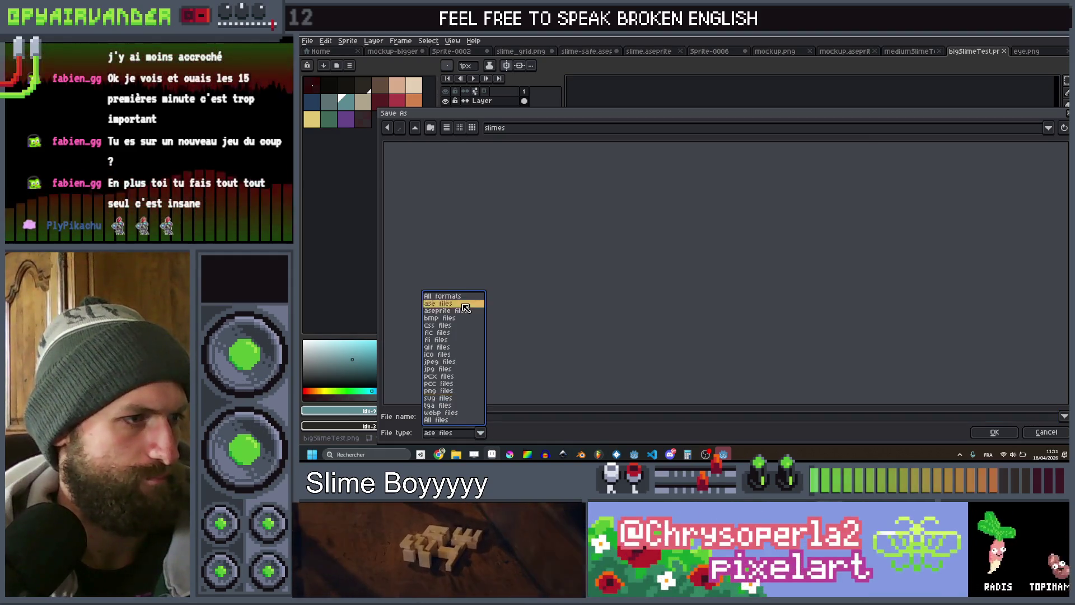
{"action": "left_click", "coordinate": [464, 303]}
{"action": "left_click", "coordinate": [491, 419]}
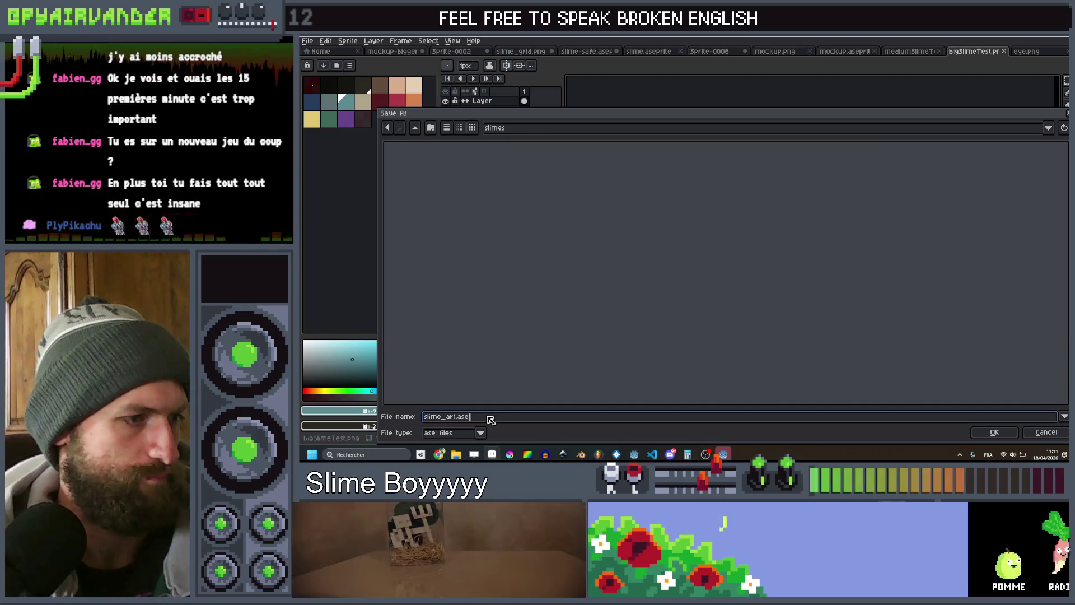
{"action": "type", "text": "pite"}
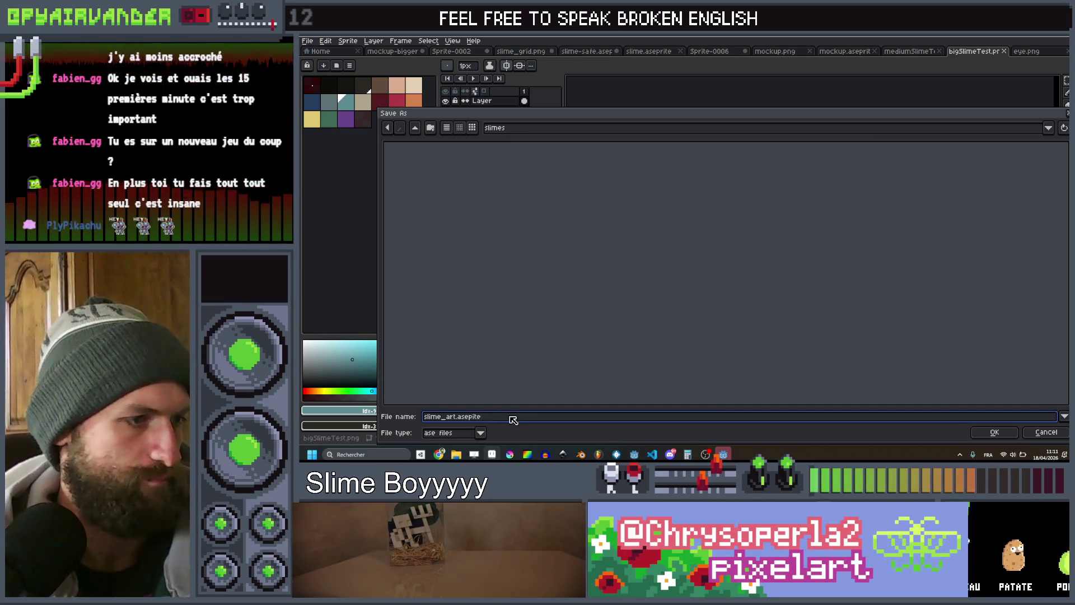
{"action": "left_click", "coordinate": [480, 432]}
{"action": "left_click", "coordinate": [442, 311]}
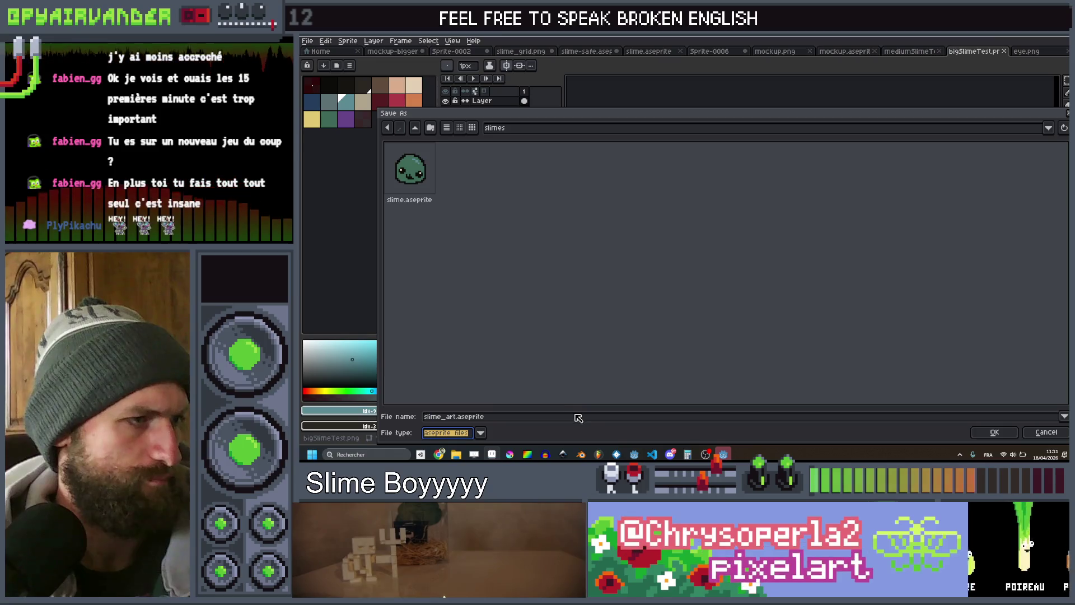
{"action": "left_click", "coordinate": [994, 432]}
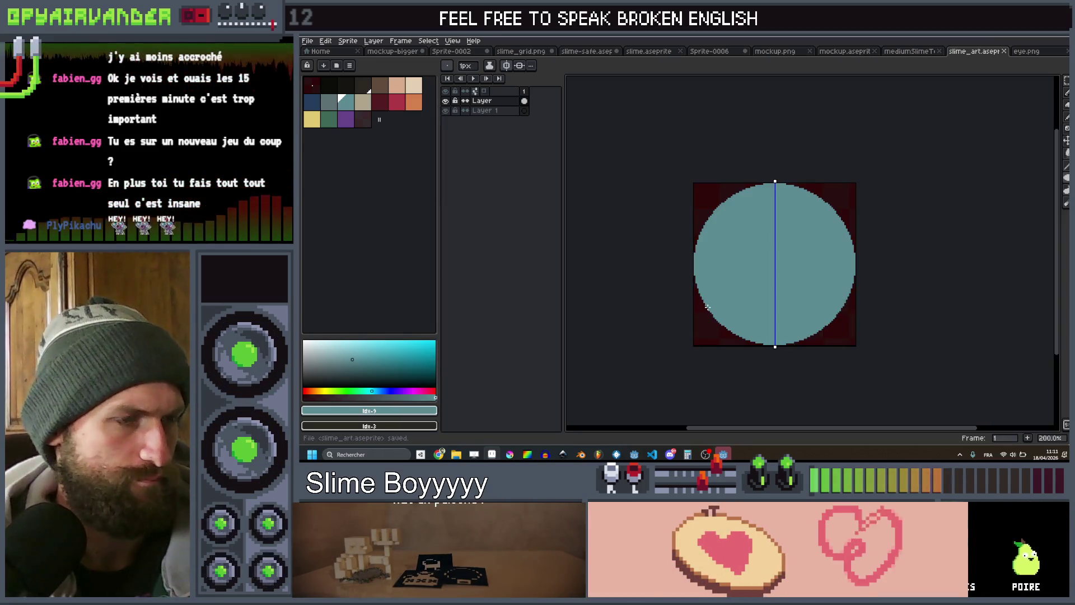
{"action": "left_click", "coordinate": [728, 456]}
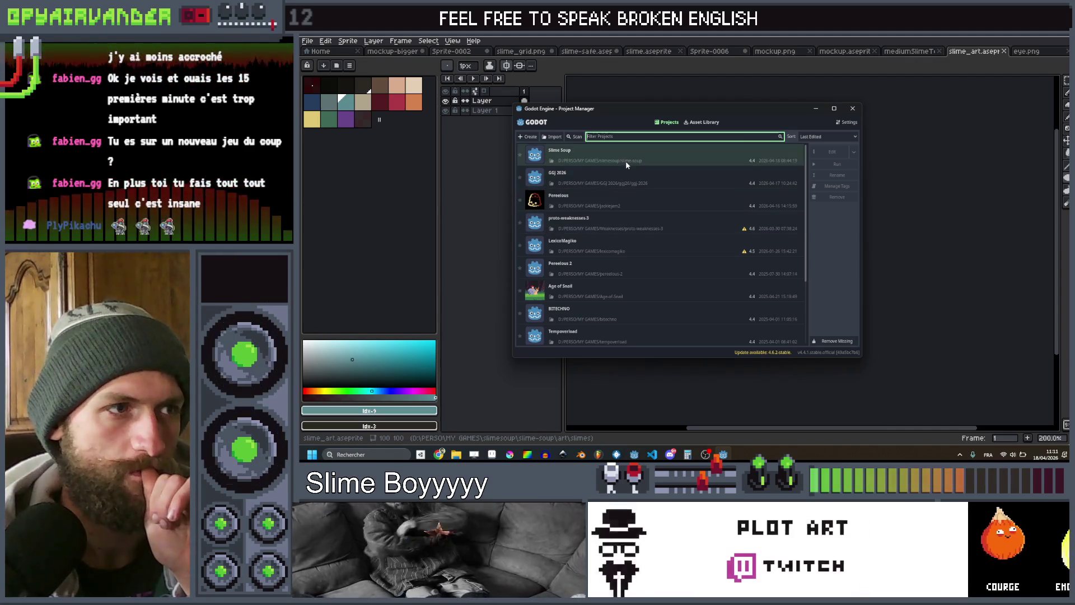
Step: Open the Slime Soup project and focus its SlimeSprite scene tree
{"action": "double_click", "coordinate": [626, 160]}
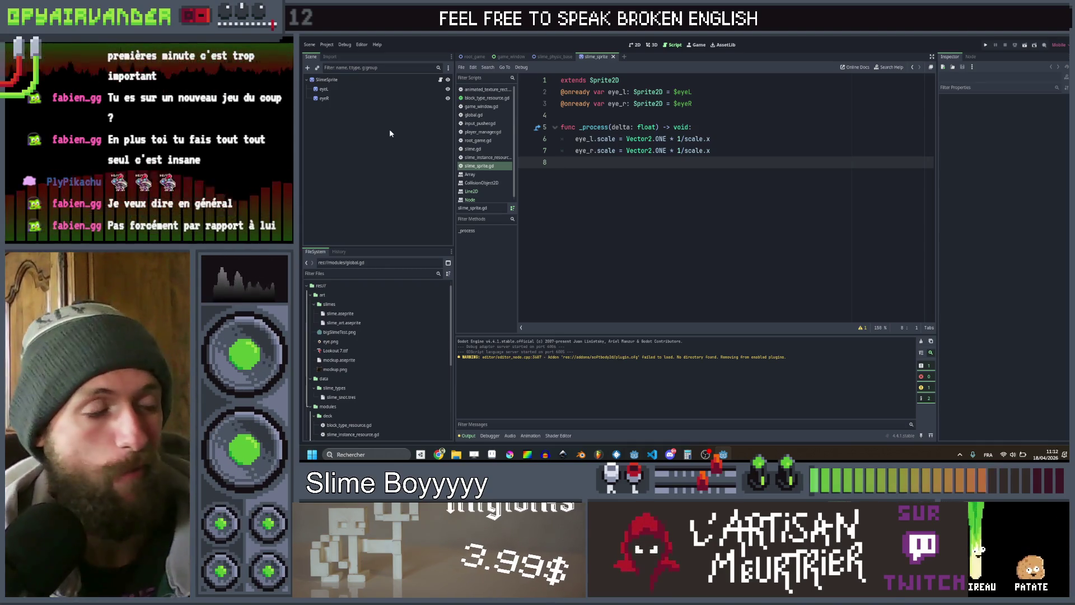
{"action": "left_click", "coordinate": [374, 151]}
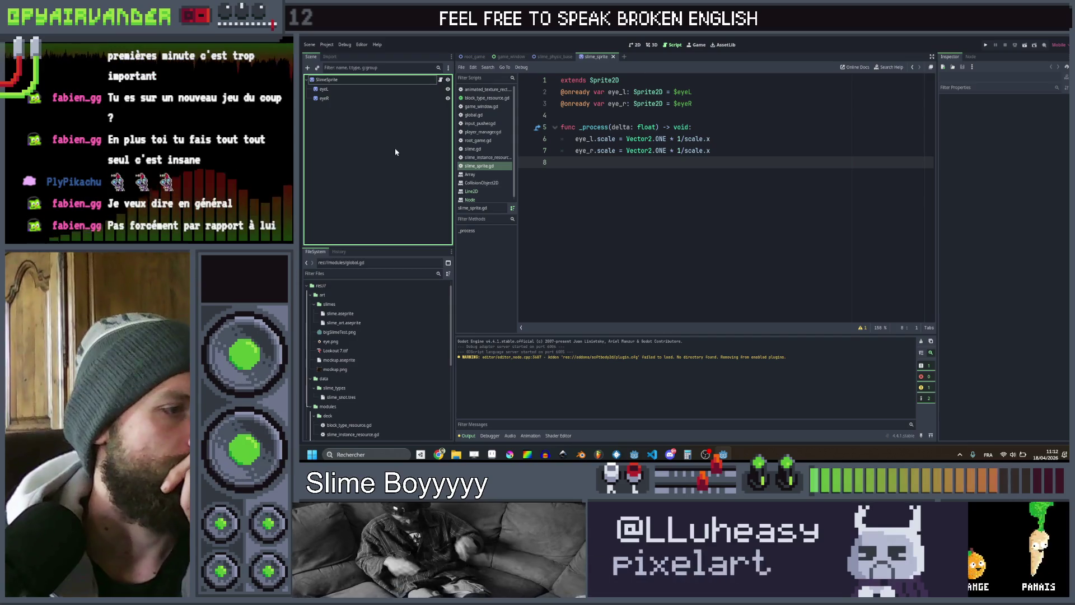
Step: Start deleting bigSlimeTest.png from the project files, then cancel the deletion
{"action": "left_click", "coordinate": [359, 315]}
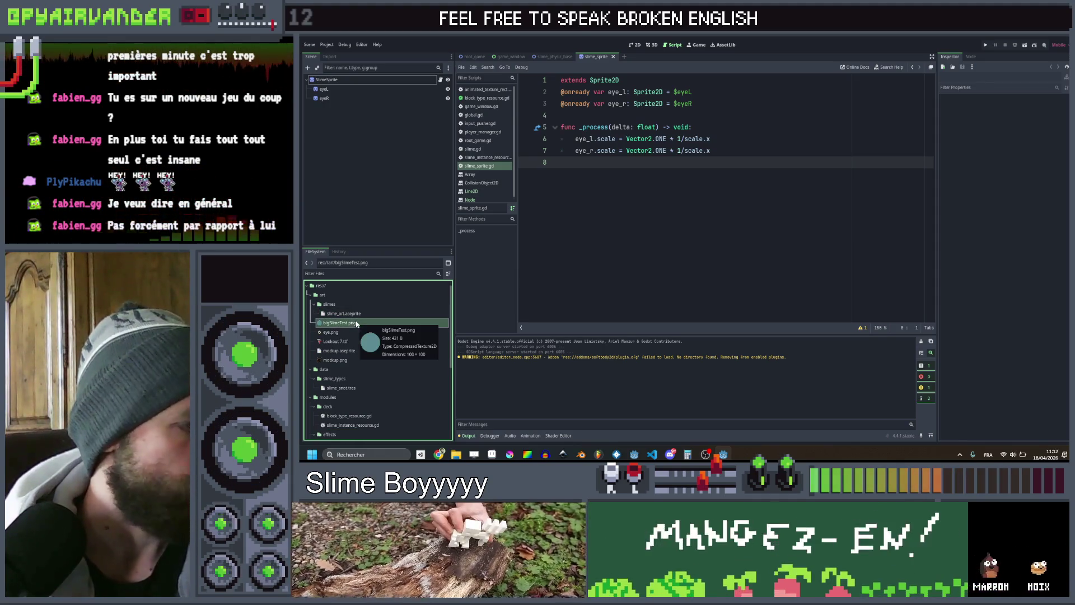
{"action": "key", "text": "Delete"}
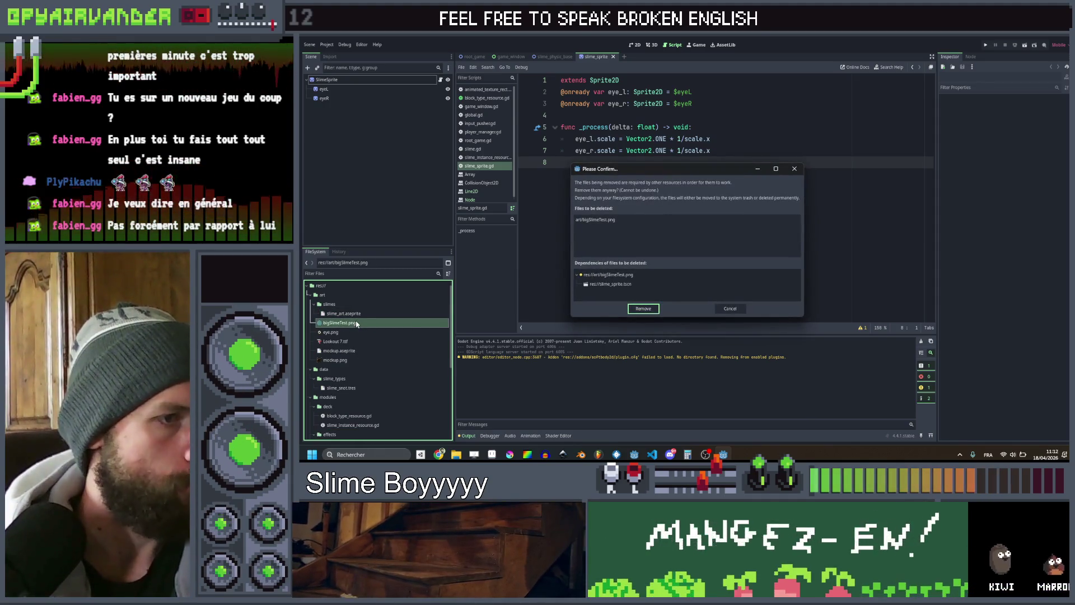
{"action": "left_click", "coordinate": [732, 309]}
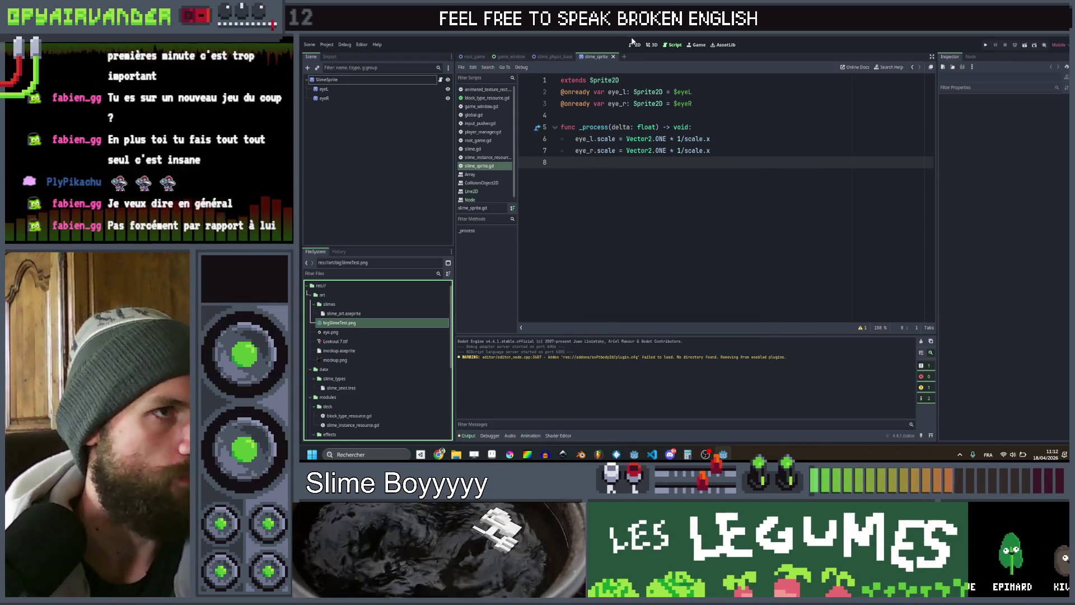
Step: In the 2D view, clear SlimeSprite's circle Texture so only the two eyes remain
{"action": "left_click", "coordinate": [634, 44]}
{"action": "left_click", "coordinate": [372, 80]}
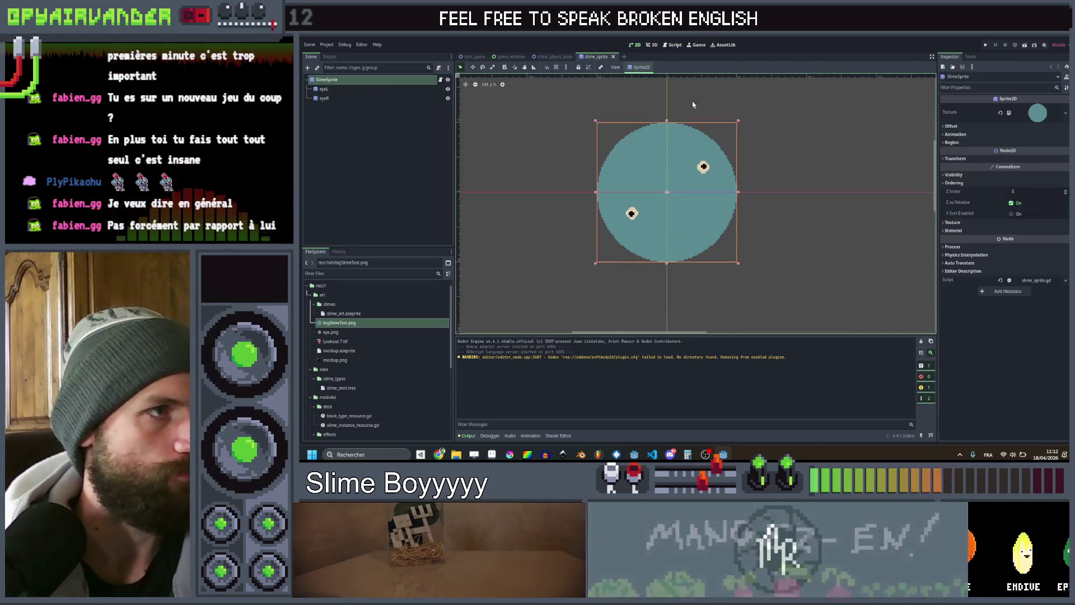
{"action": "left_click", "coordinate": [1001, 113]}
{"action": "left_click", "coordinate": [337, 151]}
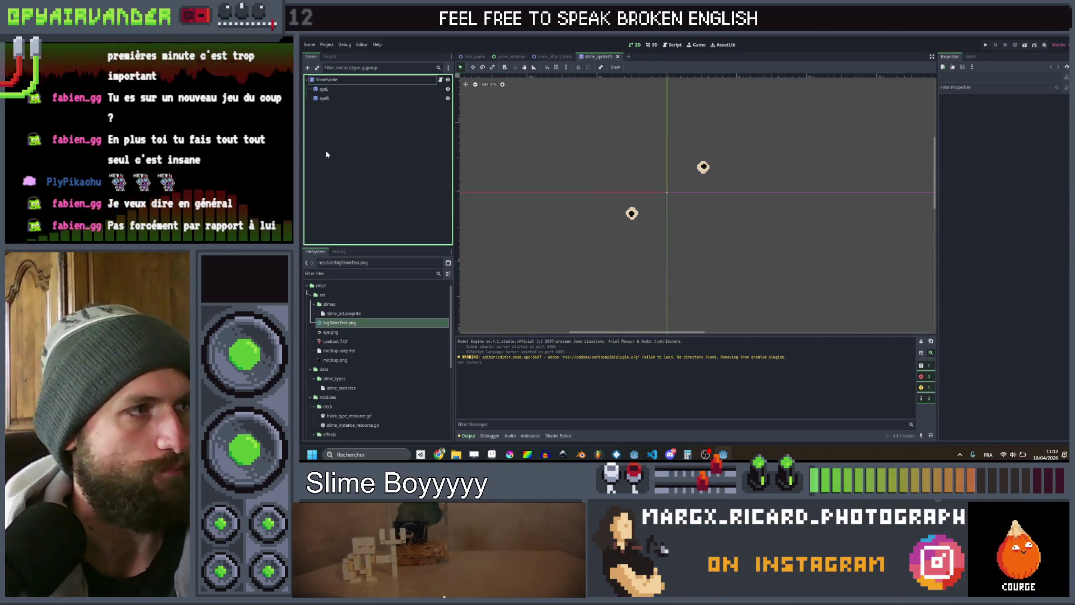
Step: Check the slime_physic_base scene, return to slime_sprite, and switch to Aseprite
{"action": "left_click", "coordinate": [554, 56]}
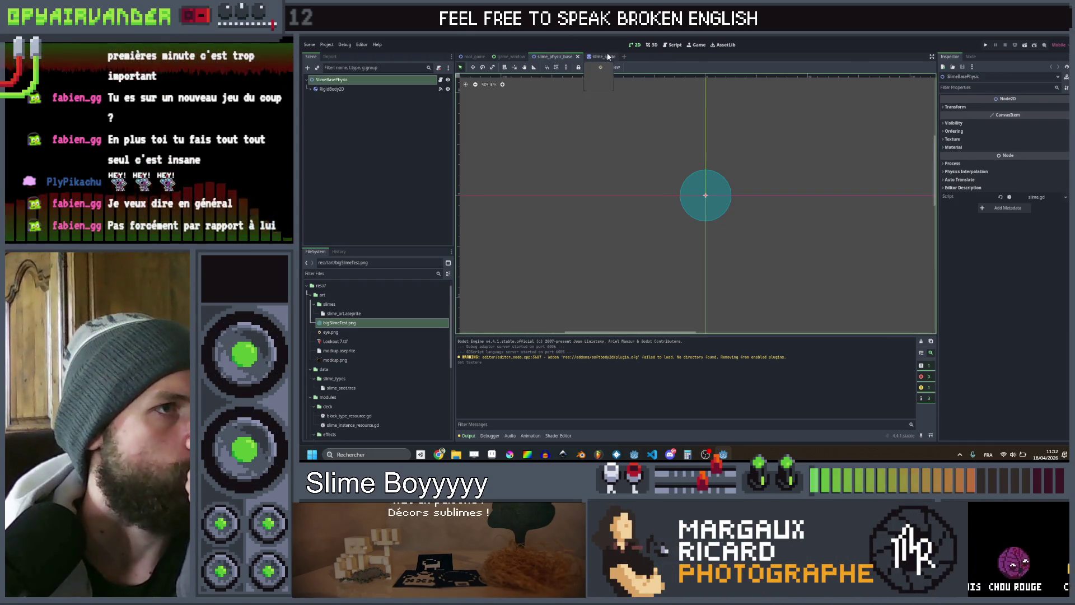
{"action": "left_click", "coordinate": [608, 57]}
{"action": "left_click", "coordinate": [348, 149]}
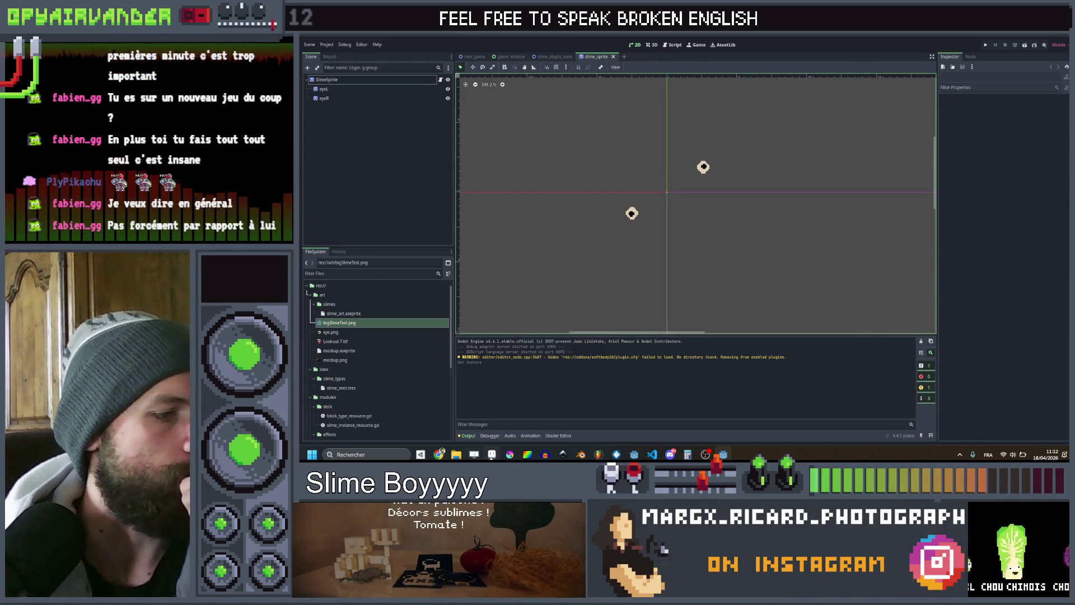
{"action": "left_click", "coordinate": [491, 454]}
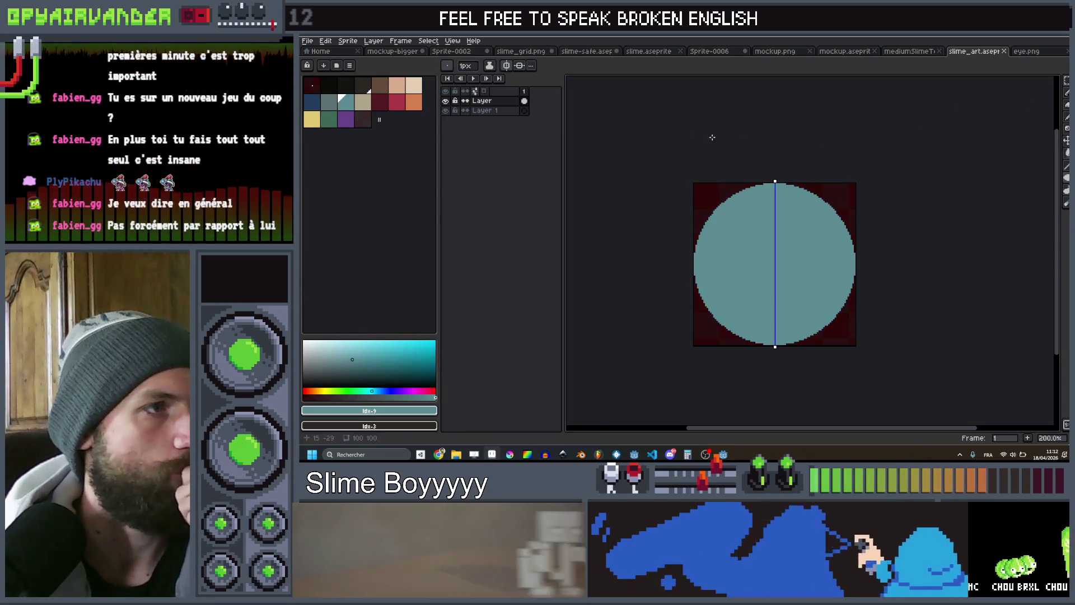
Step: Delete Layer 1 and widen the layers and timeline panel
{"action": "left_click", "coordinate": [491, 112]}
{"action": "key", "text": "Delete"}
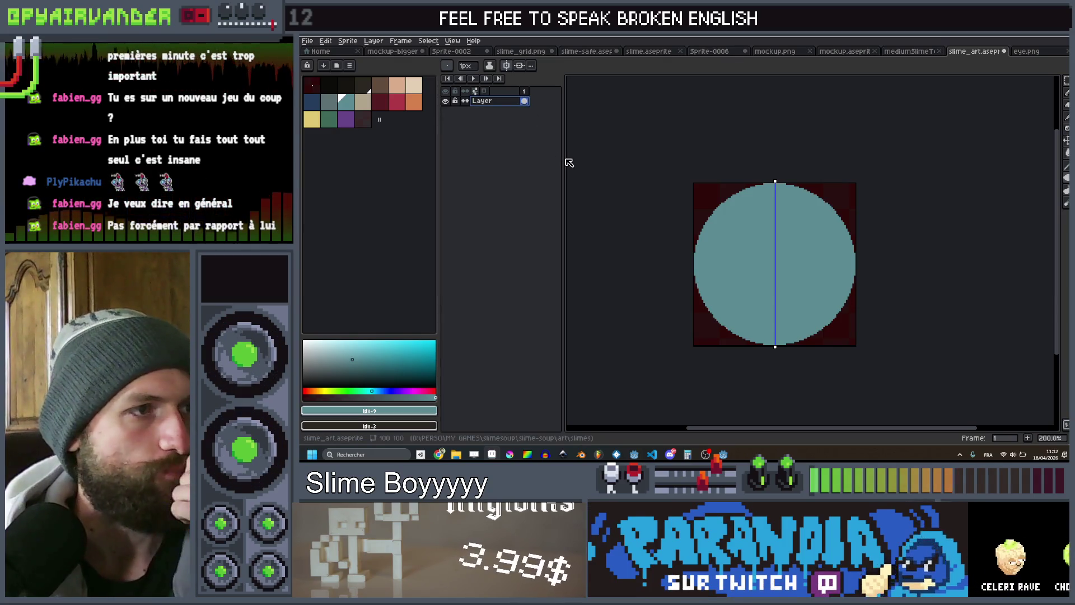
{"action": "mouse_move", "coordinate": [572, 157]}
{"action": "left_mouse_down"}
{"action": "mouse_move", "coordinate": [685, 163]}
{"action": "mouse_move", "coordinate": [651, 166]}
{"action": "left_mouse_up"}
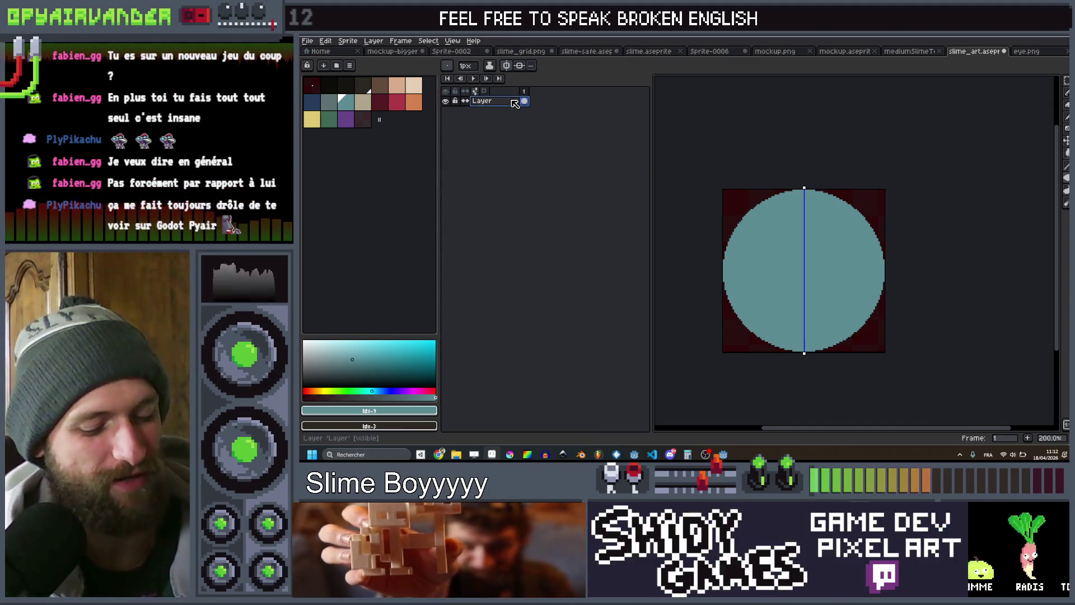
{"action": "key", "text": "shift+n"}
{"action": "key", "text": "ctrl+z"}
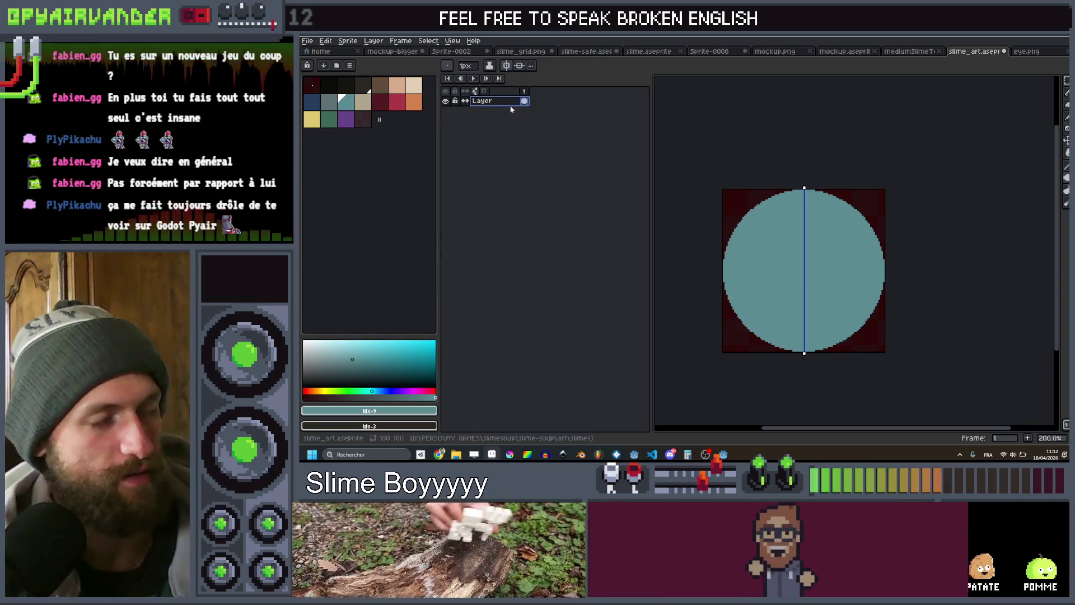
Step: Add an empty second frame and stamp a crimson circle at its top
{"action": "key", "text": "alt+n"}
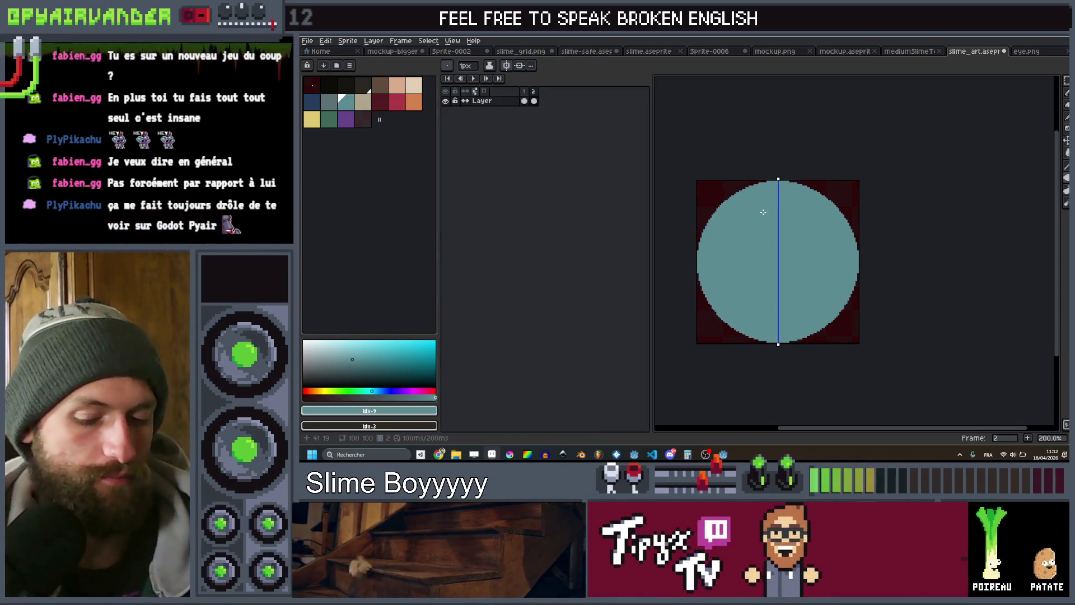
{"action": "key", "text": "Delete"}
{"action": "left_click", "coordinate": [397, 101]}
{"action": "left_click", "coordinate": [782, 221]}
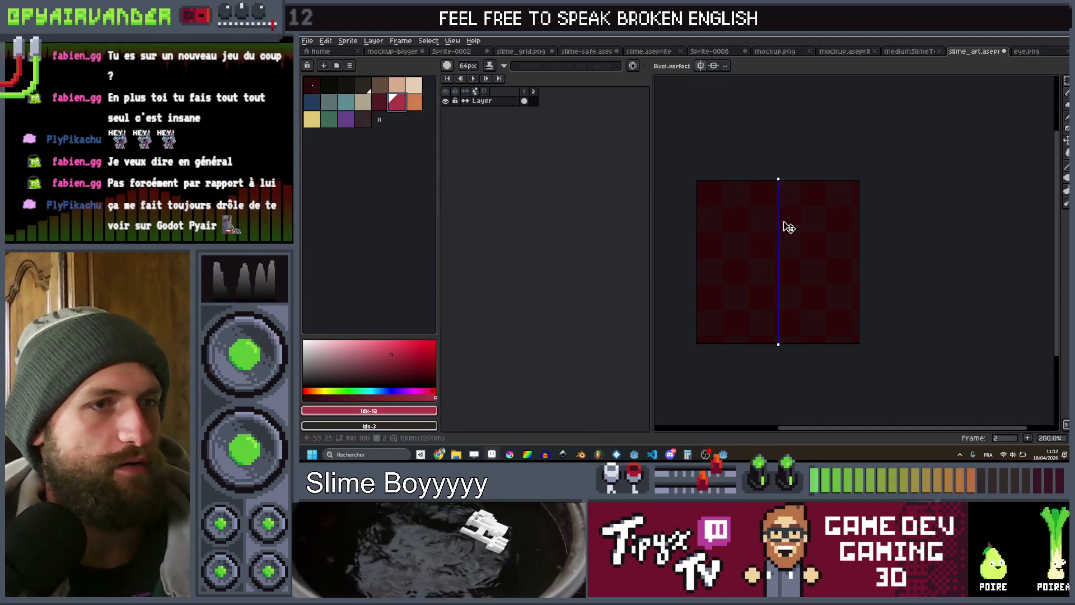
Step: Shrink the brush to 44px and paint the mirrored crimson rounded-triangle slime body
{"action": "key", "text": "minus"}
{"action": "key", "text": "minus"}
{"action": "key", "text": "minus"}
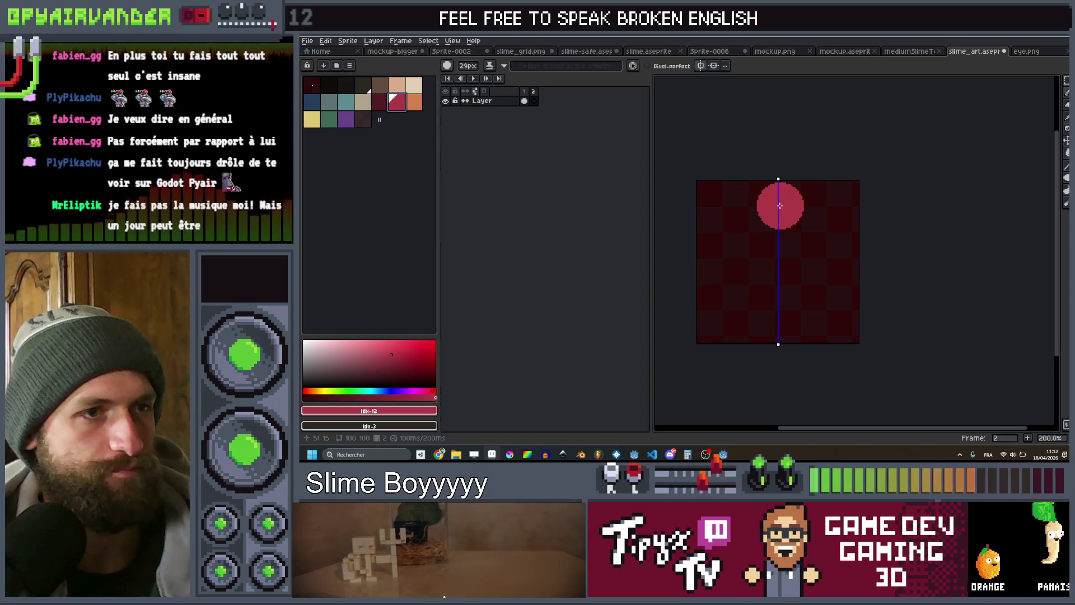
{"action": "mouse_move", "coordinate": [777, 205]}
{"action": "left_mouse_down"}
{"action": "mouse_move", "coordinate": [730, 305]}
{"action": "mouse_move", "coordinate": [735, 270]}
{"action": "left_mouse_up"}
{"action": "key", "text": "ctrl+z"}
{"action": "mouse_move", "coordinate": [776, 209]}
{"action": "left_mouse_down"}
{"action": "mouse_move", "coordinate": [838, 308]}
{"action": "mouse_move", "coordinate": [834, 294]}
{"action": "mouse_move", "coordinate": [784, 307]}
{"action": "mouse_move", "coordinate": [780, 289]}
{"action": "left_mouse_up"}
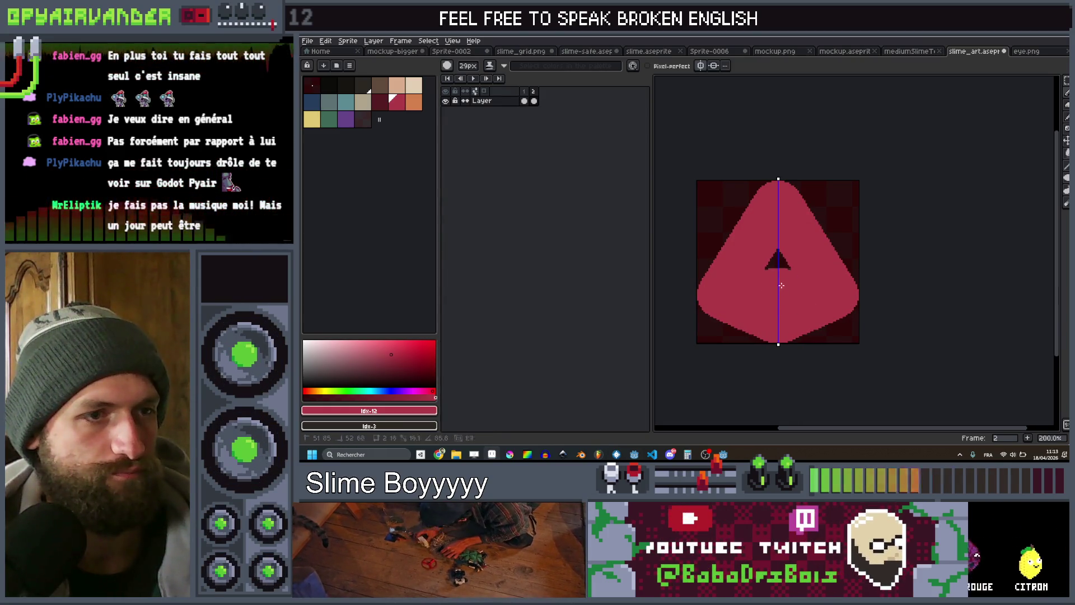
Step: Add a third animation frame and clear its contents
{"action": "scroll", "coordinate": [781, 289], "scroll_direction": "down", "scroll_amount": 3}
{"action": "scroll", "coordinate": [667, 224], "scroll_direction": "up", "scroll_amount": 3}
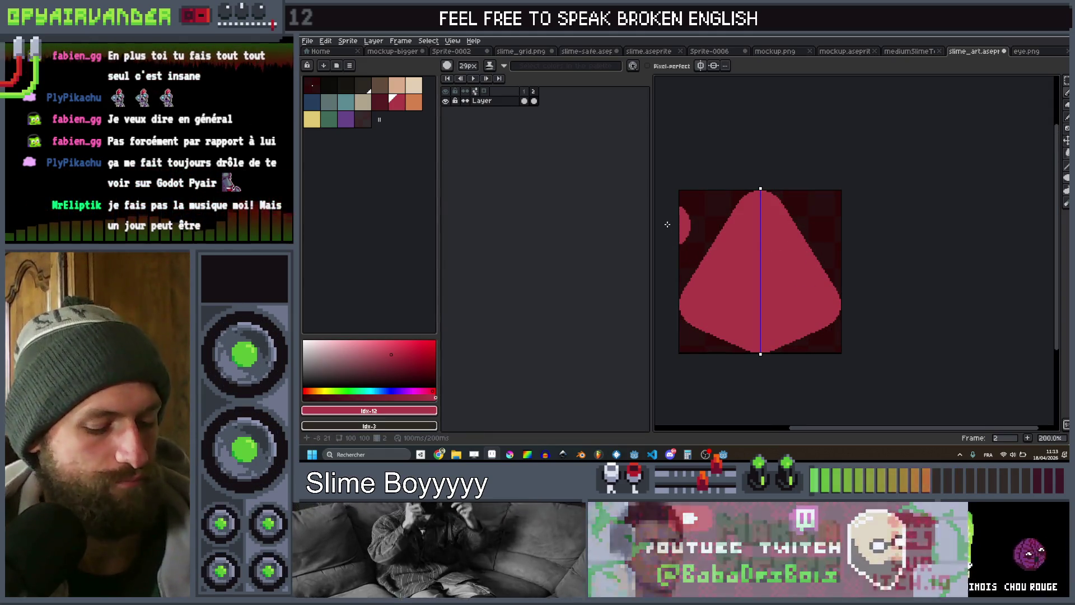
{"action": "key", "text": "alt+n"}
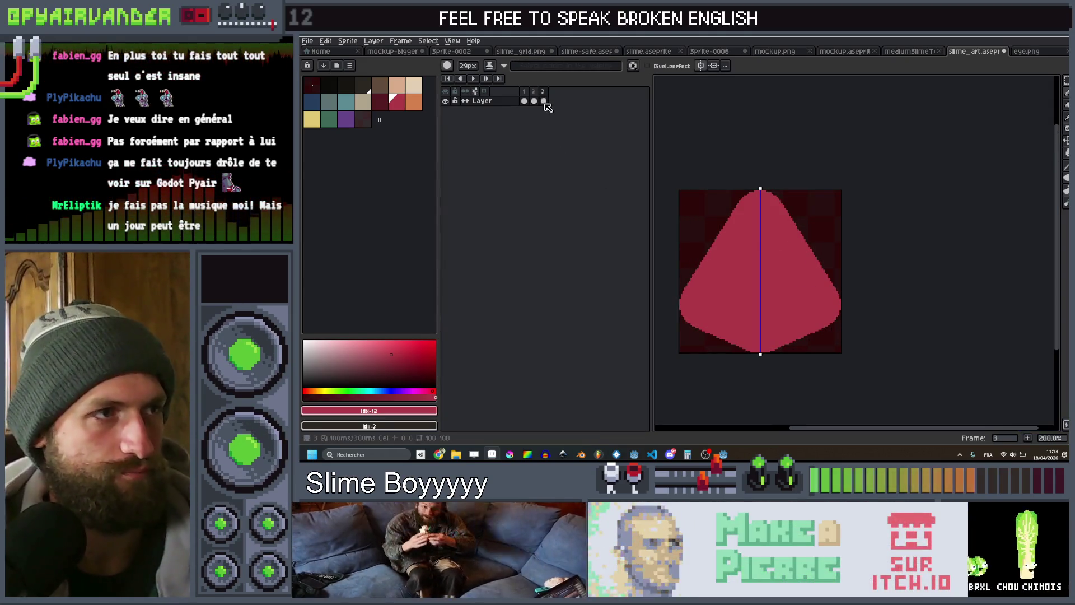
{"action": "key", "text": "Delete"}
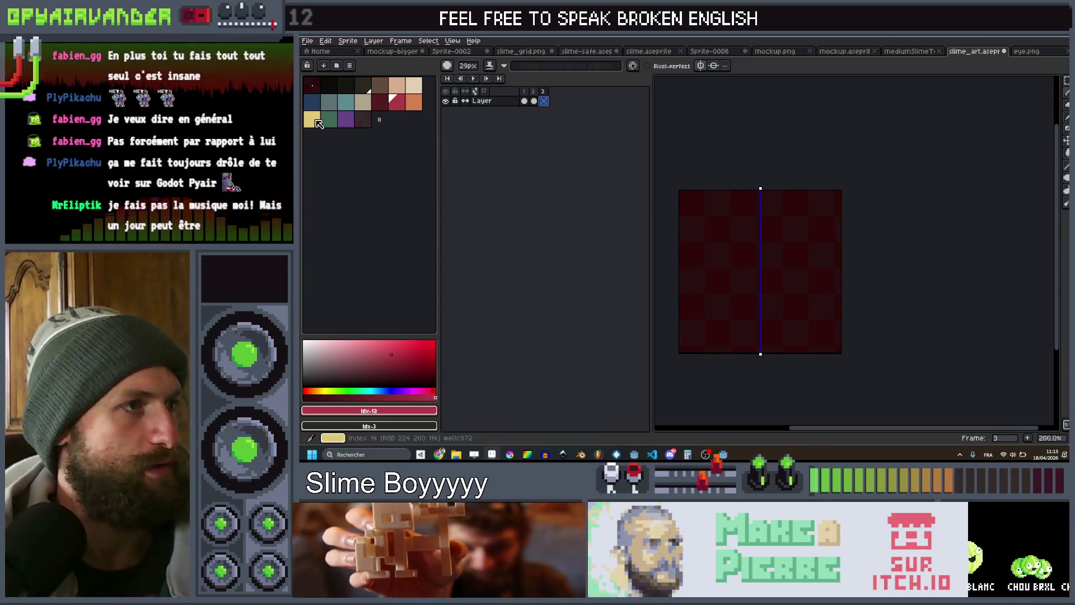
Step: Pick yellow and paint a mirrored yellow diamond shape down frame 3
{"action": "left_click", "coordinate": [312, 121]}
{"action": "left_click", "coordinate": [759, 217]}
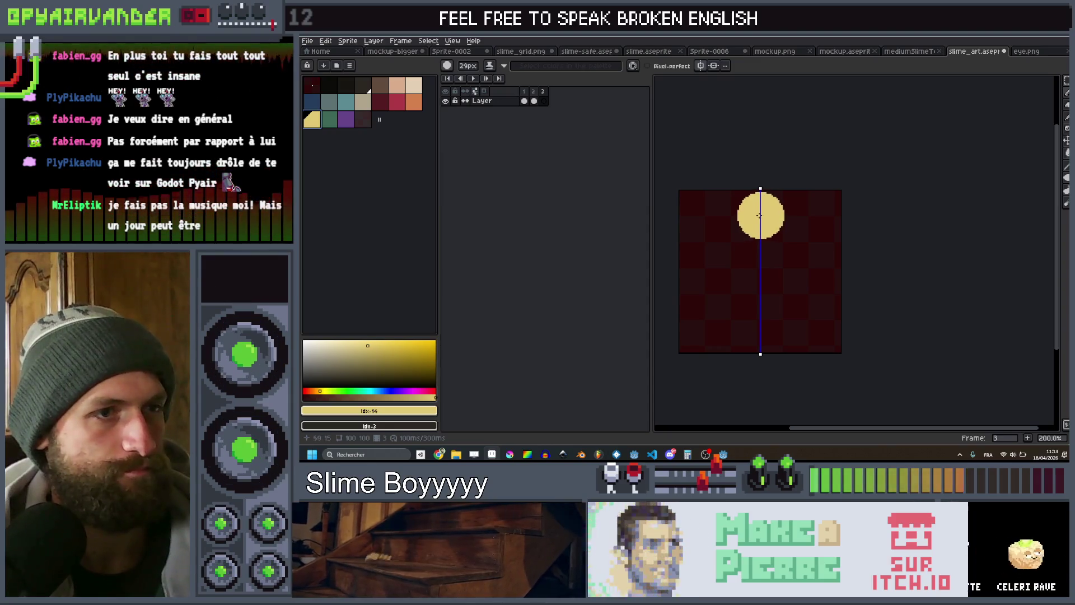
{"action": "mouse_move", "coordinate": [758, 215]}
{"action": "left_mouse_down"}
{"action": "mouse_move", "coordinate": [705, 243]}
{"action": "mouse_move", "coordinate": [699, 269]}
{"action": "mouse_move", "coordinate": [760, 329]}
{"action": "mouse_move", "coordinate": [757, 291]}
{"action": "left_mouse_up"}
{"action": "scroll", "coordinate": [786, 263], "scroll_direction": "down", "scroll_amount": 1}
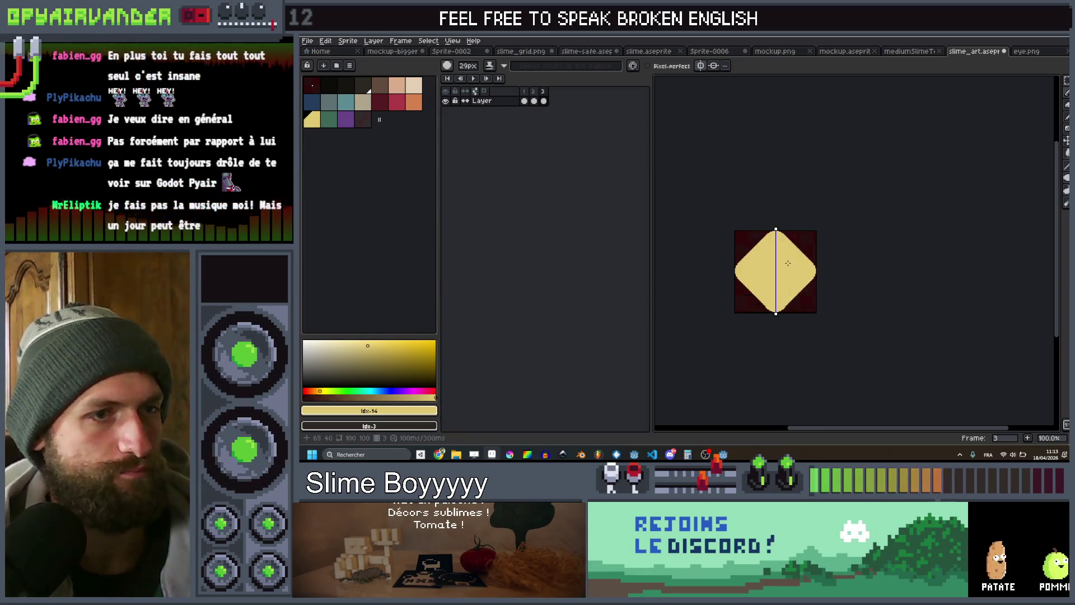
{"action": "scroll", "coordinate": [786, 263], "scroll_direction": "up", "scroll_amount": 2}
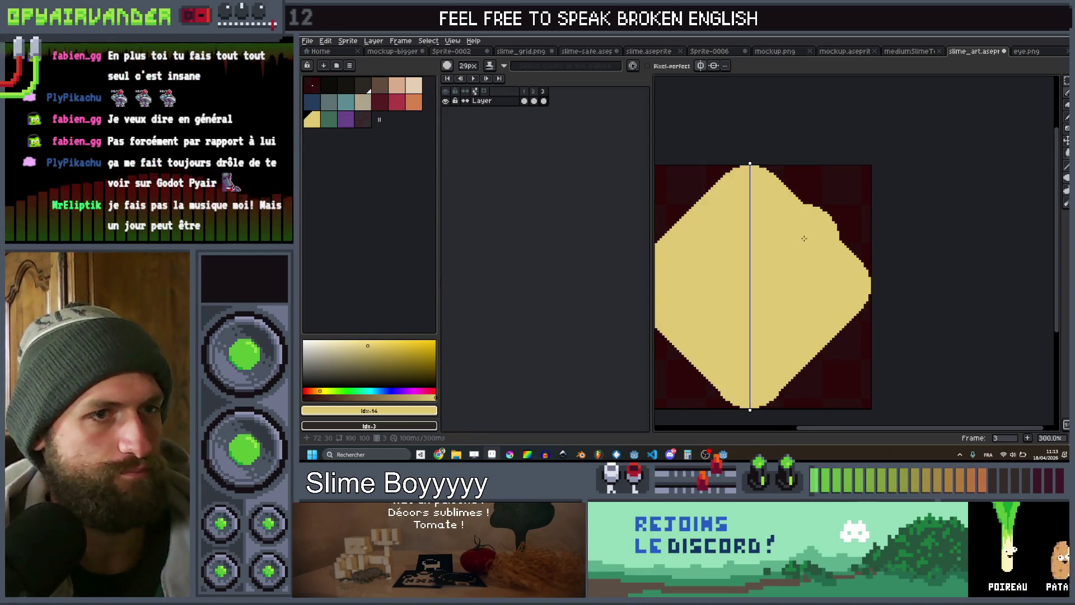
Step: Round the yellow blob's upper and lower-right edges into bumps
{"action": "left_click_drag", "start_coordinate": [806, 235], "coordinate": [804, 233]}
{"action": "scroll", "coordinate": [764, 244], "scroll_direction": "down", "scroll_amount": 2}
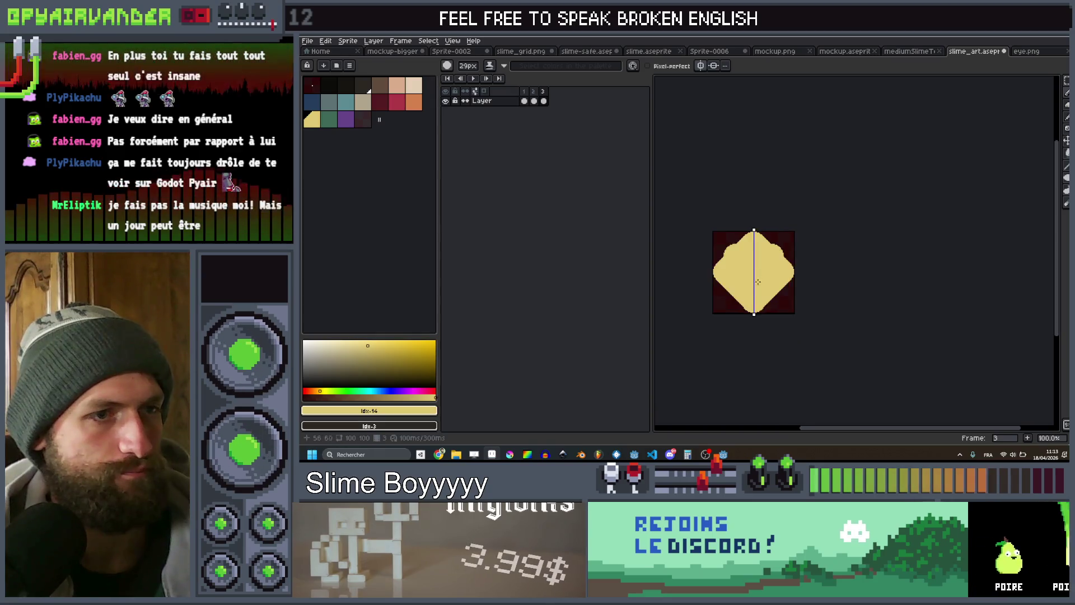
{"action": "scroll", "coordinate": [773, 266], "scroll_direction": "up", "scroll_amount": 2}
{"action": "left_click_drag", "start_coordinate": [800, 314], "coordinate": [781, 295]}
{"action": "scroll", "coordinate": [798, 264], "scroll_direction": "down", "scroll_amount": 3}
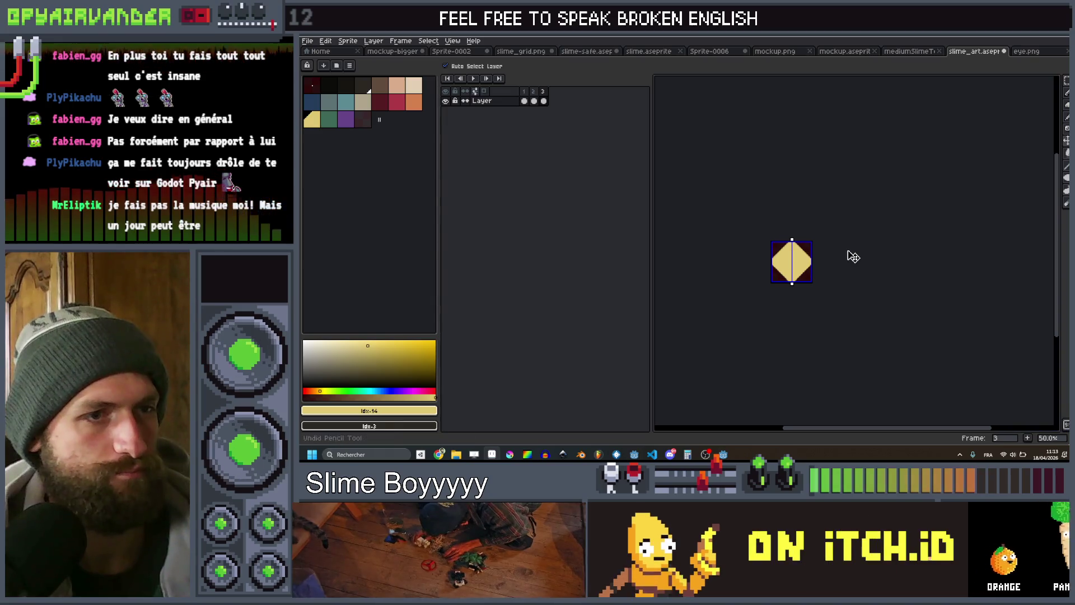
{"action": "key", "text": "b"}
{"action": "scroll", "coordinate": [731, 242], "scroll_direction": "up", "scroll_amount": 5}
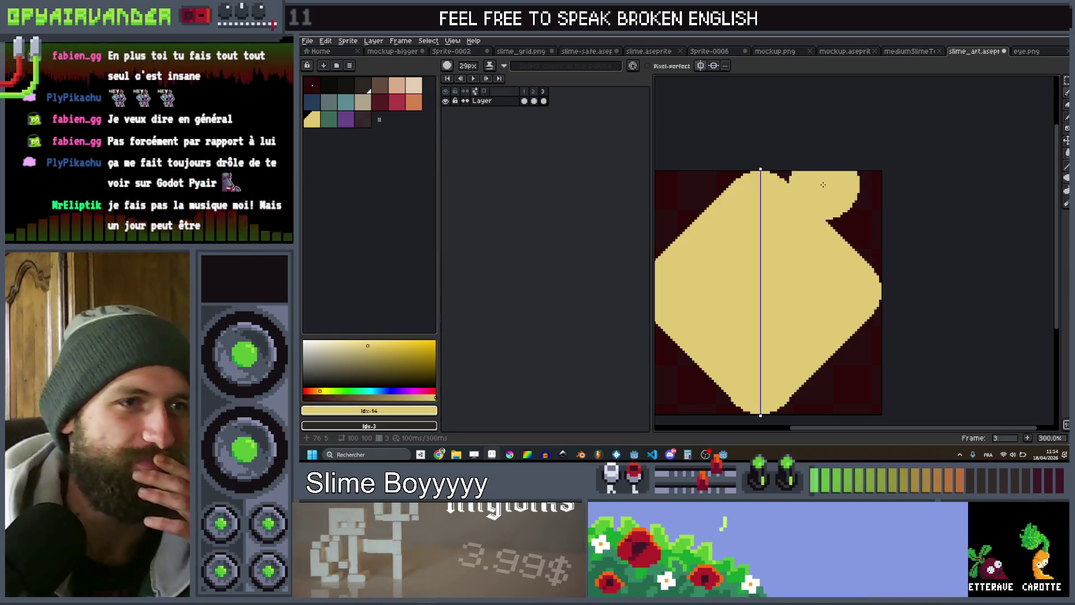
Step: Try a bump on the diamond's upper-right edge, undo it, and add a fourth frame
{"action": "left_click_drag", "start_coordinate": [786, 233], "coordinate": [813, 230]}
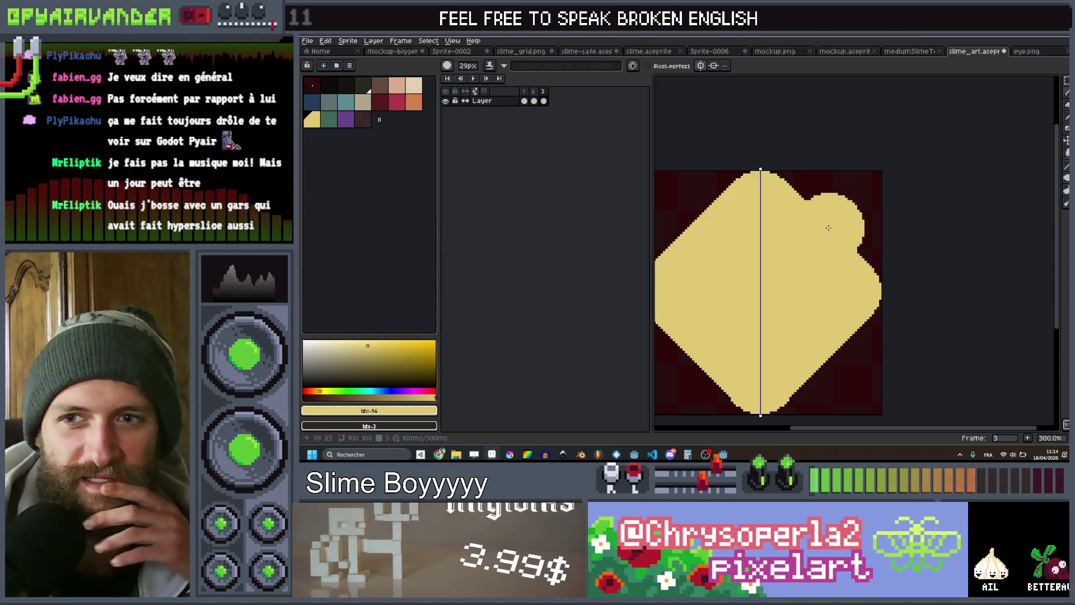
{"action": "key", "text": "ctrl+z"}
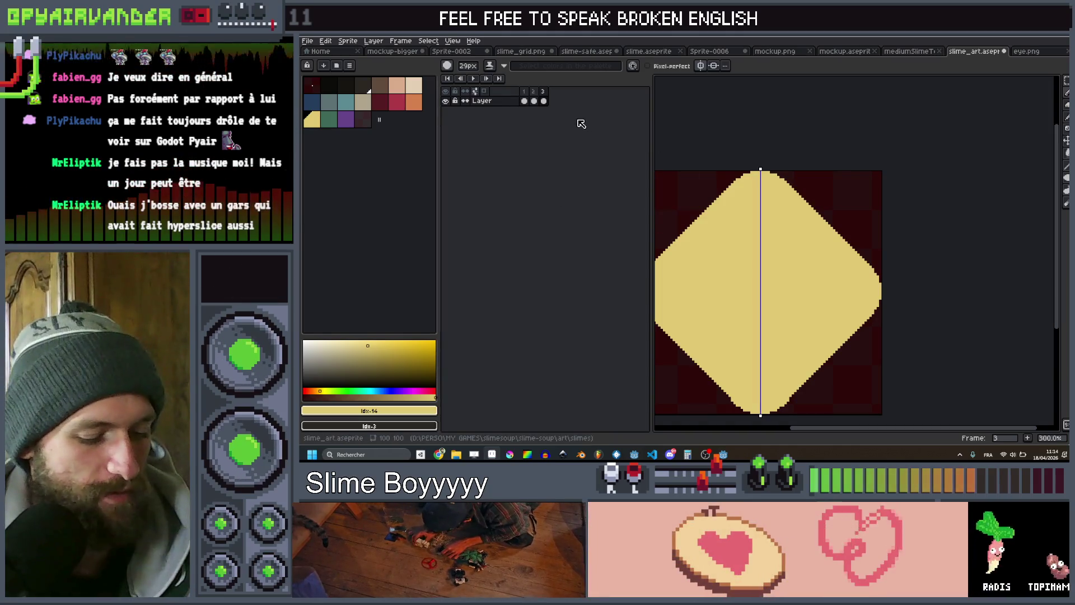
{"action": "key", "text": "alt+n"}
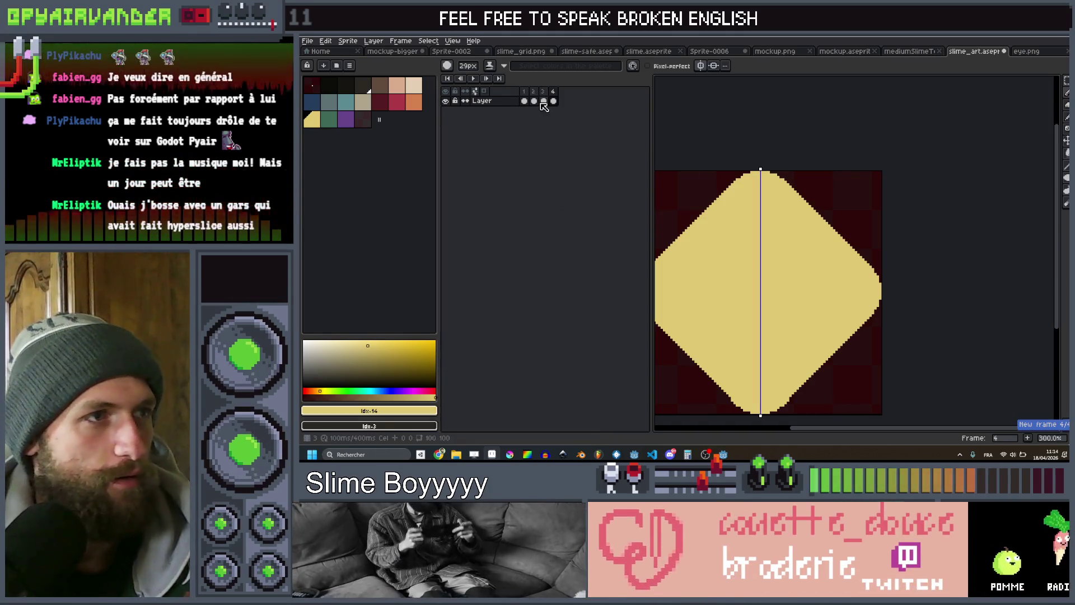
Step: Clear frame 4 and paint a peach shape mirrored across the centre line
{"action": "key", "text": "Delete"}
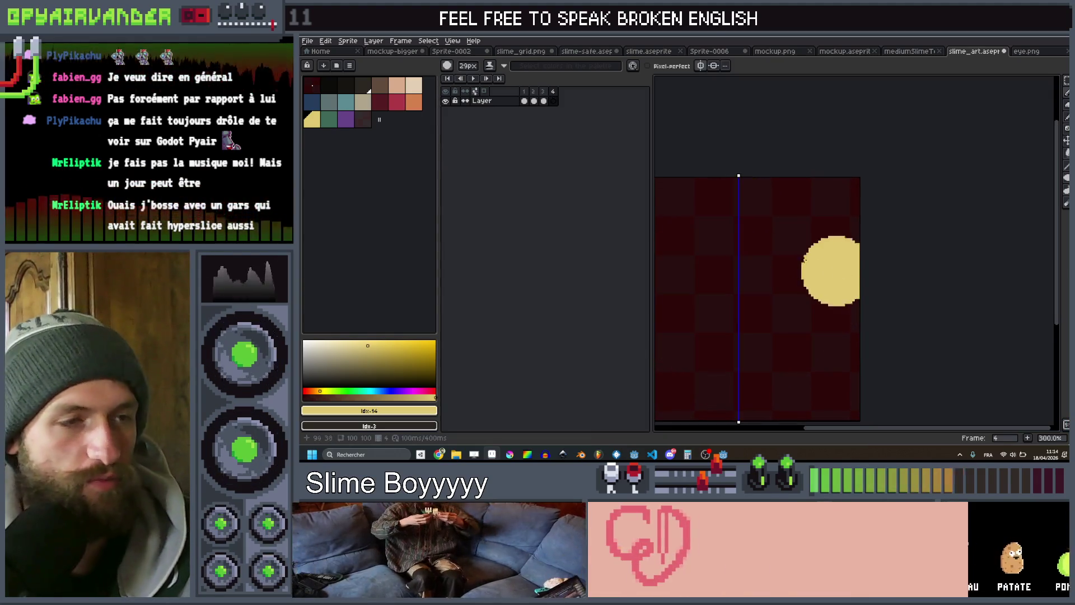
{"action": "left_click", "coordinate": [414, 85]}
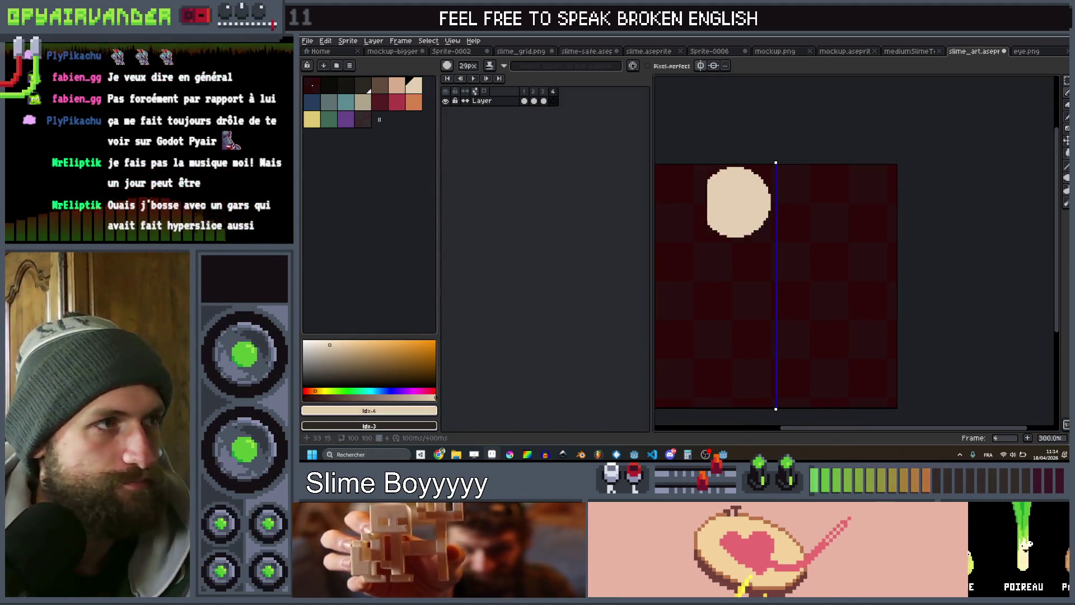
{"action": "left_click", "coordinate": [397, 85]}
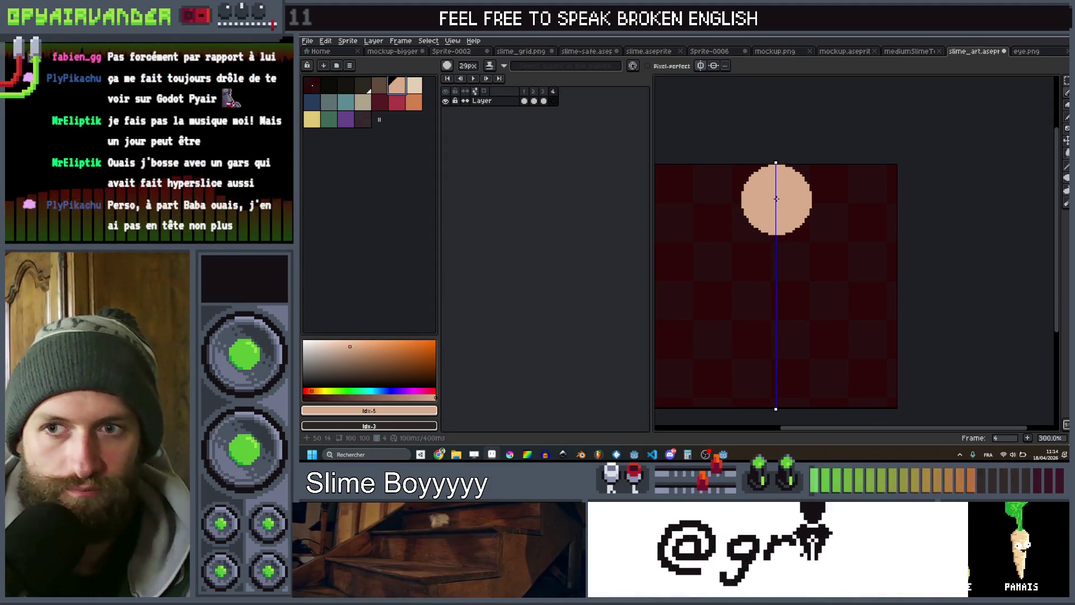
{"action": "mouse_move", "coordinate": [804, 187]}
{"action": "left_mouse_down"}
{"action": "mouse_move", "coordinate": [778, 215]}
{"action": "mouse_move", "coordinate": [705, 223]}
{"action": "mouse_move", "coordinate": [715, 226]}
{"action": "mouse_move", "coordinate": [715, 326]}
{"action": "mouse_move", "coordinate": [783, 354]}
{"action": "mouse_move", "coordinate": [800, 291]}
{"action": "mouse_move", "coordinate": [795, 252]}
{"action": "mouse_move", "coordinate": [812, 238]}
{"action": "left_mouse_up"}
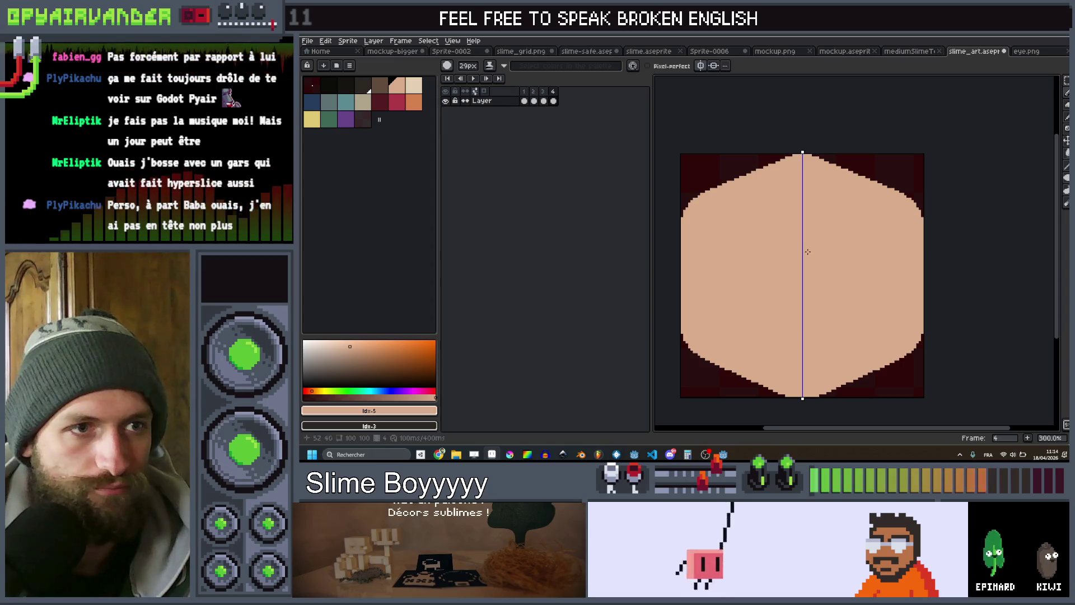
{"action": "scroll", "coordinate": [874, 215], "scroll_direction": "down", "scroll_amount": 3}
{"action": "scroll", "coordinate": [874, 215], "scroll_direction": "up", "scroll_amount": 4}
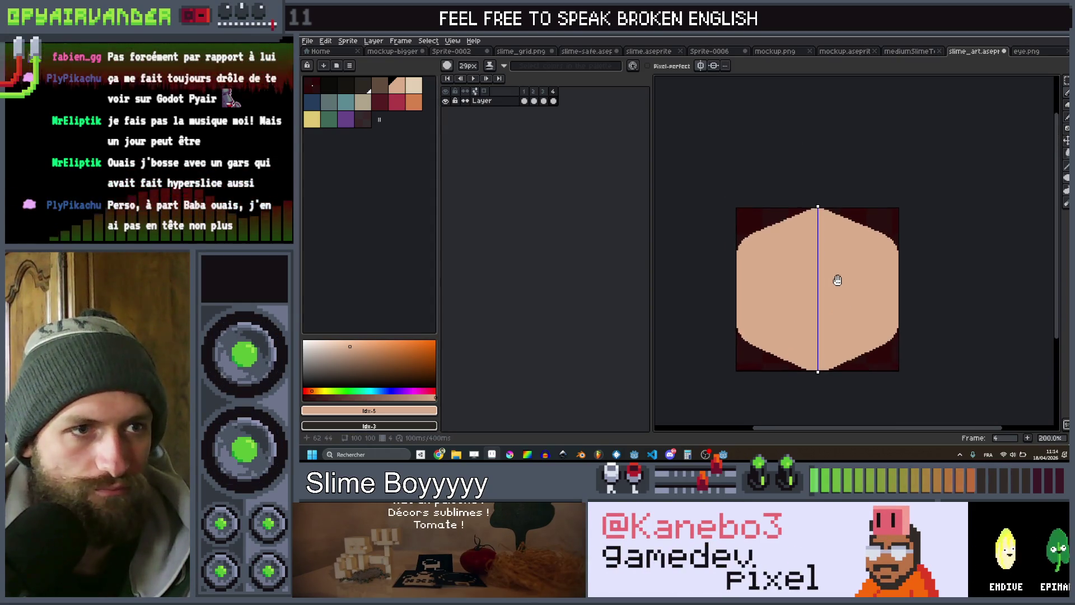
Step: Play the animation to preview every frame, stopping on the peach hexagon
{"action": "left_click", "coordinate": [526, 96]}
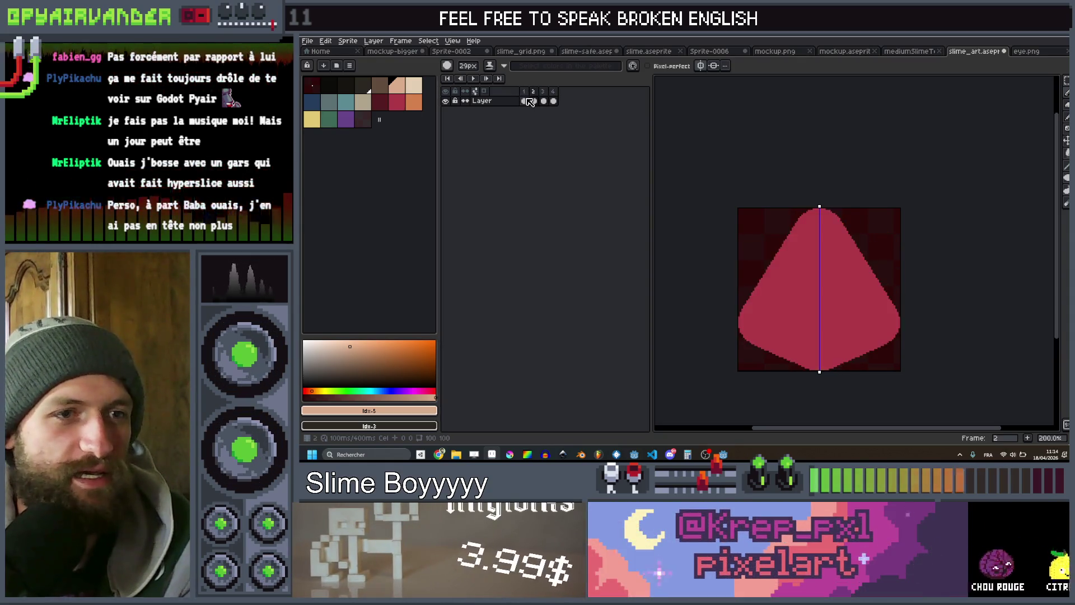
{"action": "key", "text": "Return"}
{"action": "scroll", "coordinate": [896, 258], "scroll_direction": "up", "scroll_amount": 1}
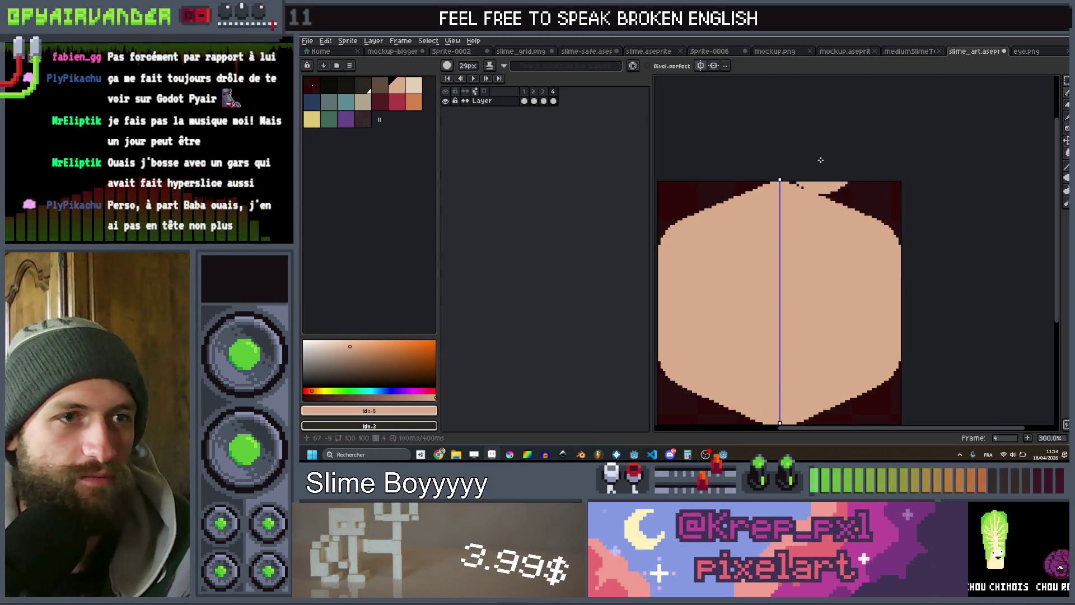
{"action": "key", "text": "v"}
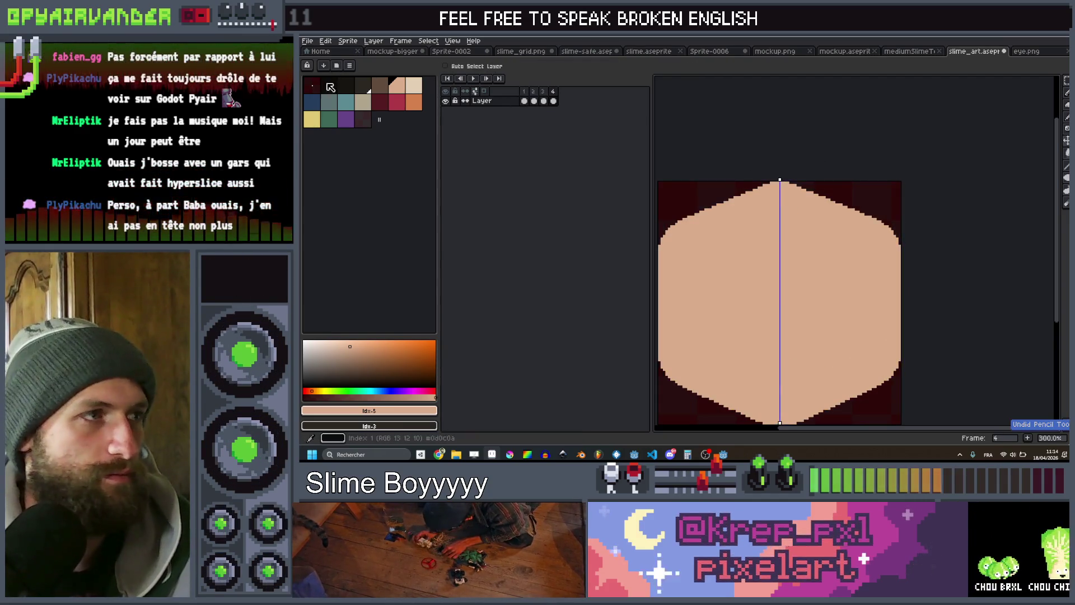
{"action": "left_click", "coordinate": [318, 87]}
{"action": "key", "text": "b"}
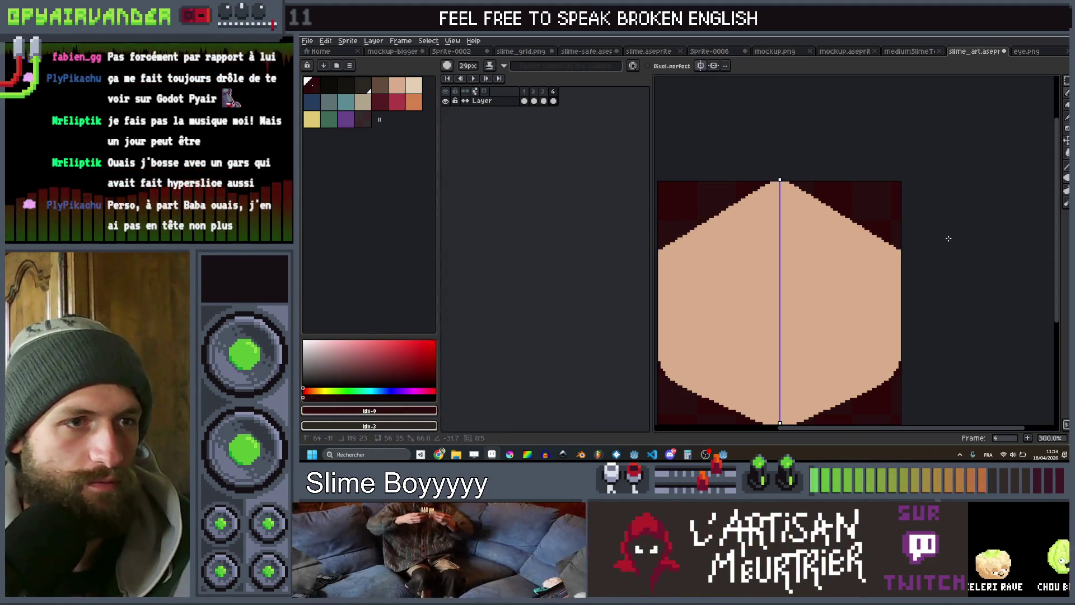
Step: Paint dark background over the hexagon's top-left corner and replay the animation
{"action": "scroll", "coordinate": [943, 307], "scroll_direction": "down", "scroll_amount": 1}
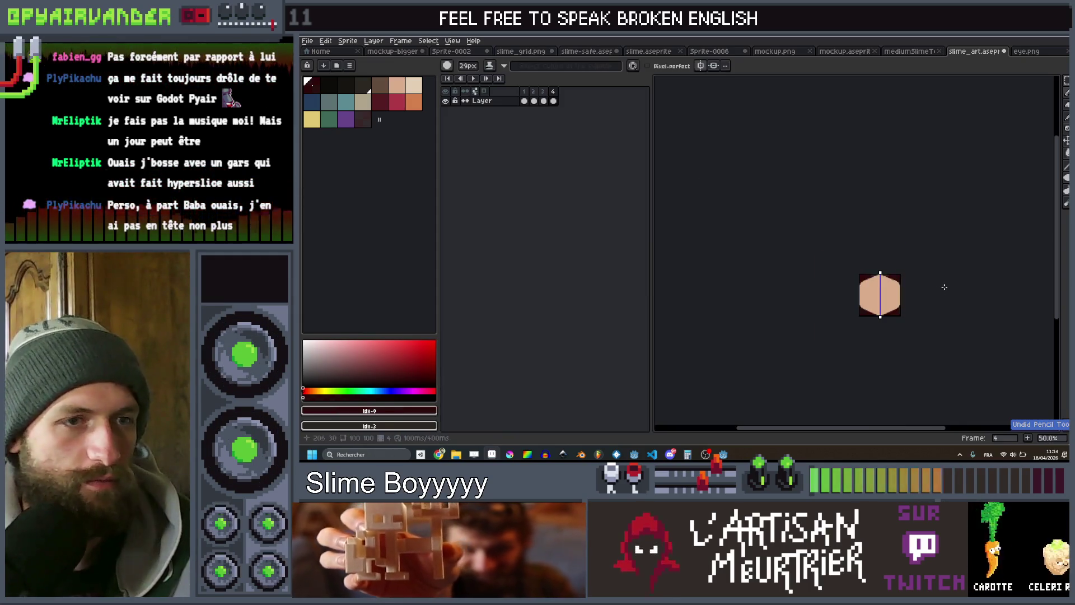
{"action": "scroll", "coordinate": [969, 263], "scroll_direction": "up", "scroll_amount": 1}
{"action": "scroll", "coordinate": [985, 269], "scroll_direction": "down", "scroll_amount": 1}
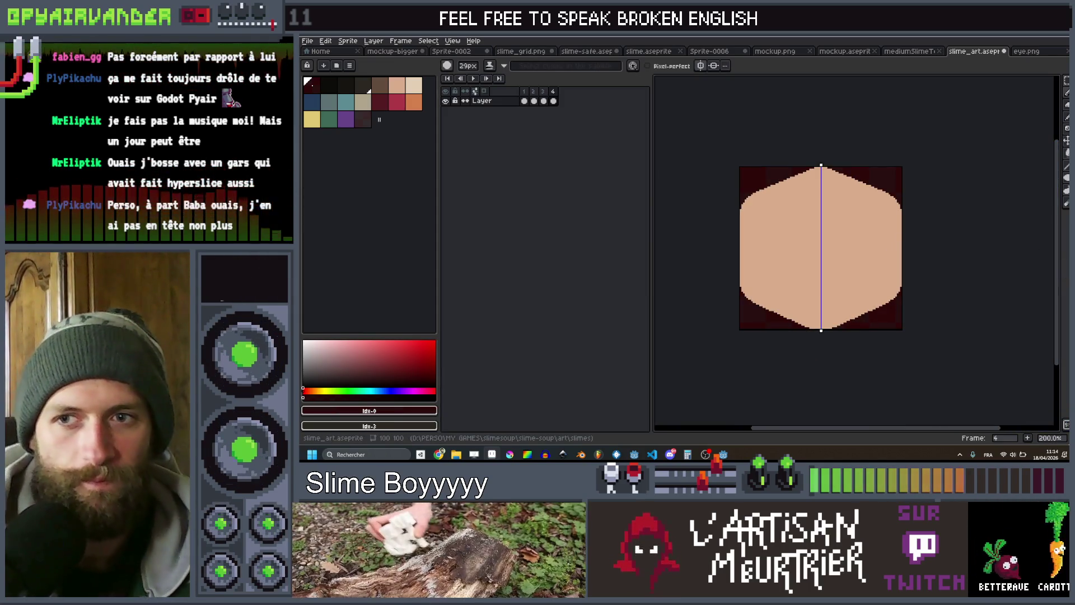
{"action": "scroll", "coordinate": [996, 275], "scroll_direction": "up", "scroll_amount": 1}
{"action": "scroll", "coordinate": [992, 278], "scroll_direction": "down", "scroll_amount": 1}
{"action": "left_click", "coordinate": [783, 201]}
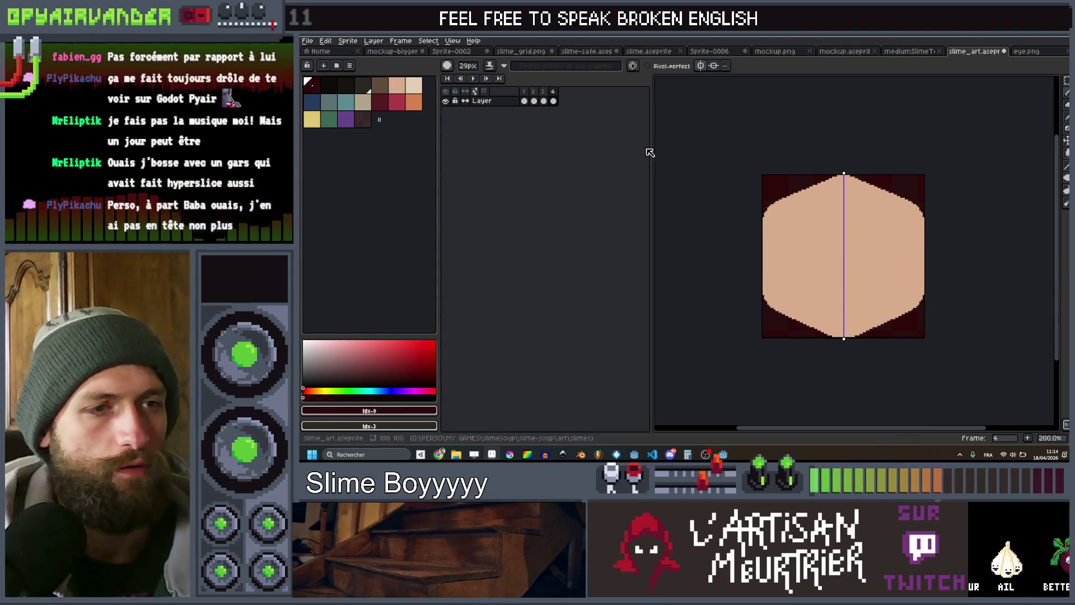
{"action": "key", "text": "Return"}
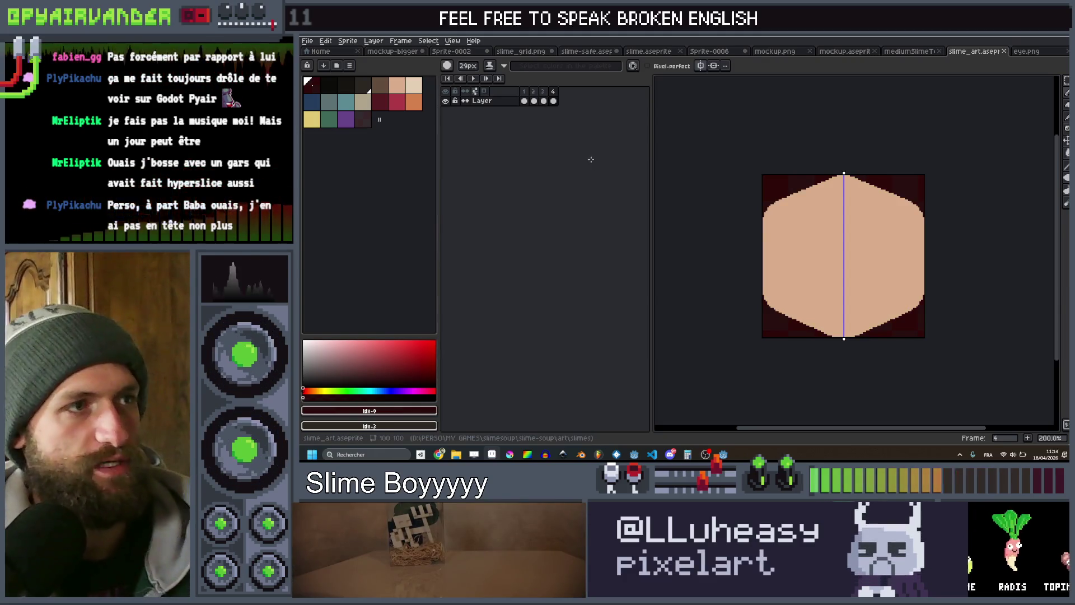
Step: Export the slime frames as slime_art.png and switch back to Godot
{"action": "key", "text": "ctrl+alt+shift+s"}
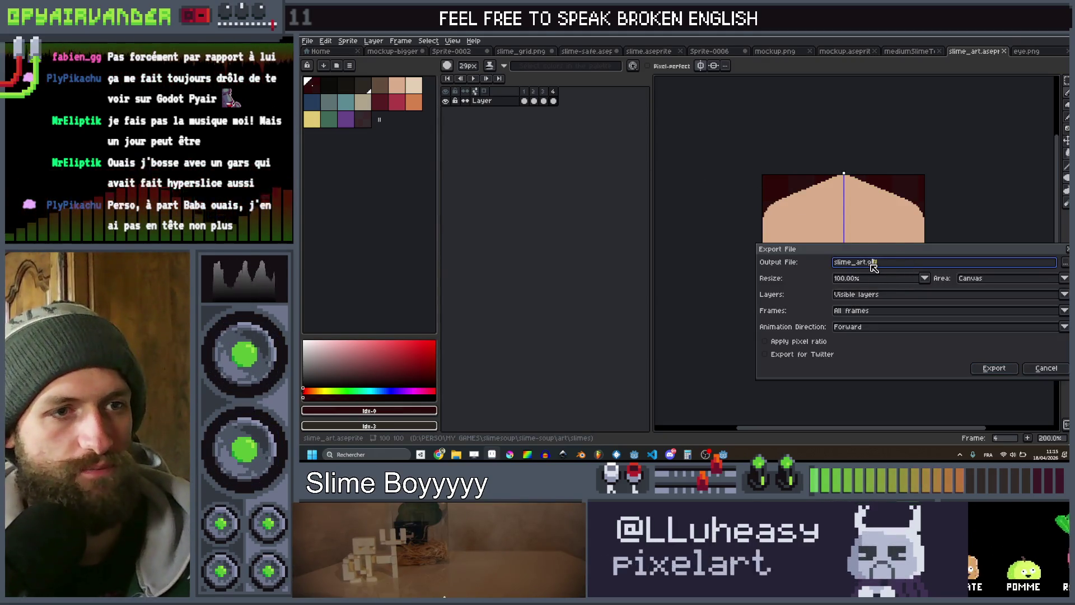
{"action": "type", "text": "pngpng"}
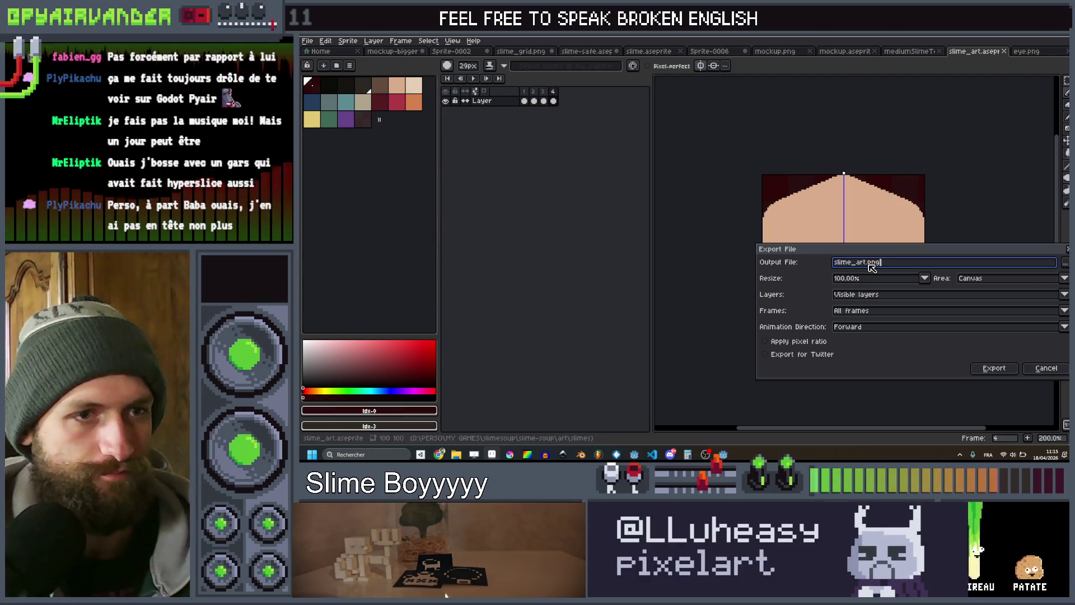
{"action": "key", "text": "Return"}
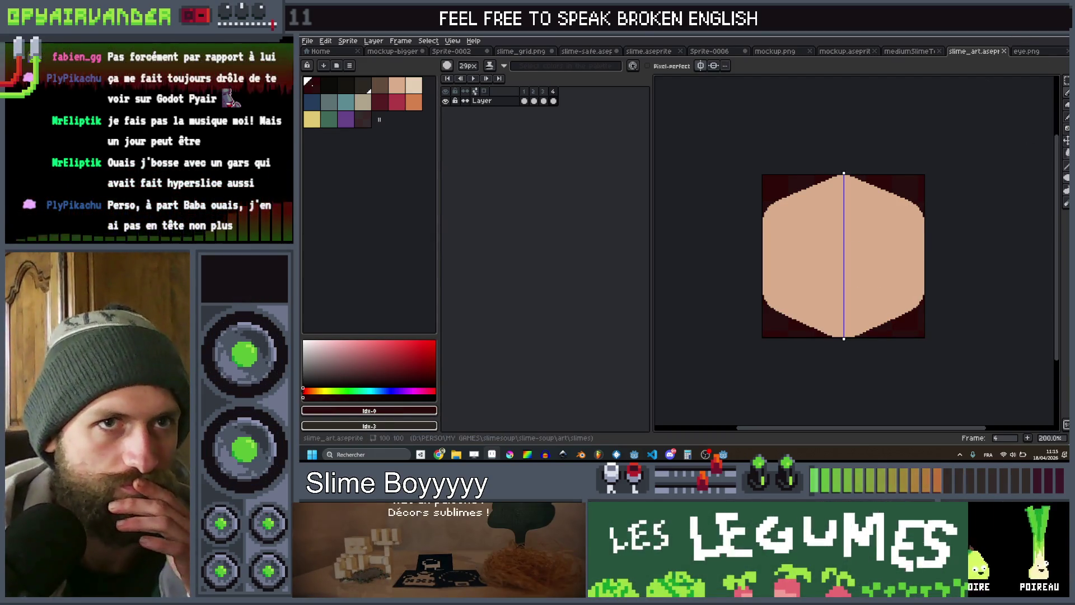
{"action": "key", "text": "alt+Tab"}
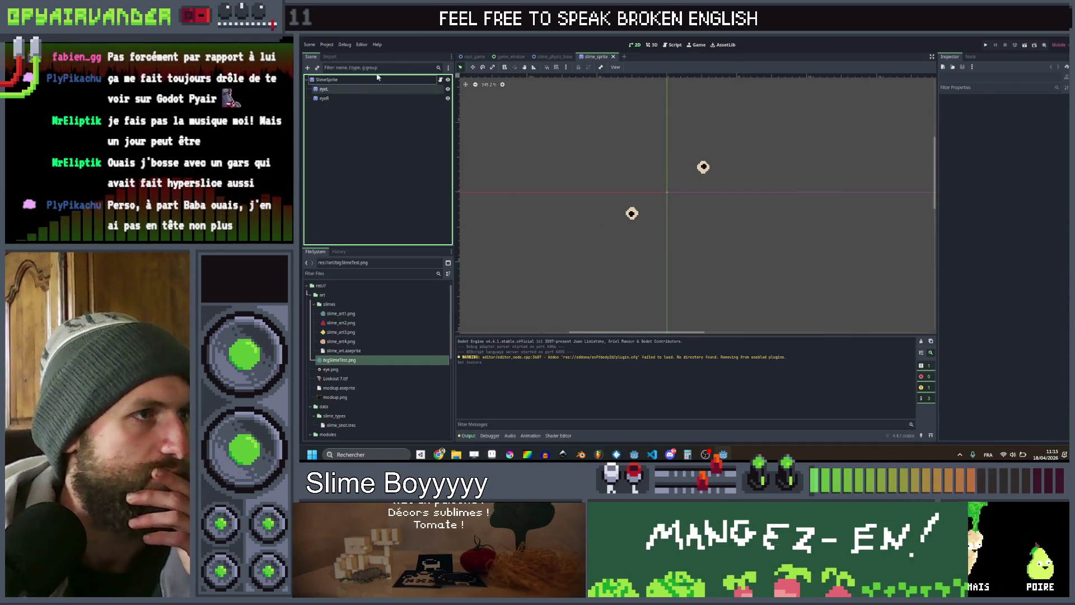
Step: Open the slime_physic_base scene and expand RigidBody2D to show its CollisionShape2D
{"action": "left_click", "coordinate": [340, 82]}
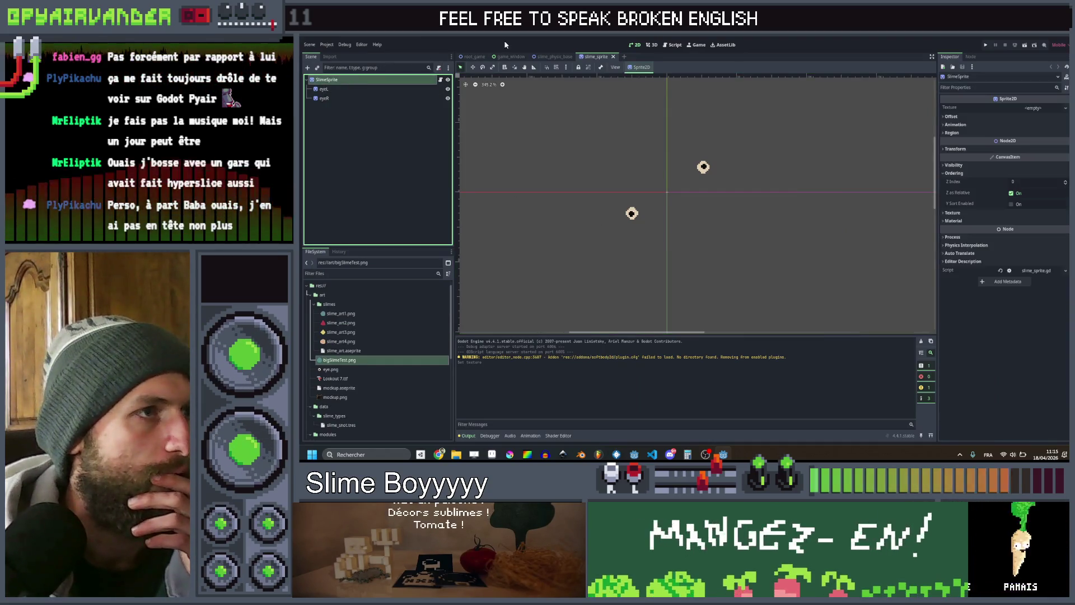
{"action": "left_click", "coordinate": [557, 57]}
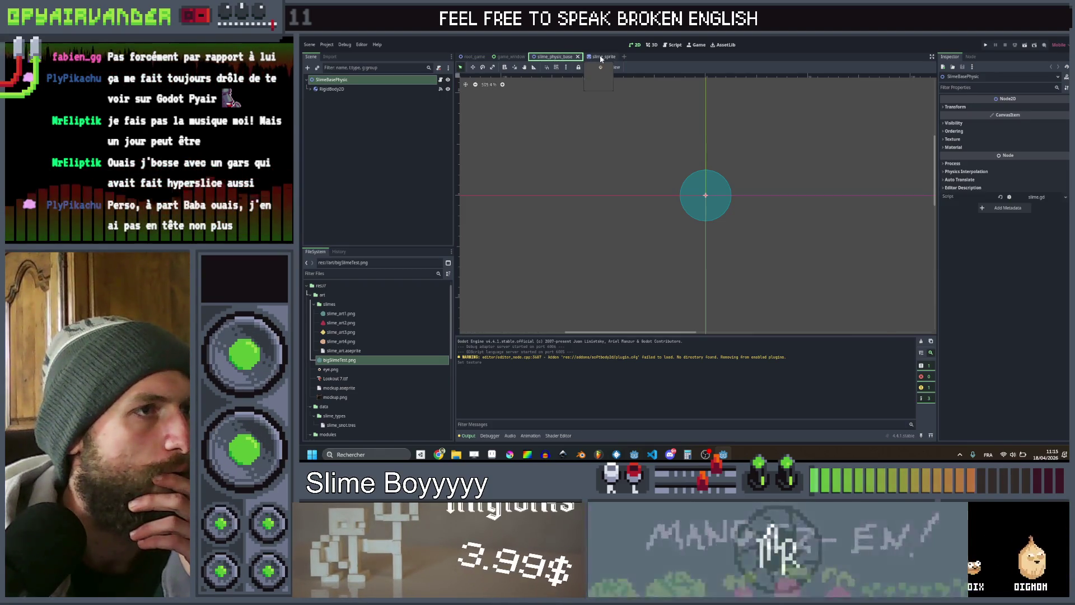
{"action": "left_click", "coordinate": [600, 57]}
{"action": "left_click", "coordinate": [546, 58]}
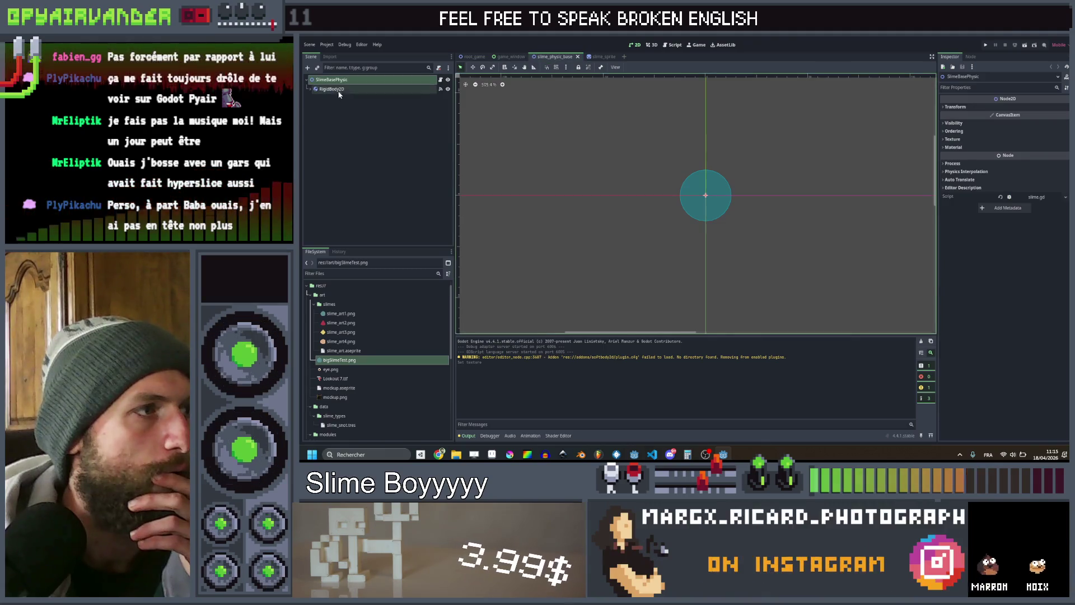
{"action": "left_click", "coordinate": [317, 90]}
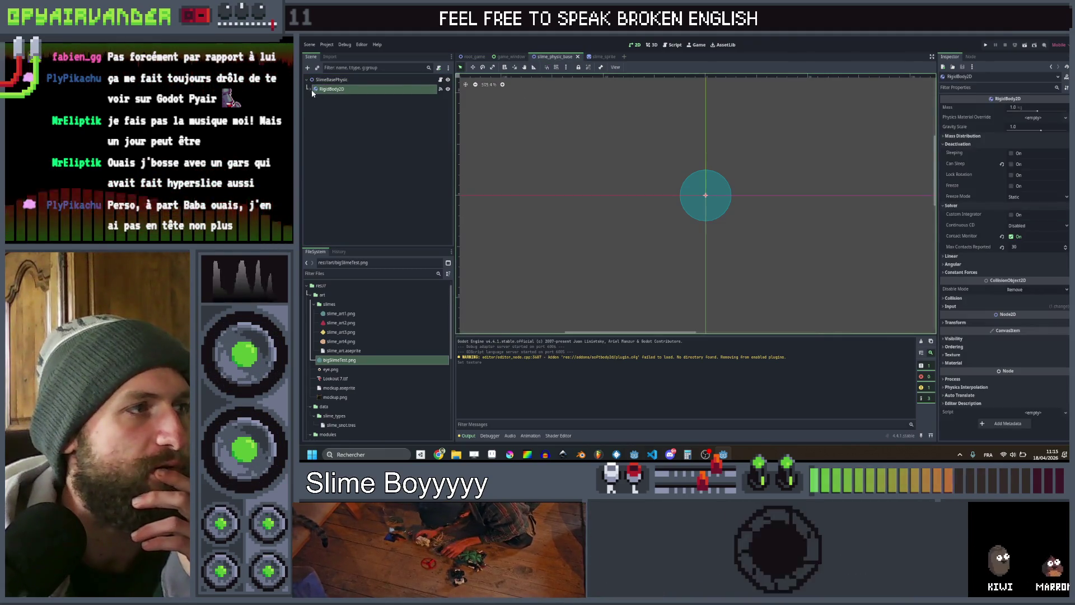
{"action": "key", "text": "ctrl+v"}
Step: Inspect the CollisionShape2D and RigidBody2D properties in the Inspector
{"action": "left_click", "coordinate": [334, 99]}
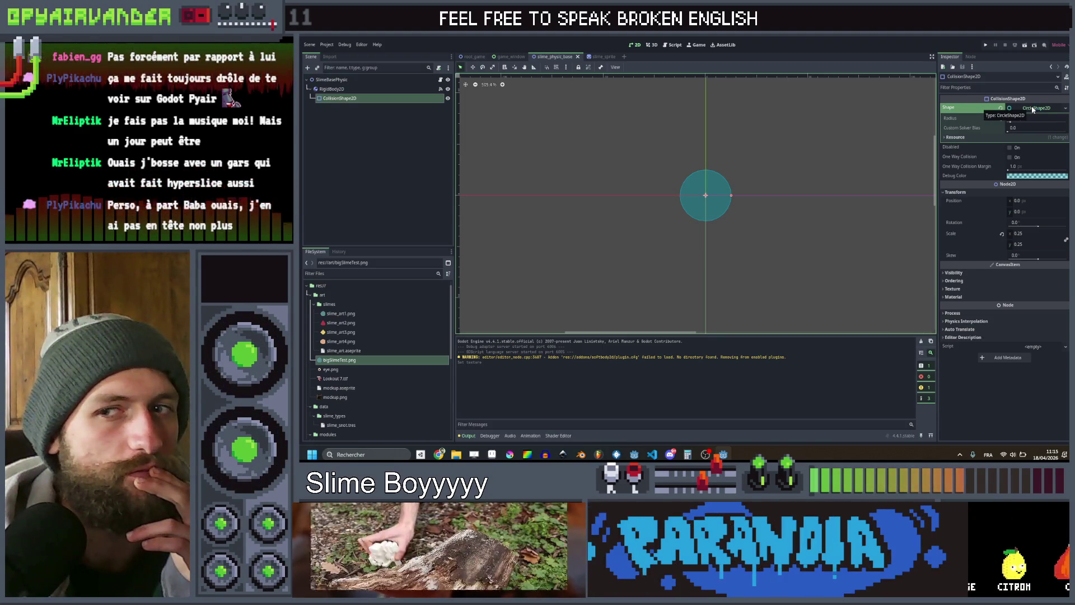
{"action": "left_click", "coordinate": [398, 88]}
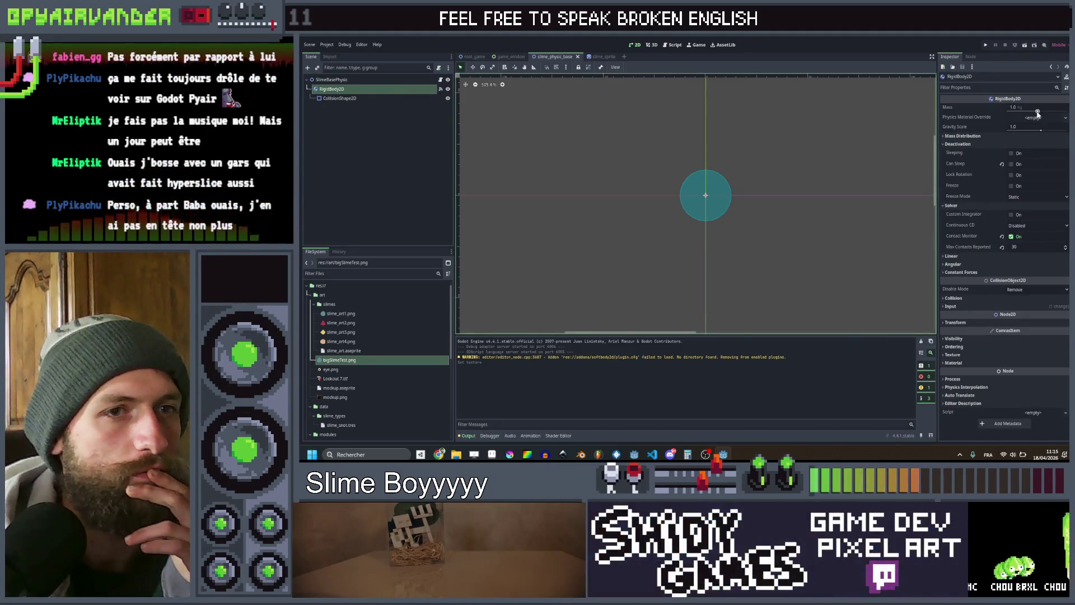
{"action": "left_click", "coordinate": [363, 99]}
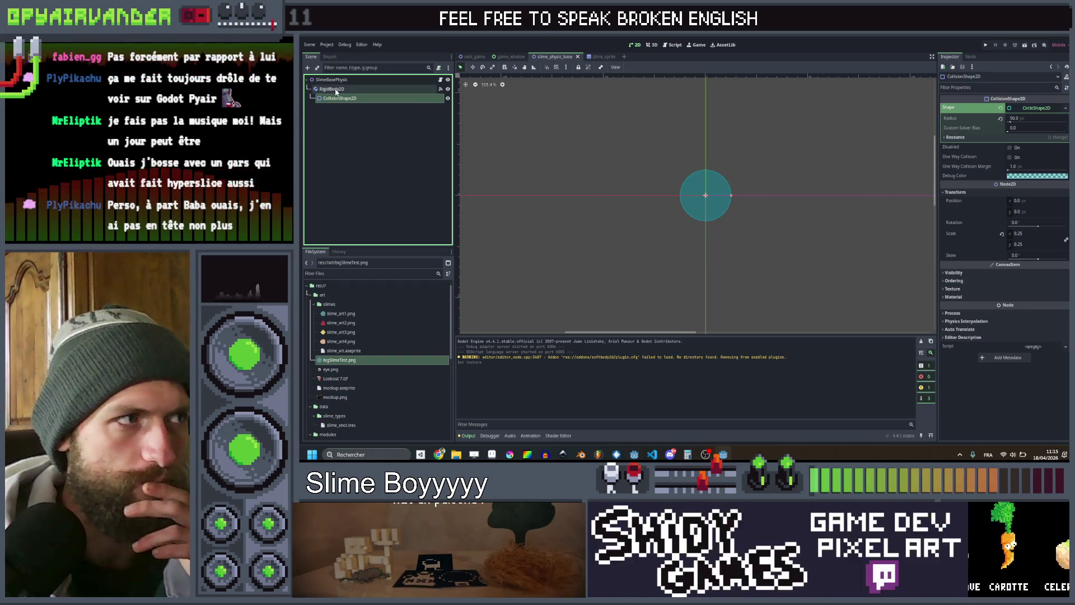
{"action": "left_click", "coordinate": [1039, 105]}
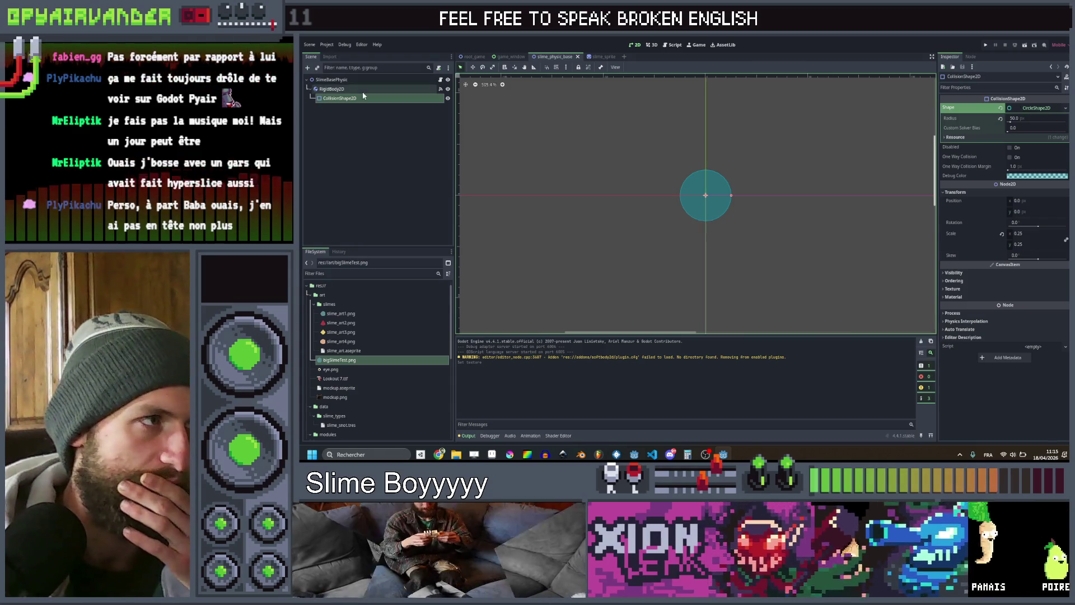
{"action": "left_click", "coordinate": [362, 90]}
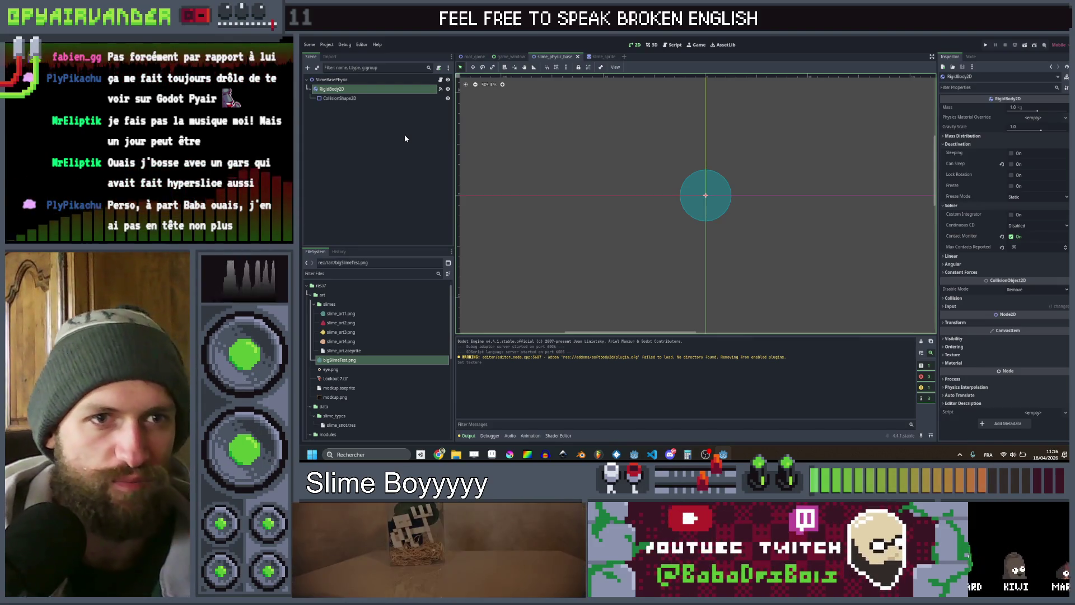
{"action": "left_click", "coordinate": [404, 135]}
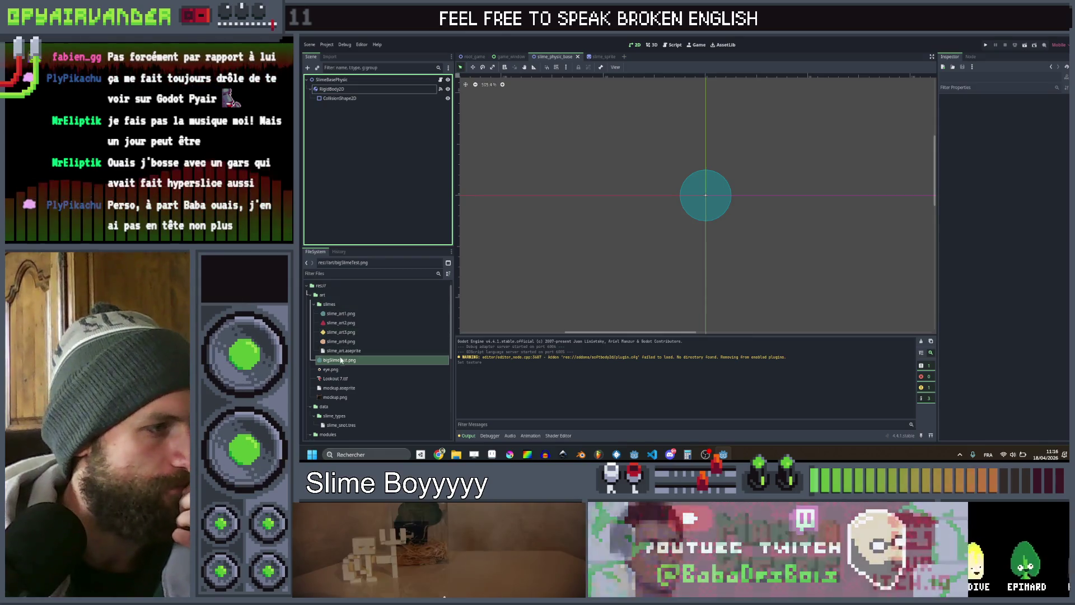
Step: Delete bigSlimeTest.png from the project files
{"action": "left_click", "coordinate": [340, 354]}
{"action": "left_click", "coordinate": [341, 361]}
{"action": "left_click", "coordinate": [541, 126]}
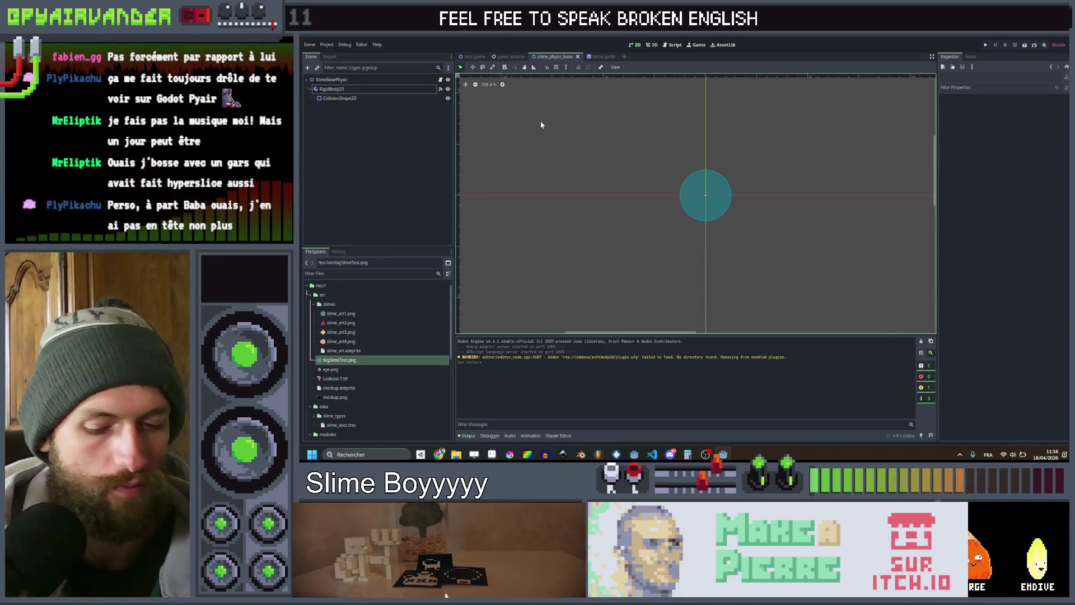
{"action": "left_click", "coordinate": [322, 364]}
{"action": "key", "text": "Delete"}
{"action": "key", "text": "Return"}
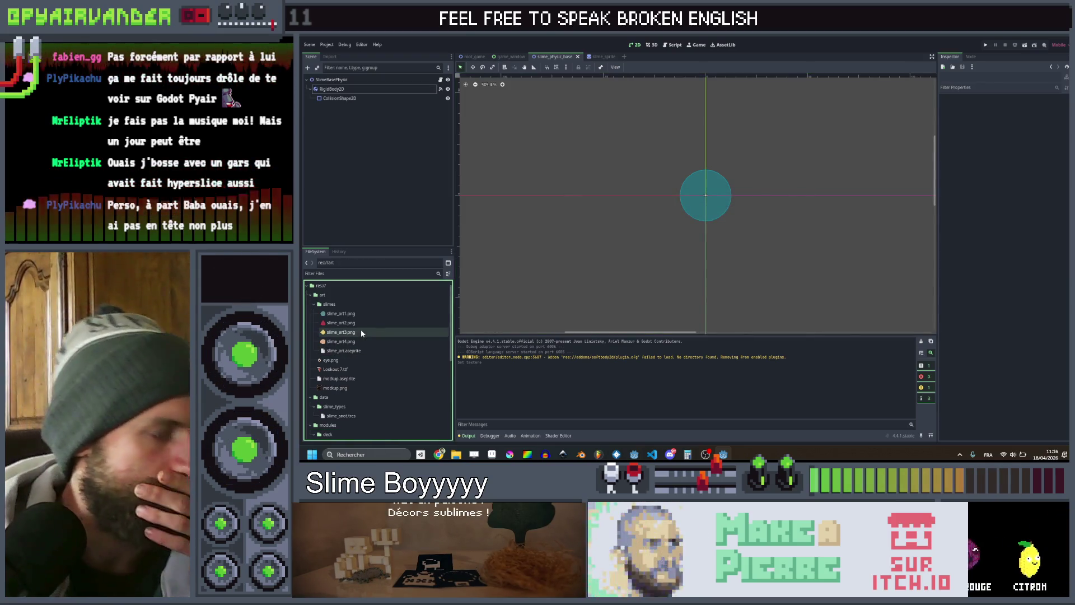
Step: Look through the exported slime_art1–4.png images
{"action": "left_click", "coordinate": [353, 314]}
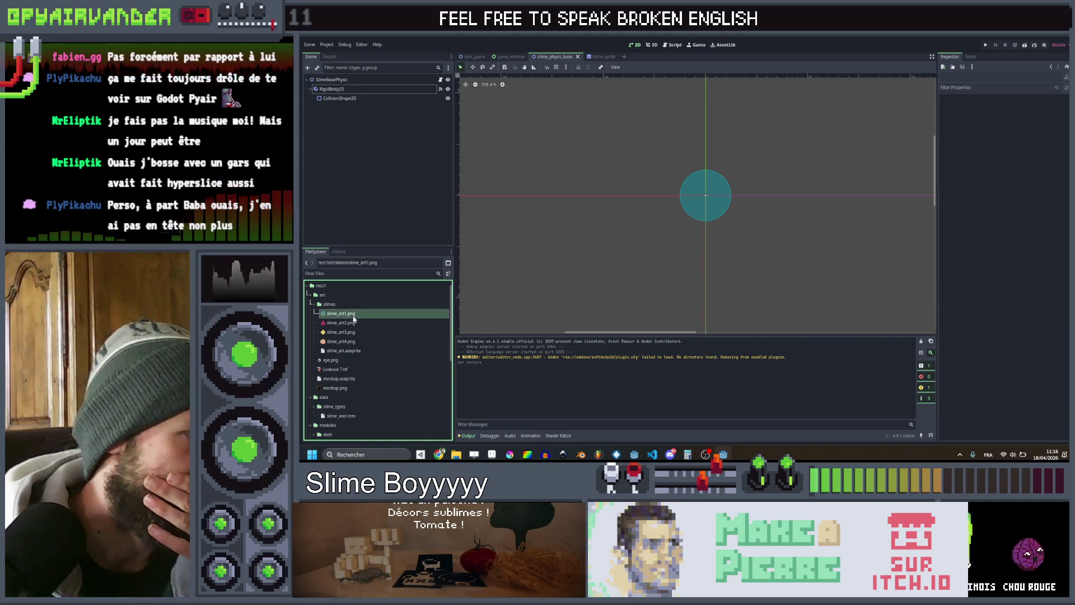
{"action": "left_click", "coordinate": [357, 333]}
{"action": "left_click", "coordinate": [362, 343]}
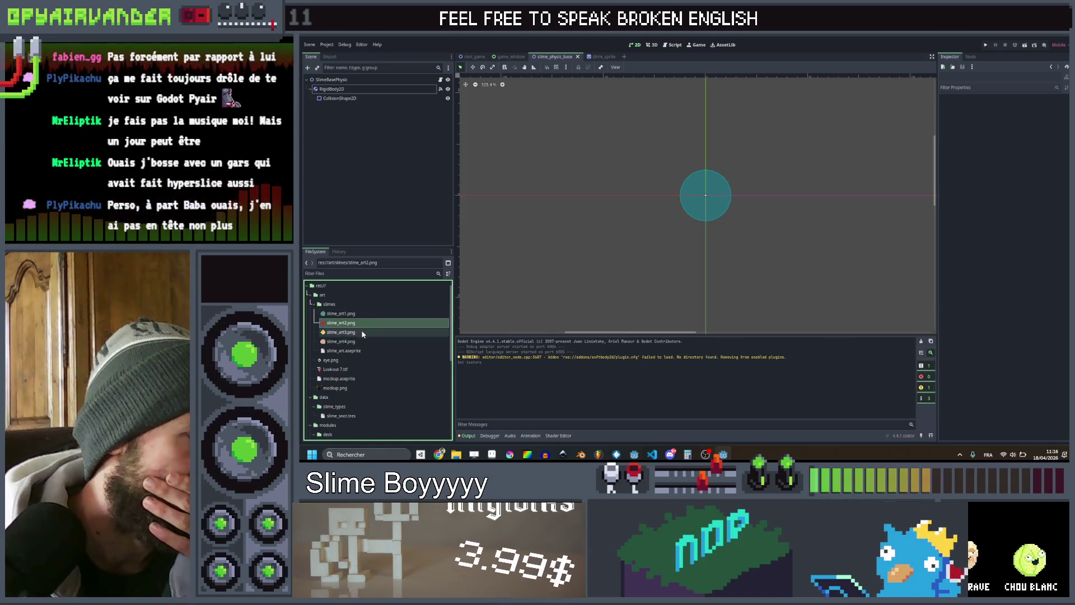
{"action": "left_click", "coordinate": [362, 333]}
{"action": "left_click", "coordinate": [361, 338]}
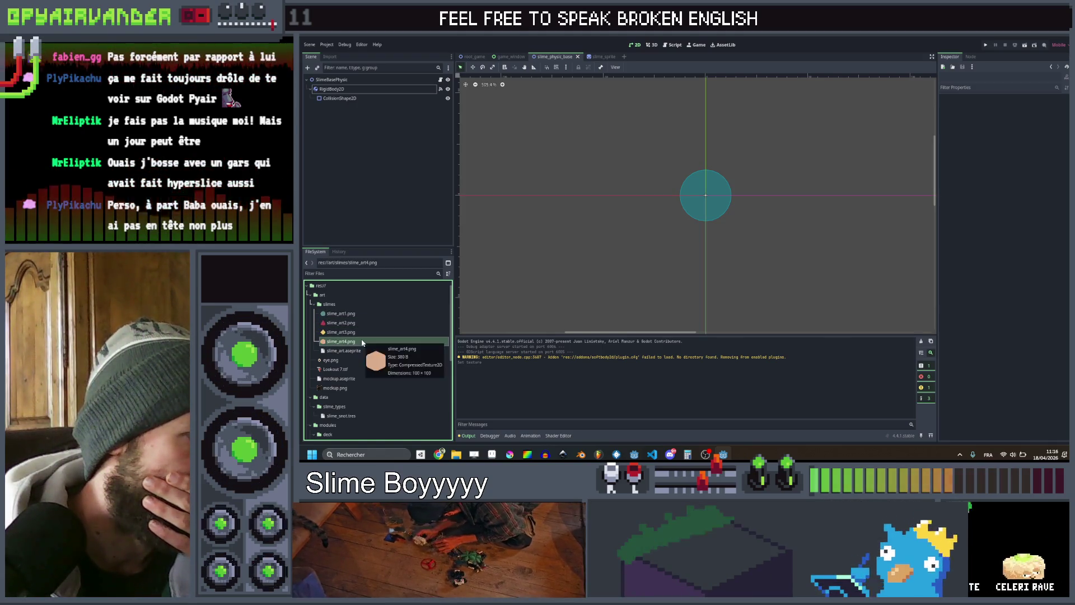
{"action": "scroll", "coordinate": [362, 343], "scroll_direction": "down", "scroll_amount": 2}
{"action": "scroll", "coordinate": [375, 348], "scroll_direction": "down", "scroll_amount": 3}
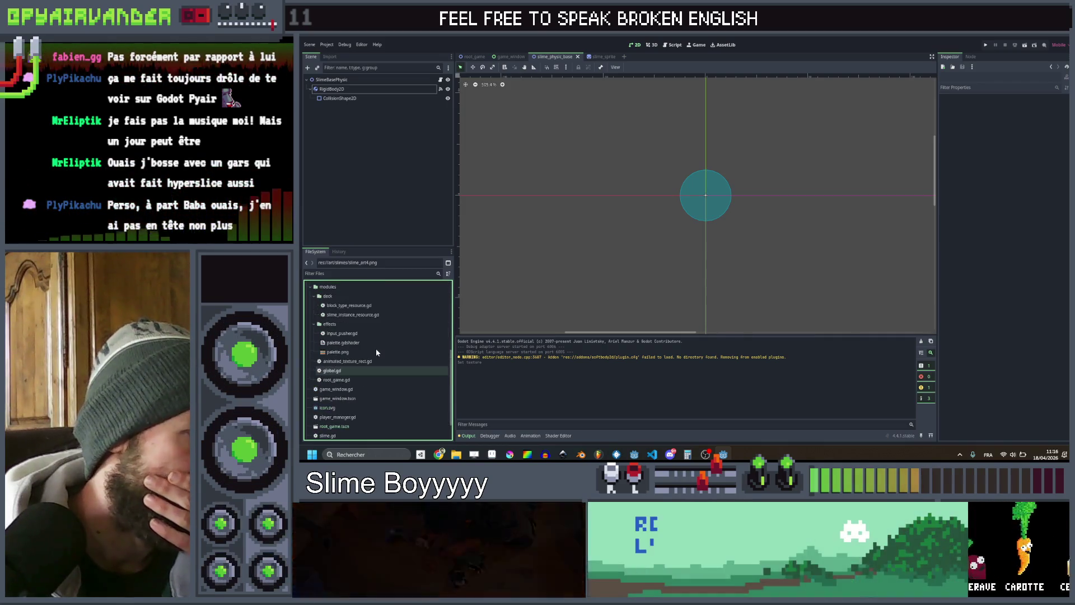
{"action": "scroll", "coordinate": [377, 352], "scroll_direction": "up", "scroll_amount": 2}
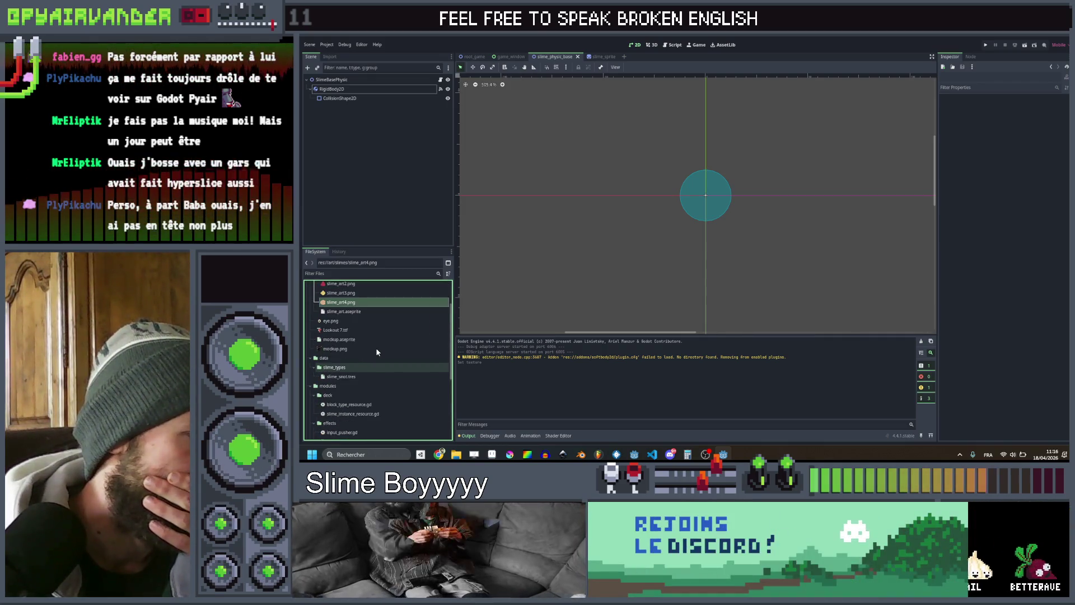
{"action": "scroll", "coordinate": [376, 352], "scroll_direction": "down", "scroll_amount": 1}
Step: Move slime.gd through slime_sprite.tscn into the modules folder
{"action": "left_click", "coordinate": [342, 424]}
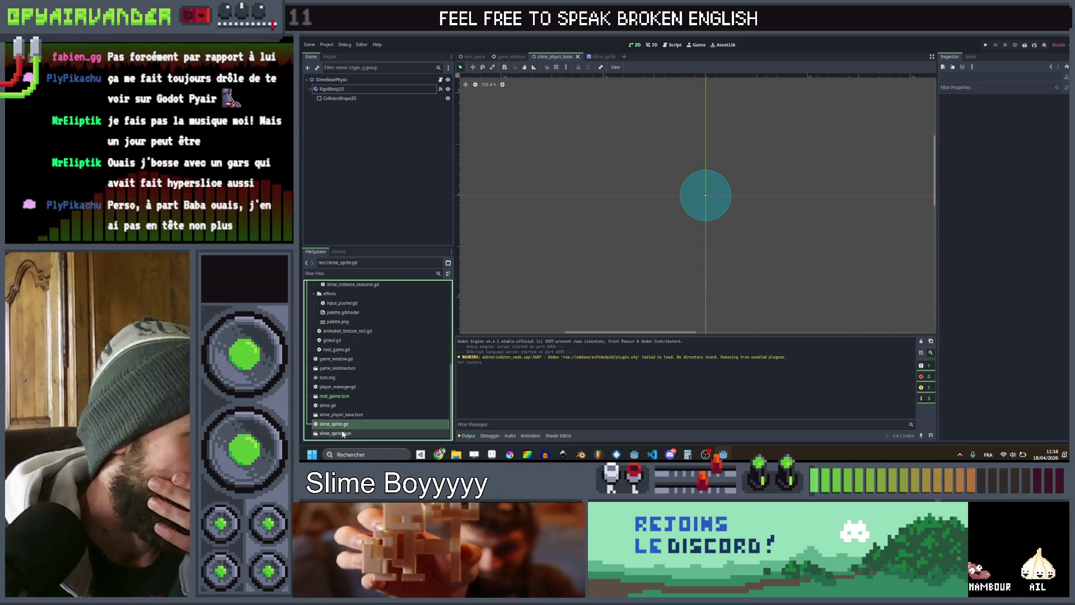
{"action": "left_click", "coordinate": [341, 405], "text": "shift"}
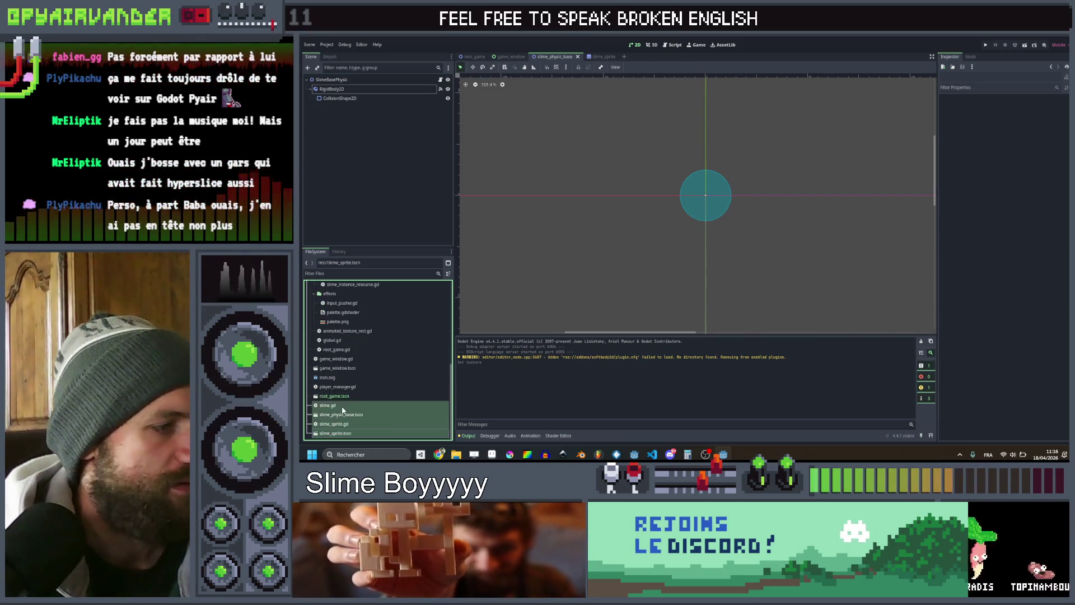
{"action": "mouse_move", "coordinate": [358, 409]}
{"action": "left_mouse_down"}
{"action": "mouse_move", "coordinate": [356, 343]}
{"action": "mouse_move", "coordinate": [344, 337]}
{"action": "left_mouse_up"}
{"action": "scroll", "coordinate": [355, 395], "scroll_direction": "up", "scroll_amount": 2}
{"action": "scroll", "coordinate": [356, 369], "scroll_direction": "up", "scroll_amount": 2}
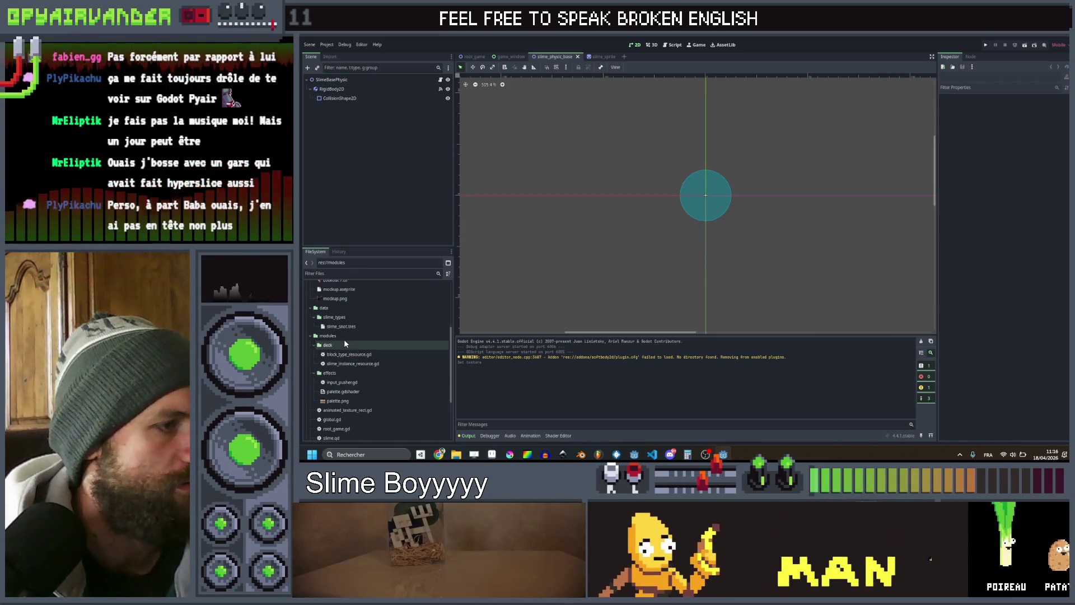
Step: Create a new slime folder inside modules
{"action": "right_click", "coordinate": [343, 337]}
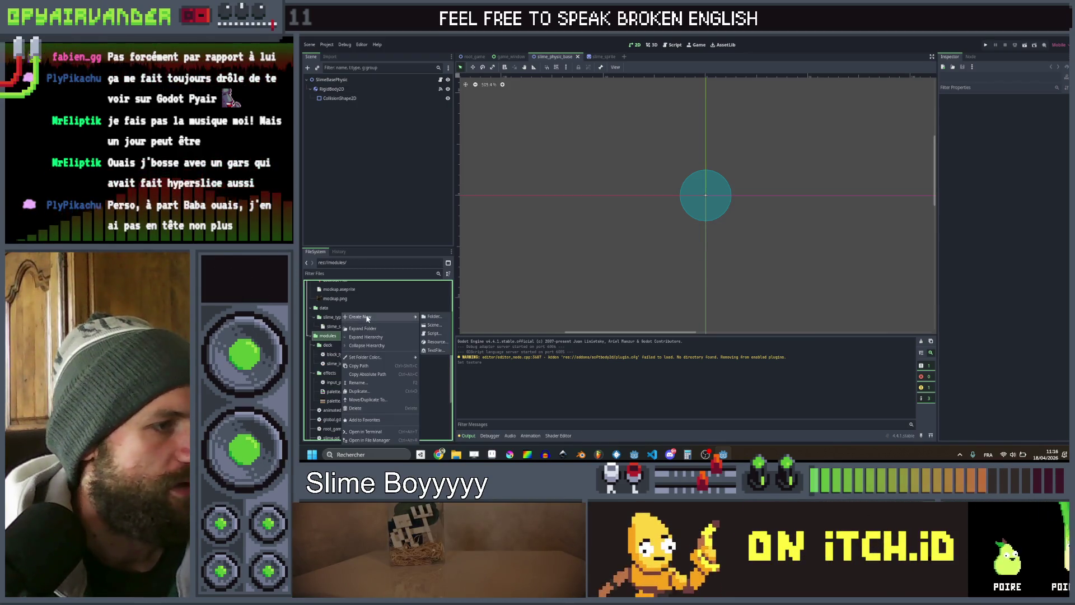
{"action": "left_click", "coordinate": [428, 317]}
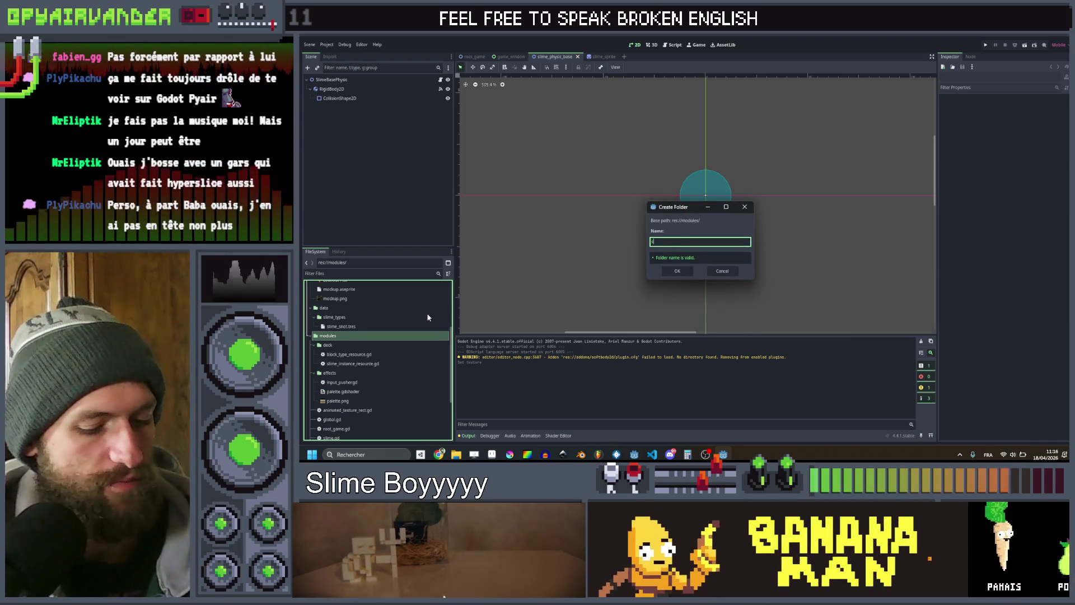
{"action": "key", "text": "Return"}
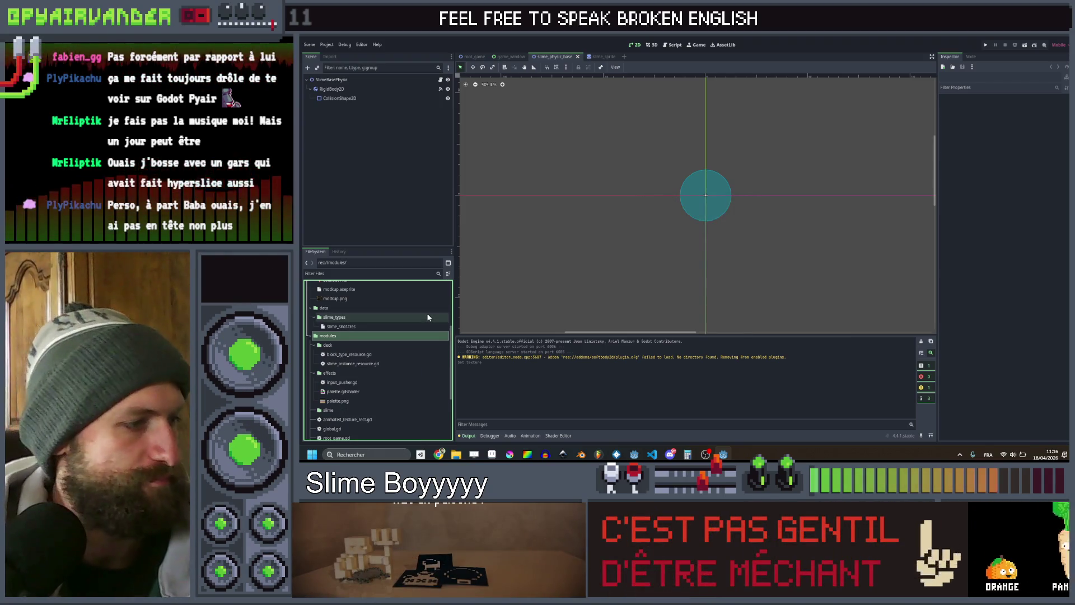
{"action": "scroll", "coordinate": [354, 380], "scroll_direction": "down", "scroll_amount": 2}
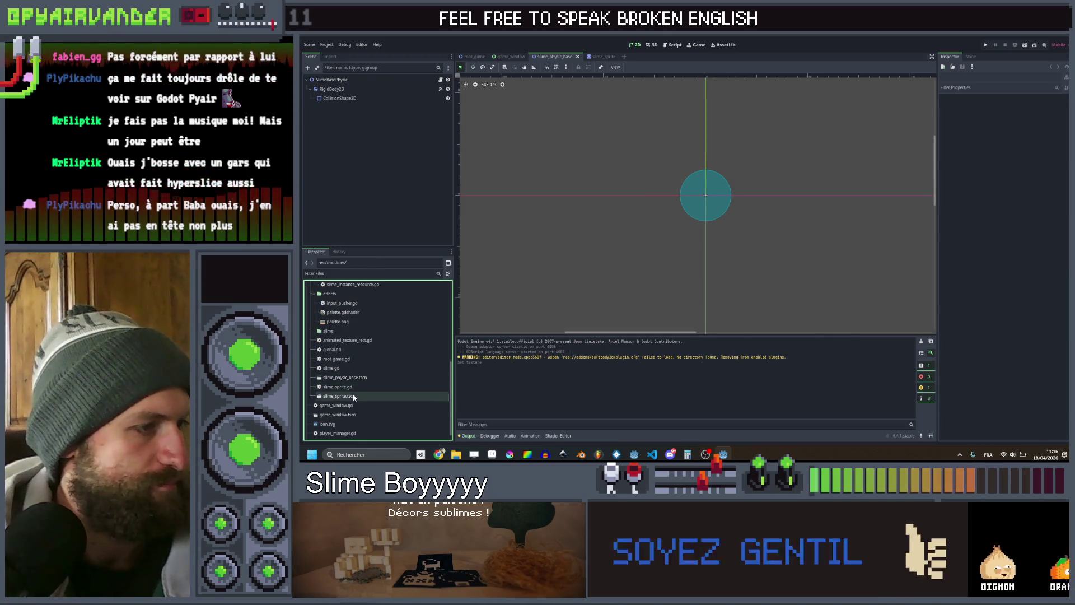
Step: Move slime.gd, slime_physic_base.tscn and the slime_sprite files into modules/slime
{"action": "left_click", "coordinate": [354, 397]}
{"action": "left_click", "coordinate": [342, 369], "text": "shift"}
{"action": "left_click_drag", "start_coordinate": [336, 368], "coordinate": [329, 331]}
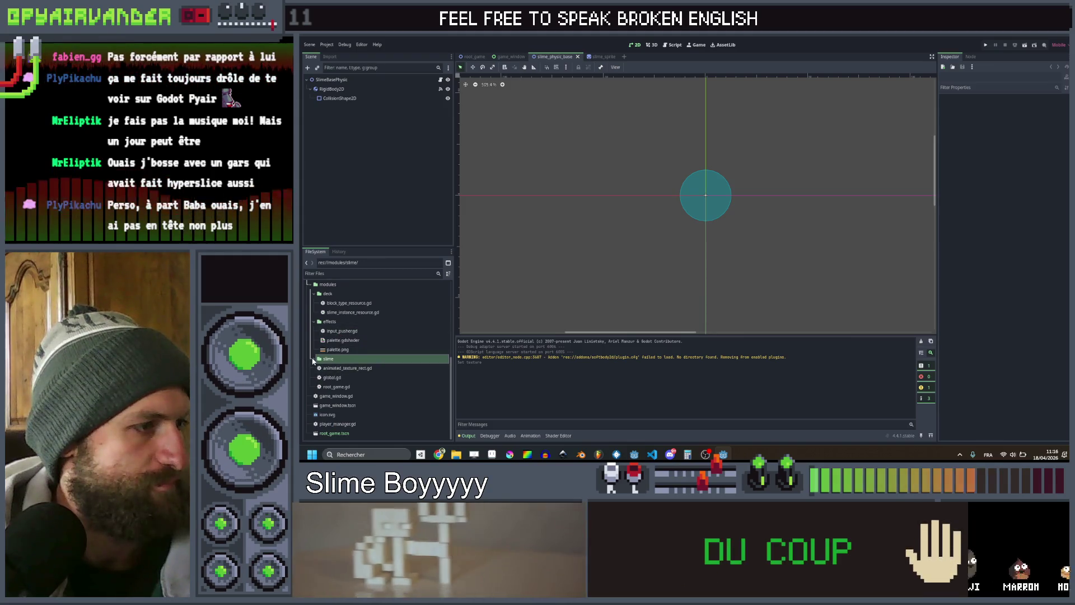
{"action": "double_click", "coordinate": [331, 361]}
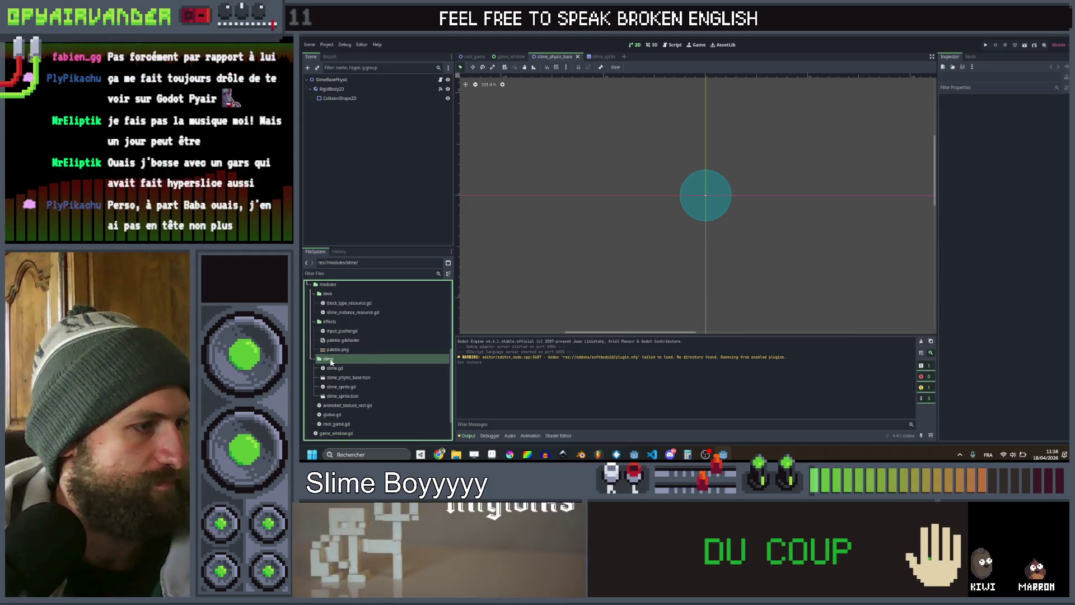
{"action": "left_click", "coordinate": [342, 396]}
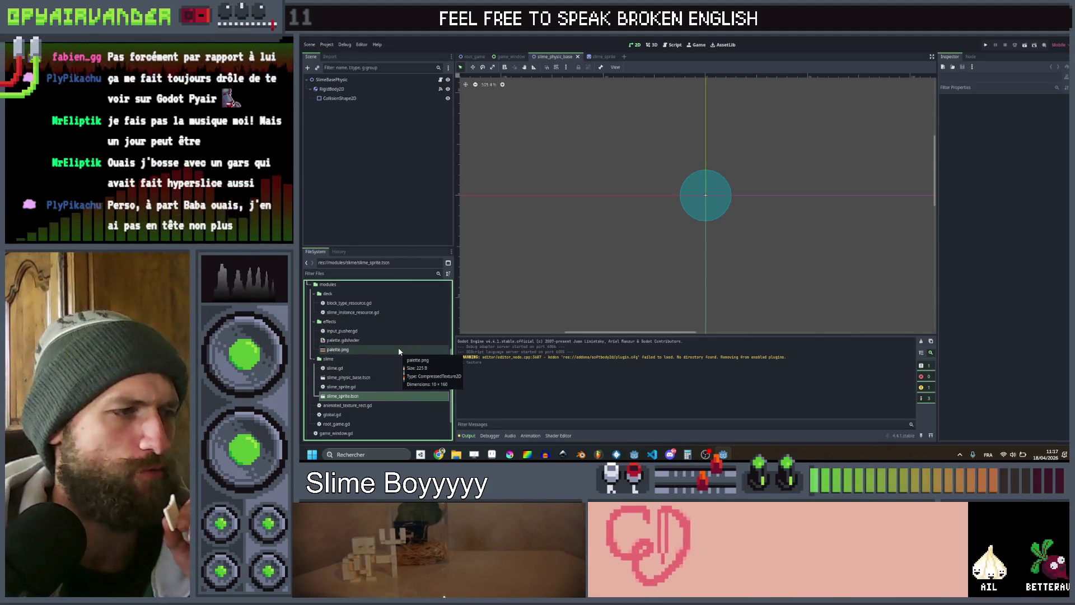
{"action": "left_click", "coordinate": [359, 98]}
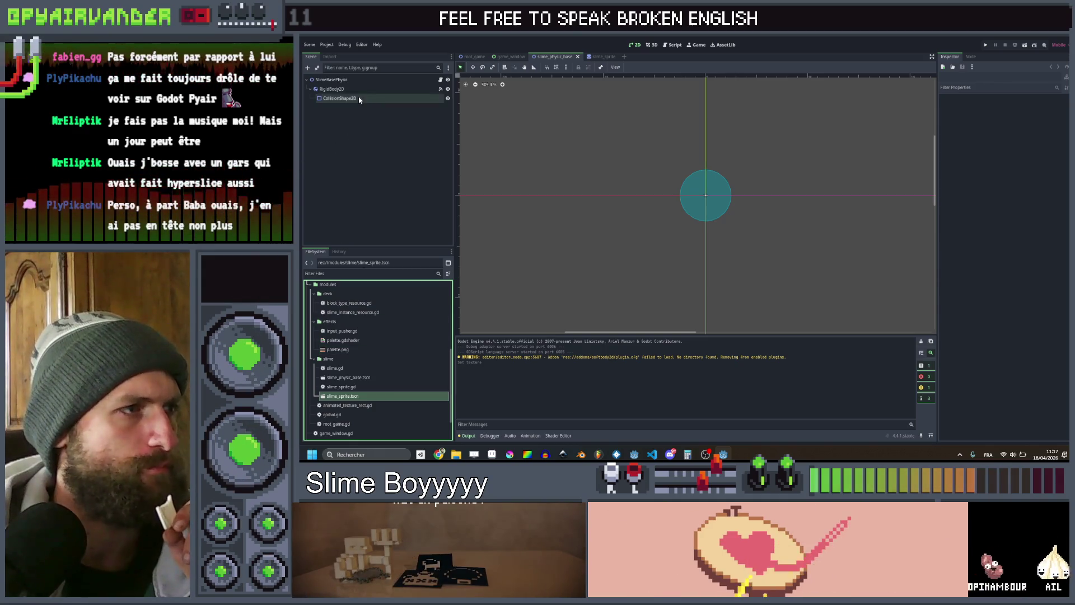
Step: Select RigidBody2D and open slime.gd to review its get_colliding_bodies line
{"action": "left_click", "coordinate": [356, 79]}
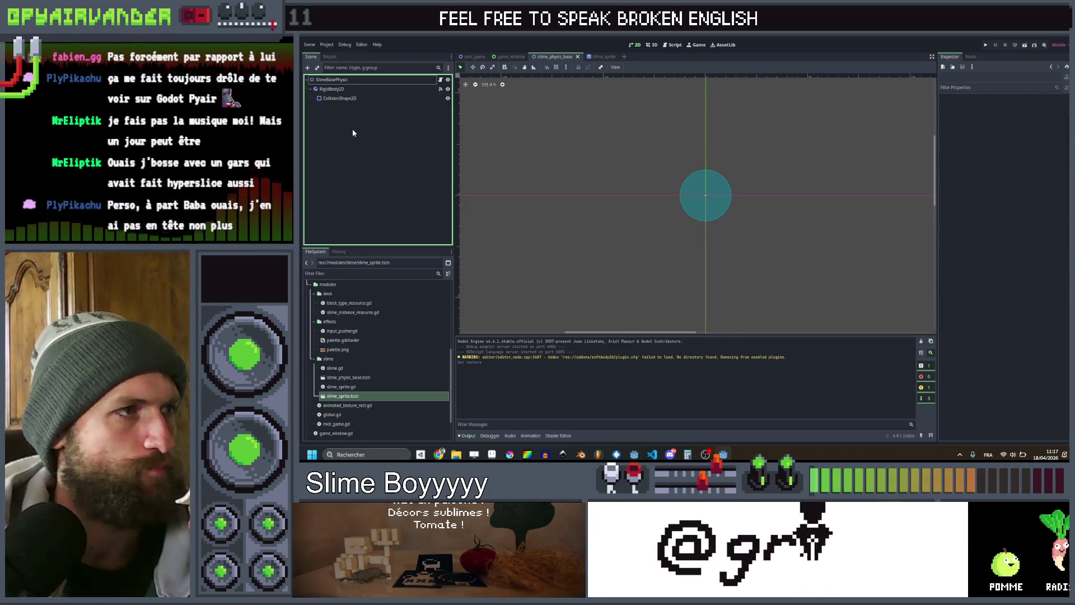
{"action": "left_click", "coordinate": [393, 90]}
{"action": "key", "text": "ctrl+F3"}
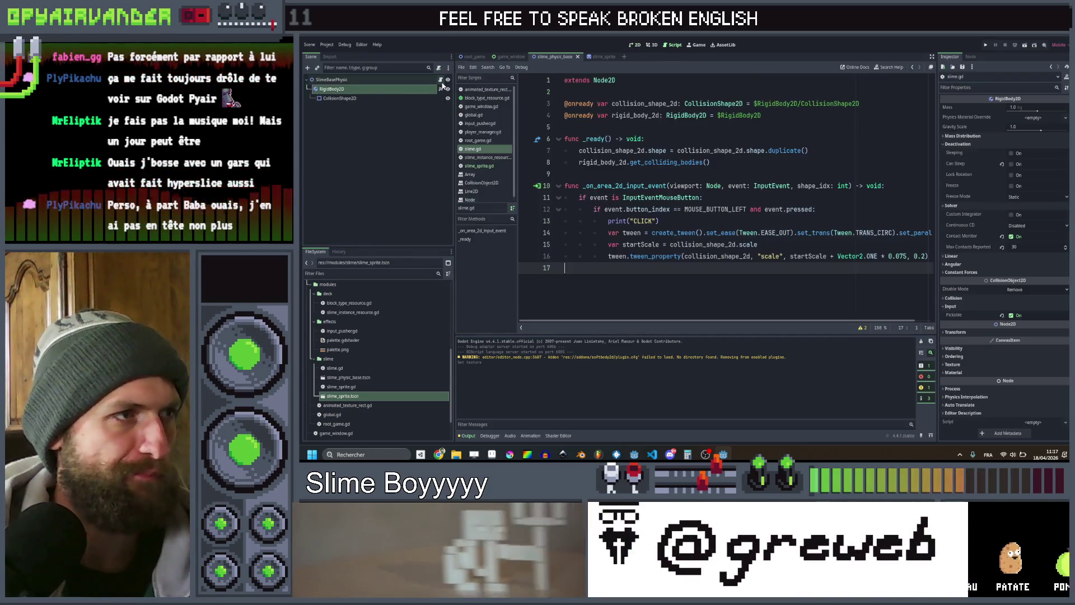
{"action": "left_click", "coordinate": [729, 163]}
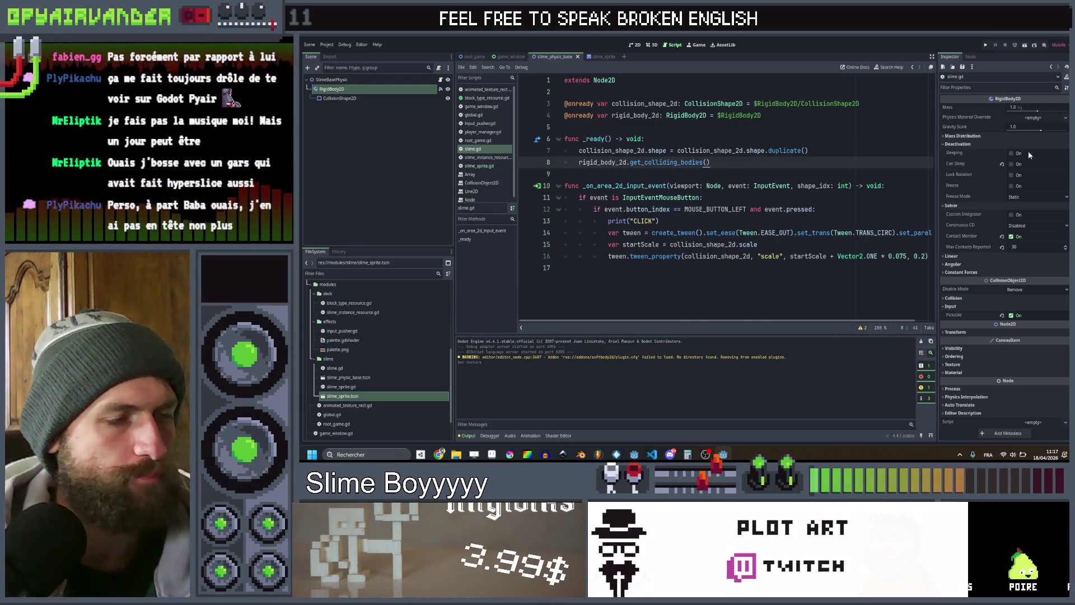
{"action": "scroll", "coordinate": [789, 268], "scroll_direction": "right", "scroll_amount": 1}
{"action": "scroll", "coordinate": [789, 268], "scroll_direction": "left", "scroll_amount": 1}
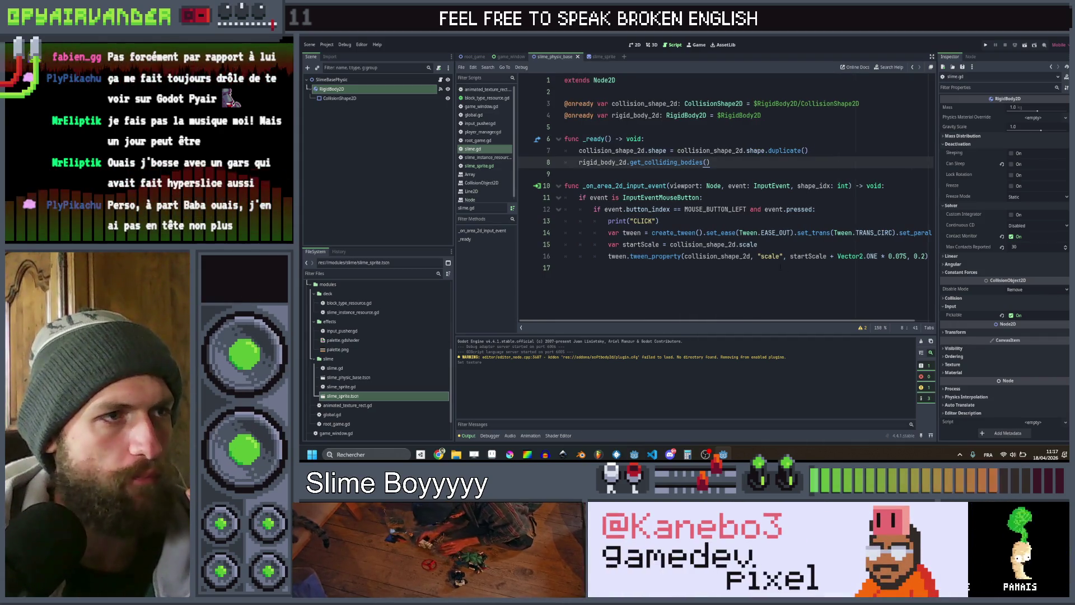
Step: Deselect the scene node and select the slimes art folder in FileSystem
{"action": "left_click", "coordinate": [333, 128]}
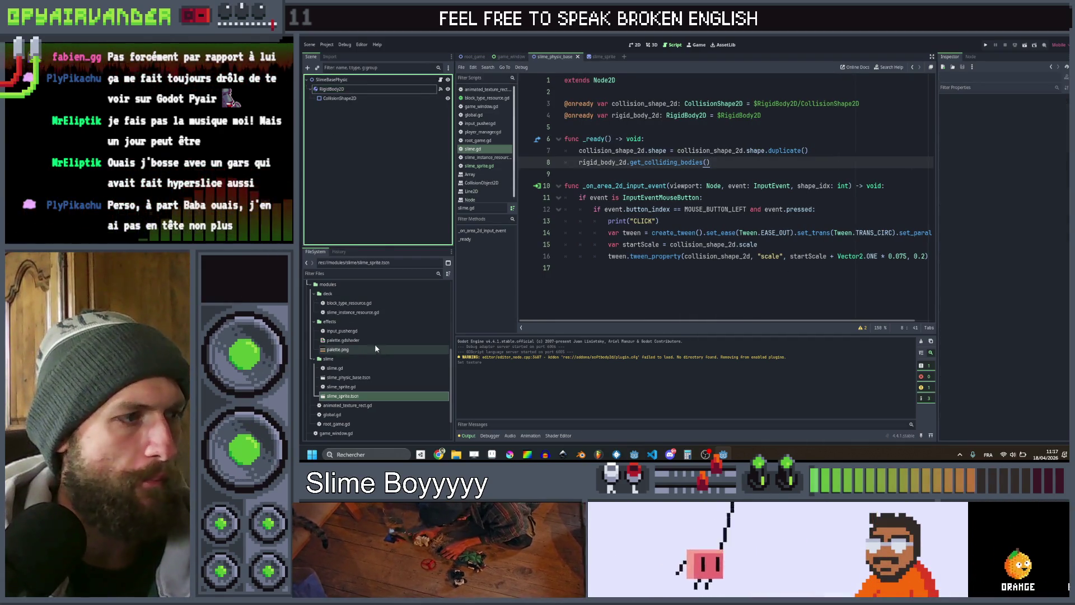
{"action": "scroll", "coordinate": [375, 347], "scroll_direction": "up", "scroll_amount": 3}
{"action": "scroll", "coordinate": [373, 332], "scroll_direction": "up", "scroll_amount": 3}
{"action": "left_click", "coordinate": [359, 313]}
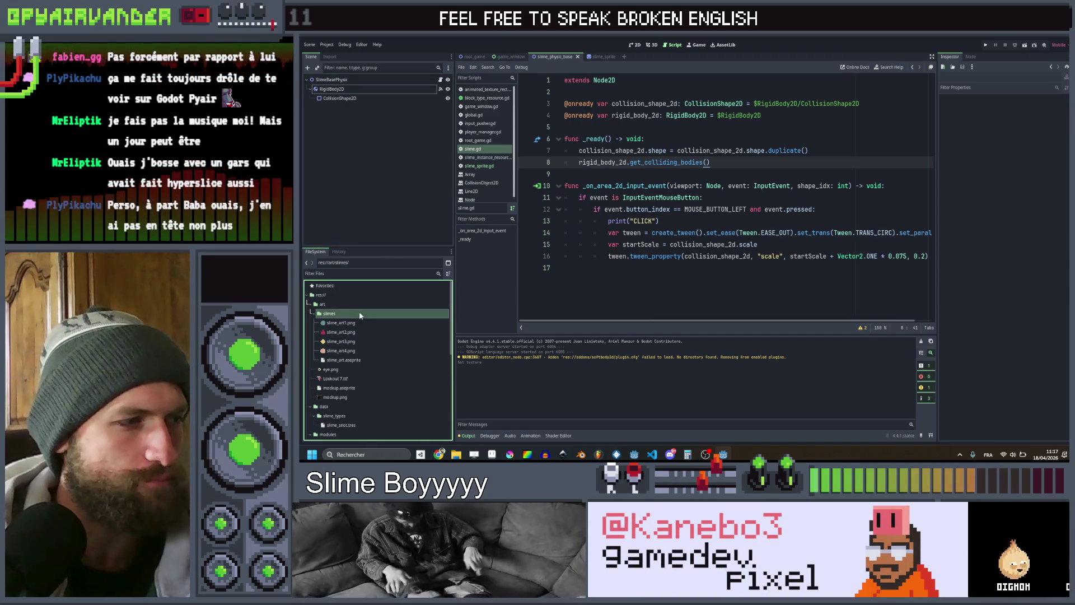
Step: Give slime_snot.tres the slime_art1.png texture, confirm its ID, then open slime_instance_resource.gd
{"action": "right_click", "coordinate": [360, 314]}
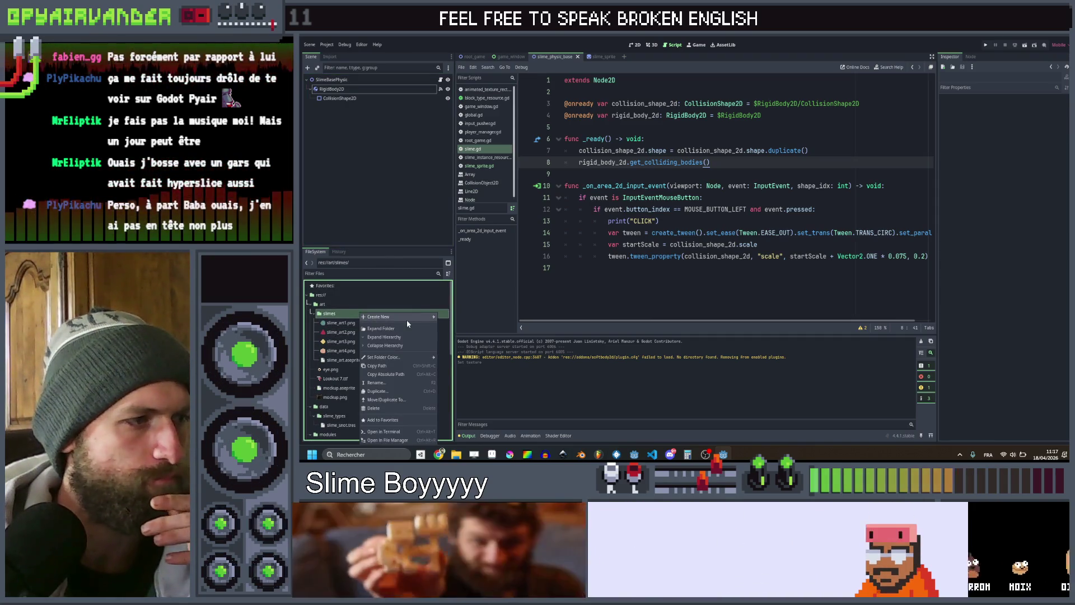
{"action": "mouse_move", "coordinate": [409, 316]}
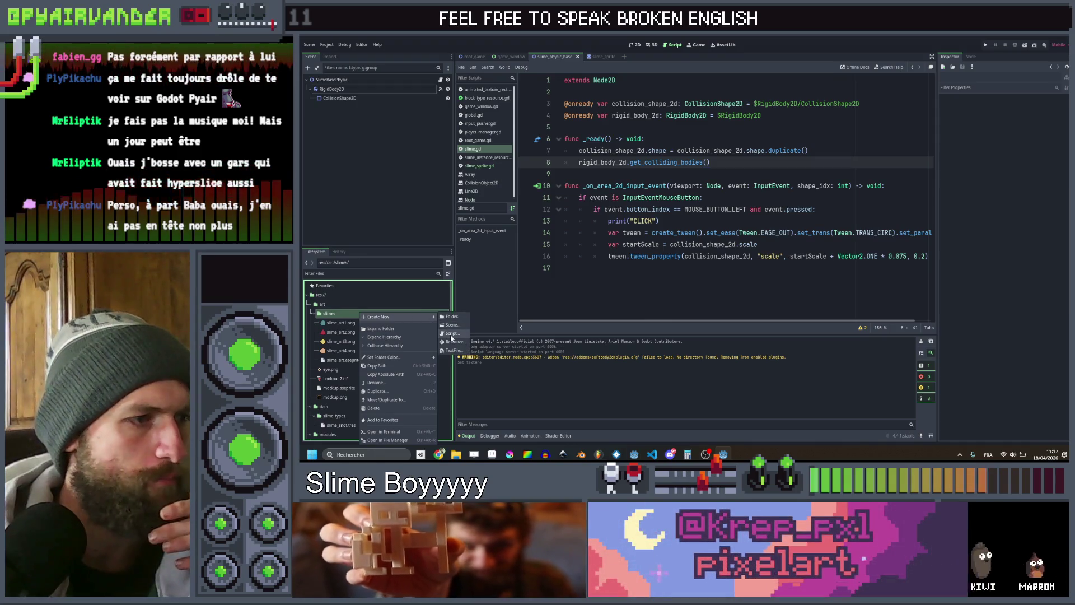
{"action": "left_click", "coordinate": [342, 426]}
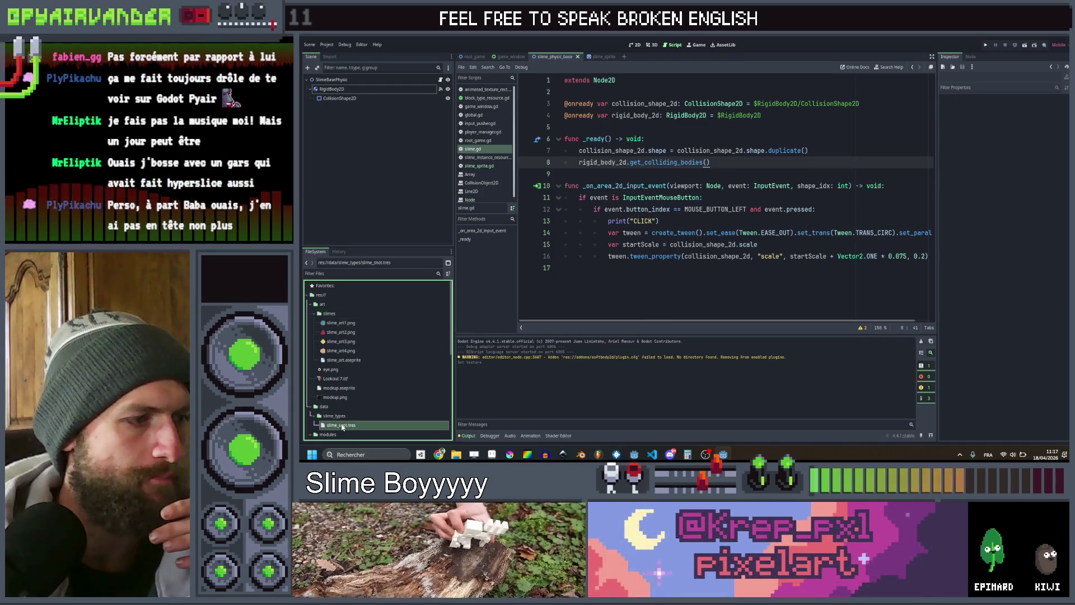
{"action": "left_click", "coordinate": [343, 426]}
{"action": "left_click_drag", "start_coordinate": [340, 323], "coordinate": [1035, 121]}
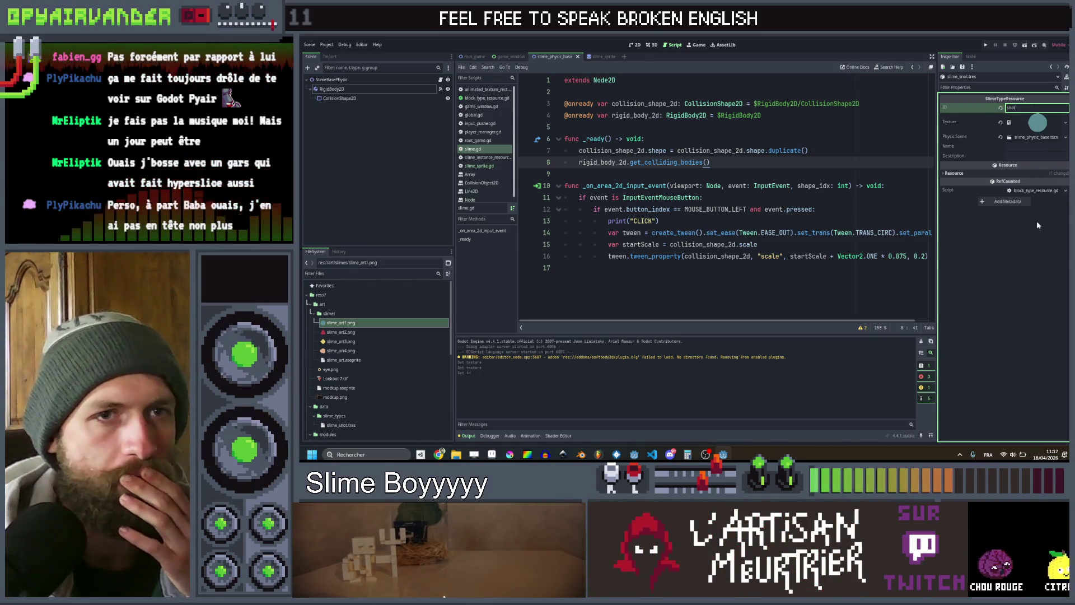
{"action": "key", "text": "Return"}
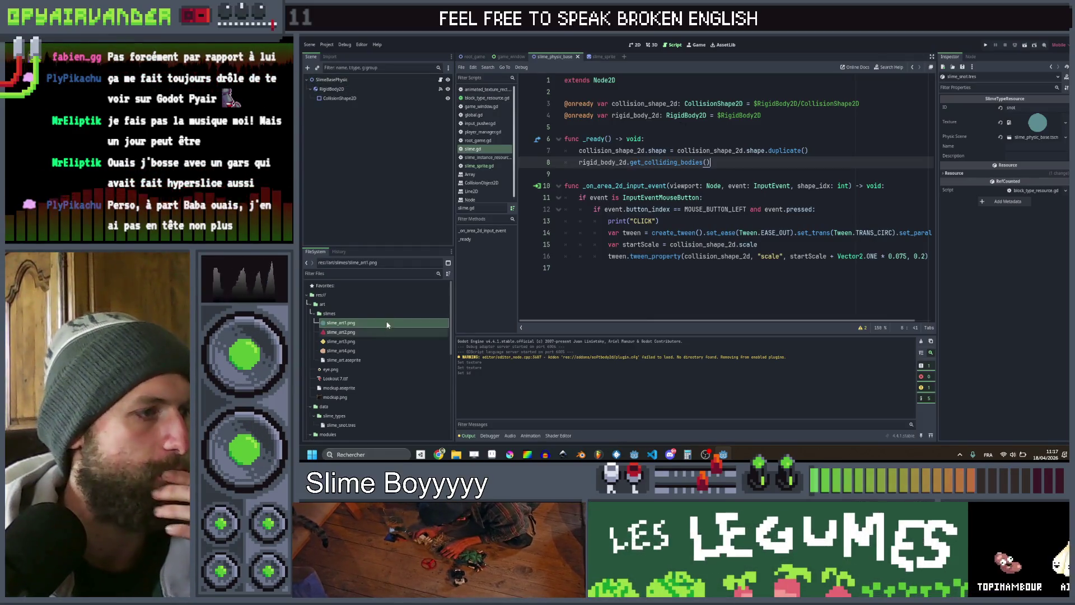
{"action": "left_click", "coordinate": [484, 157]}
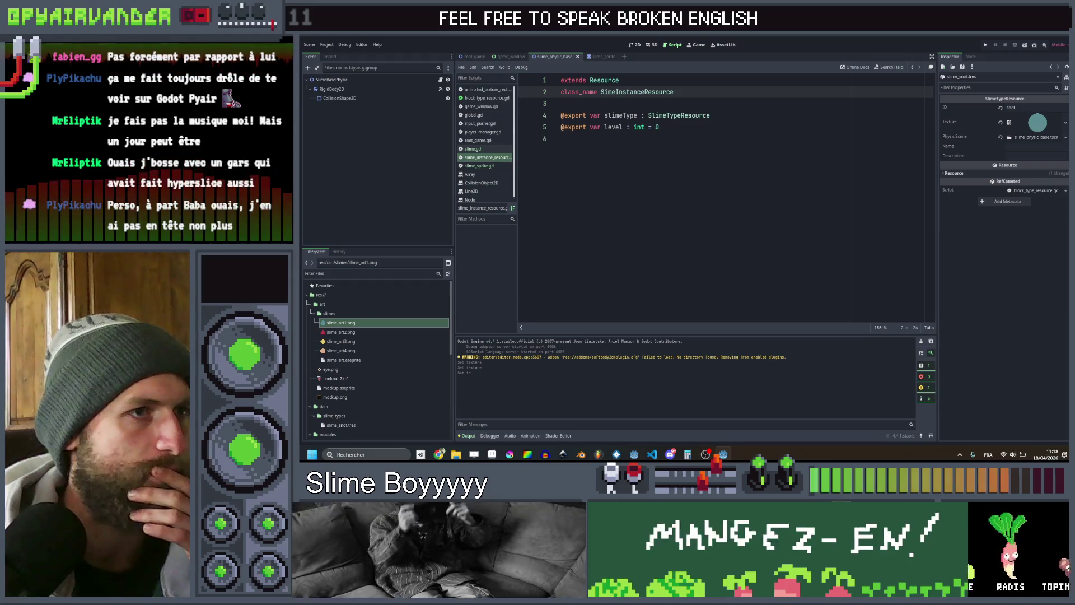
Step: Try adding a 'collision_shape : CollisionShape2D' export below physic_scene, then delete that line again
{"action": "left_click", "coordinate": [677, 115], "text": "ctrl"}
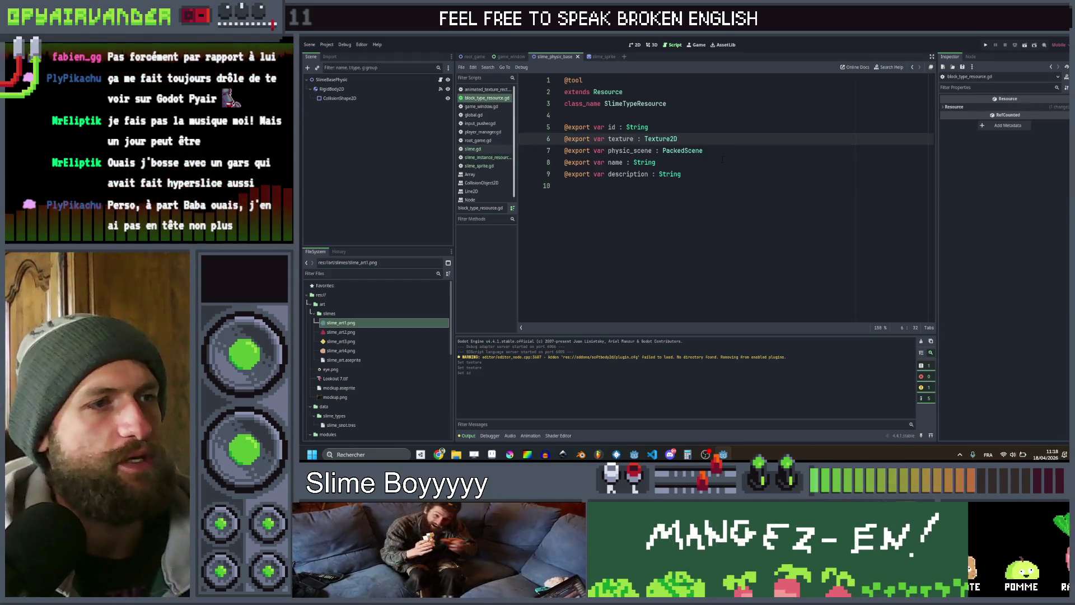
{"action": "left_click", "coordinate": [722, 150]}
{"action": "key", "text": "ctrl+shift+d"}
{"action": "double_click", "coordinate": [630, 162]}
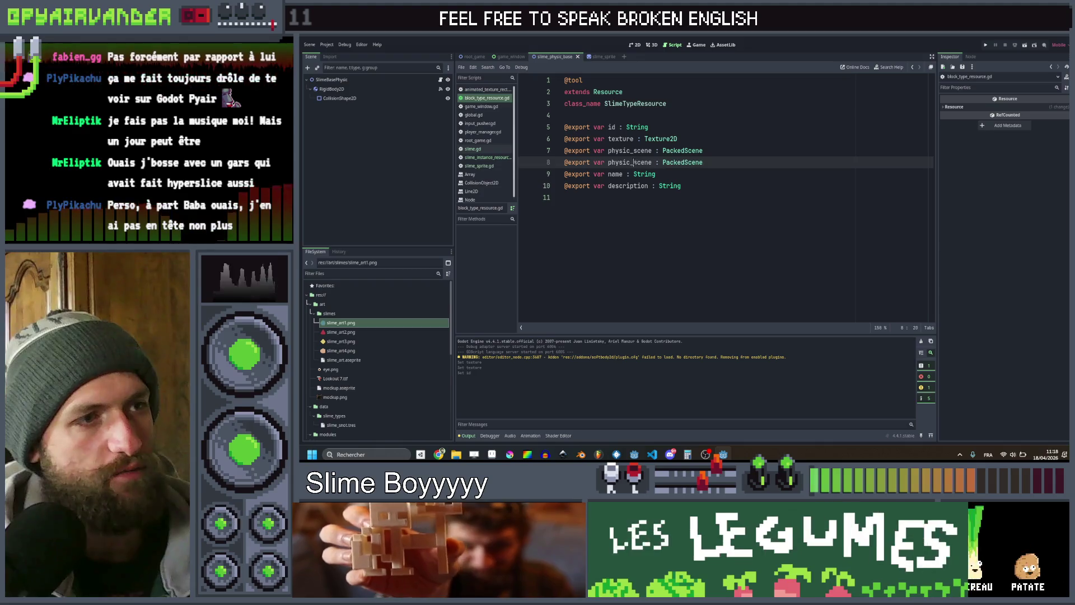
{"action": "type", "text": "collision_"}
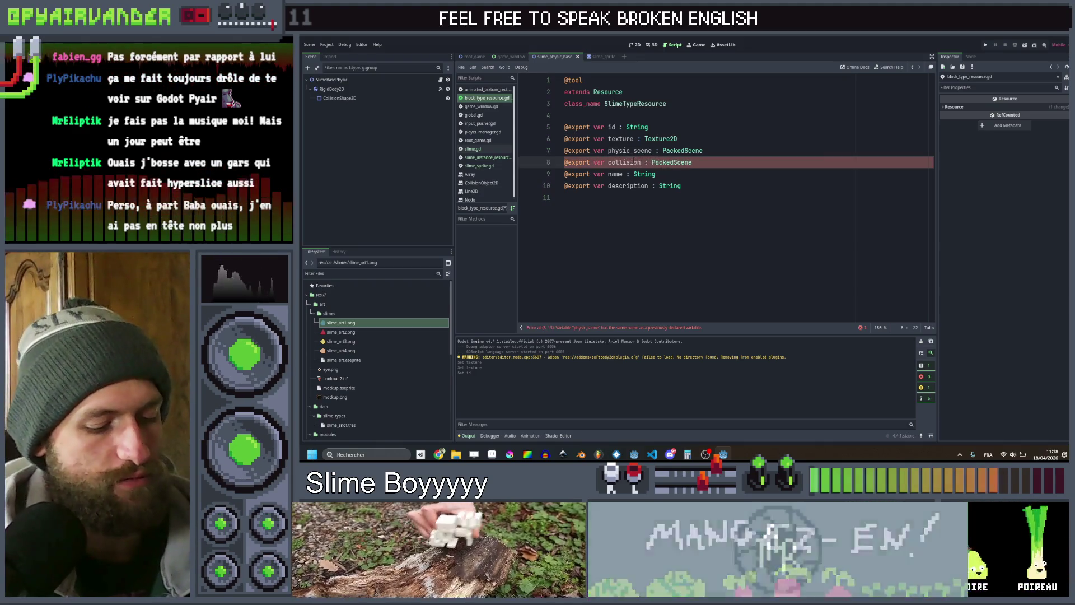
{"action": "type", "text": "shape : "}
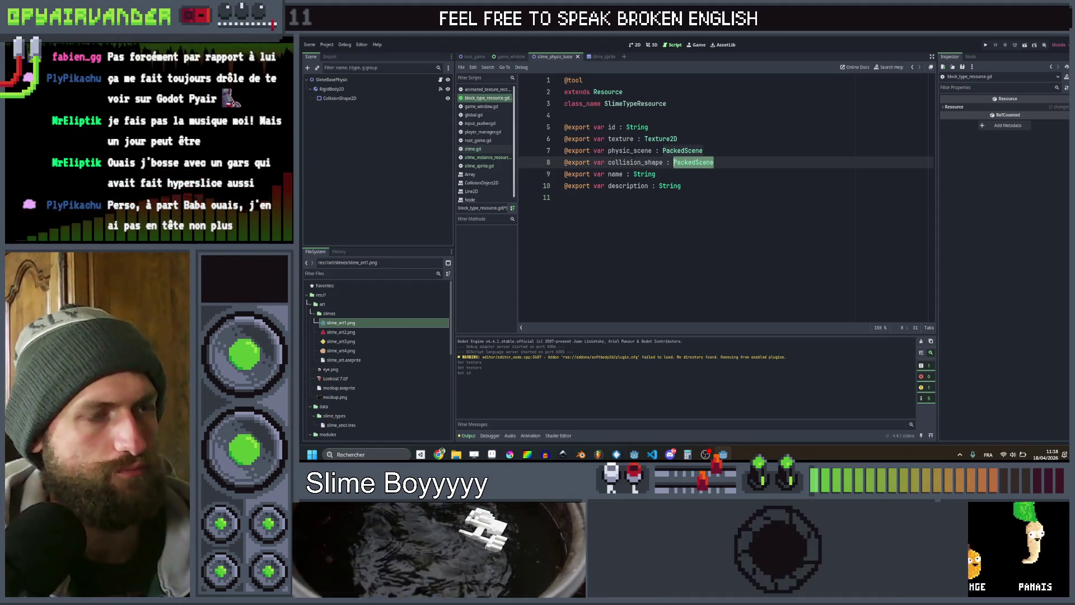
{"action": "type", "text": "coll"}
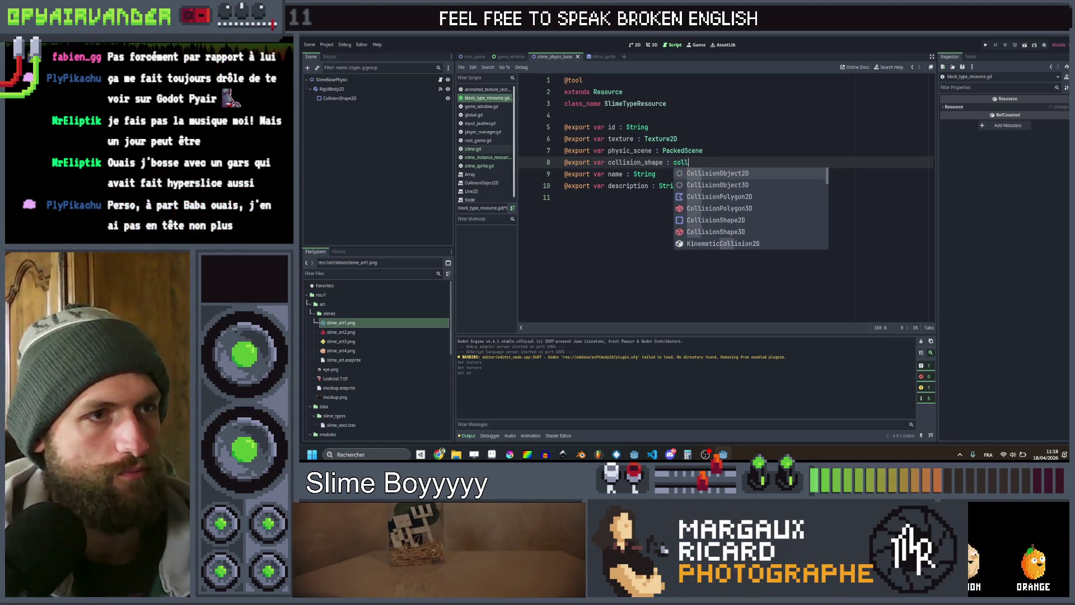
{"action": "type", "text": "i"}
{"action": "key", "text": "Down"}
{"action": "key", "text": "Down"}
{"action": "key", "text": "Down"}
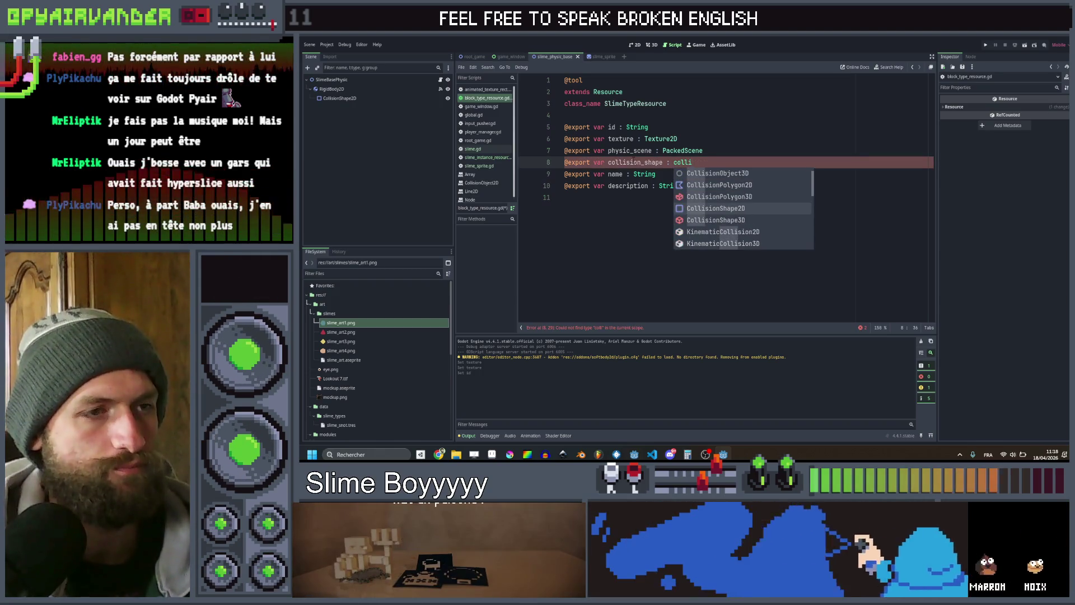
{"action": "key", "text": "Return"}
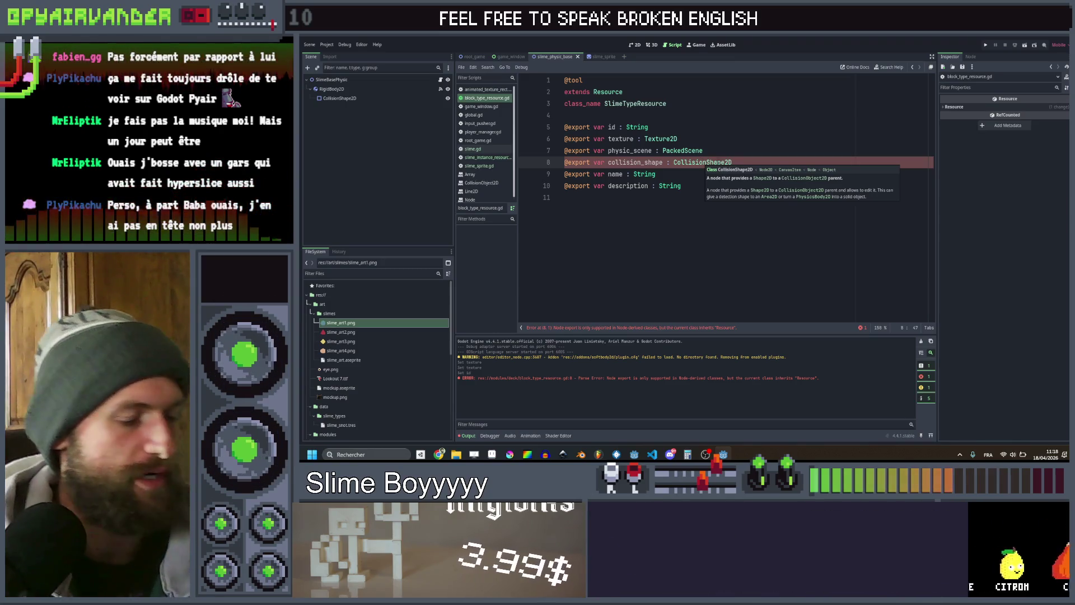
{"action": "key", "text": "ctrl+shift+k"}
{"action": "left_click", "coordinate": [710, 150]}
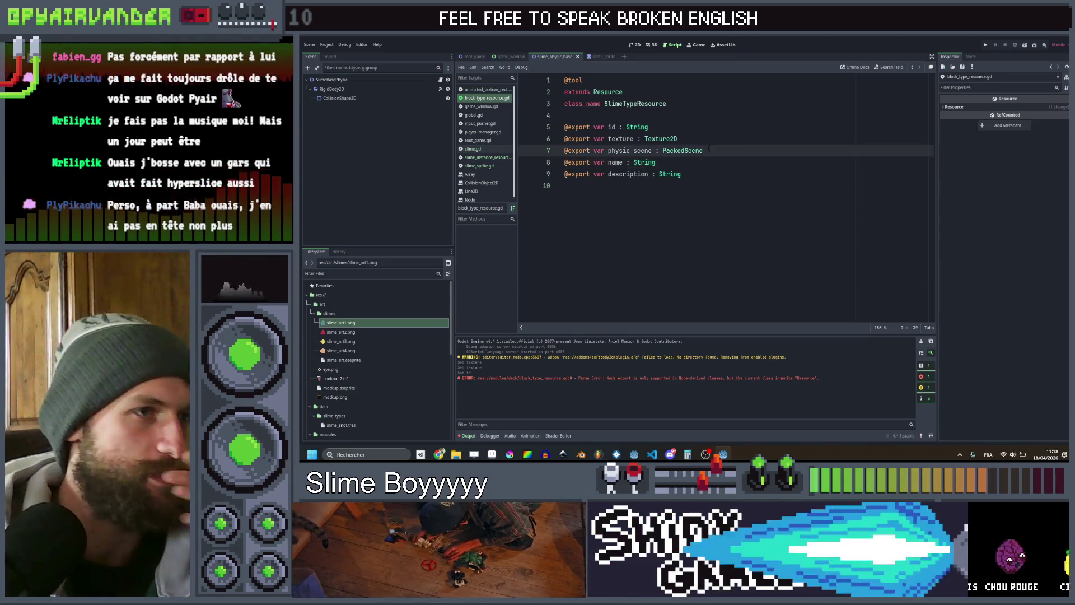
Step: Check the CollisionShape2D node's shape, leaving it as CircleShape2D
{"action": "left_click", "coordinate": [333, 100]}
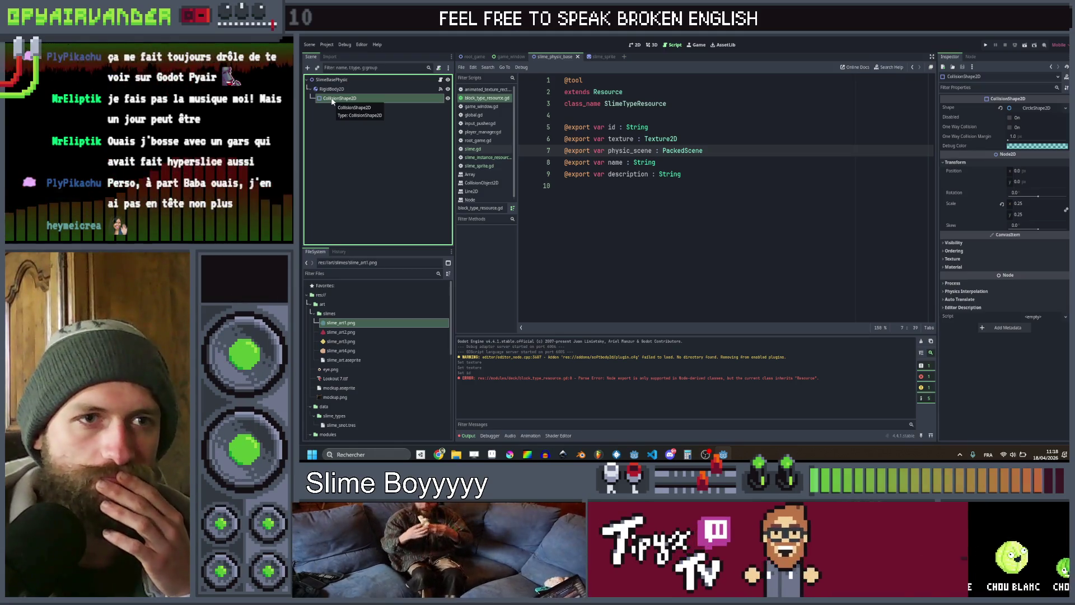
{"action": "left_click", "coordinate": [1042, 111]}
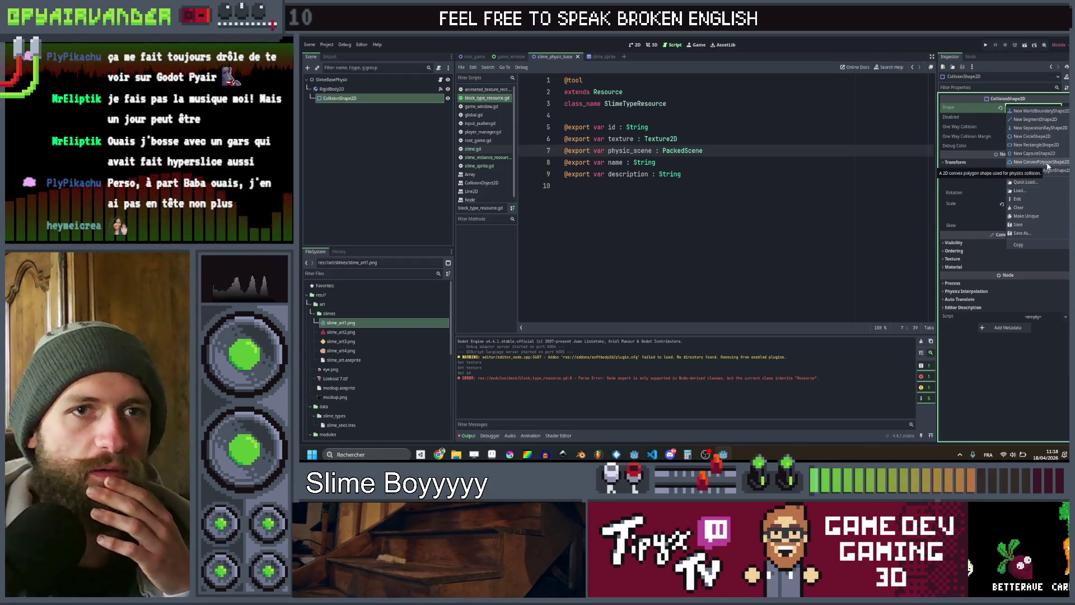
{"action": "left_click", "coordinate": [1033, 136]}
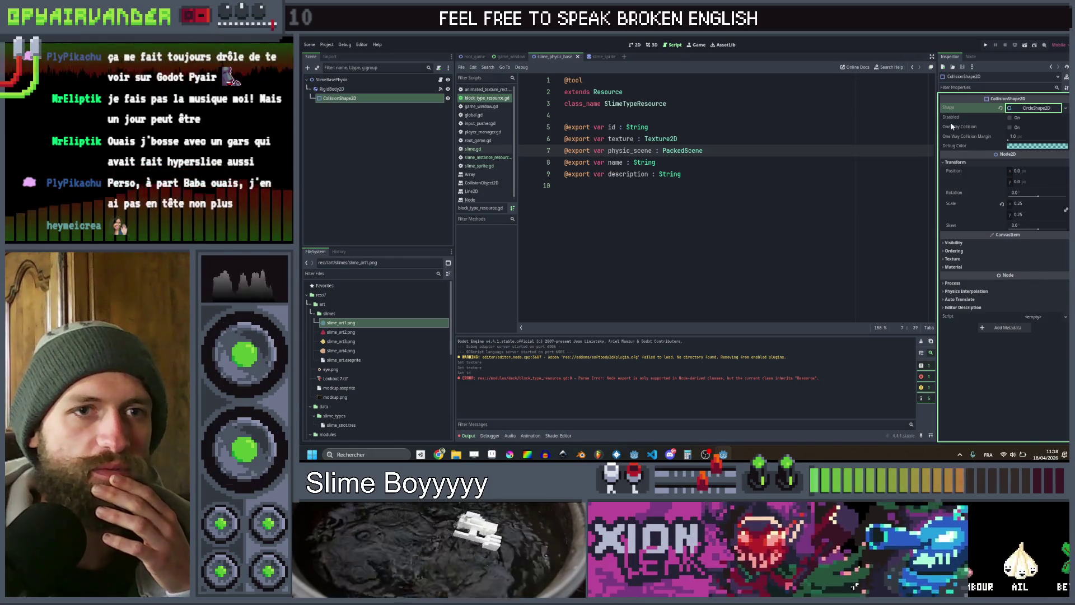
{"action": "left_click", "coordinate": [707, 151]}
{"action": "key", "text": "Return"}
{"action": "type", "text": "@export var collision_shape : CollisionShape2D"}
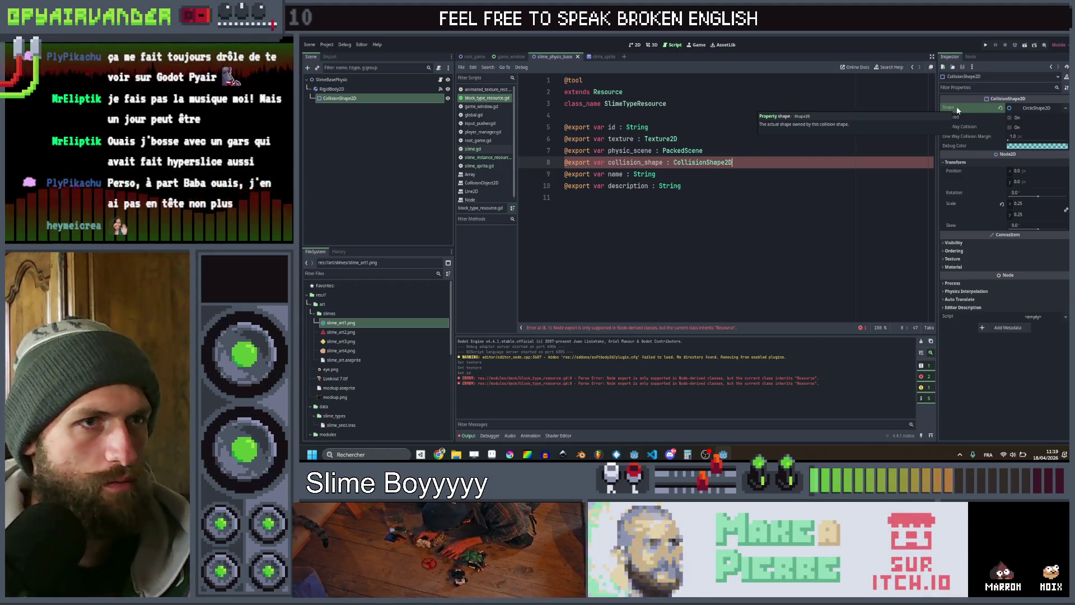
{"action": "left_click_drag", "start_coordinate": [707, 162], "coordinate": [673, 164]}
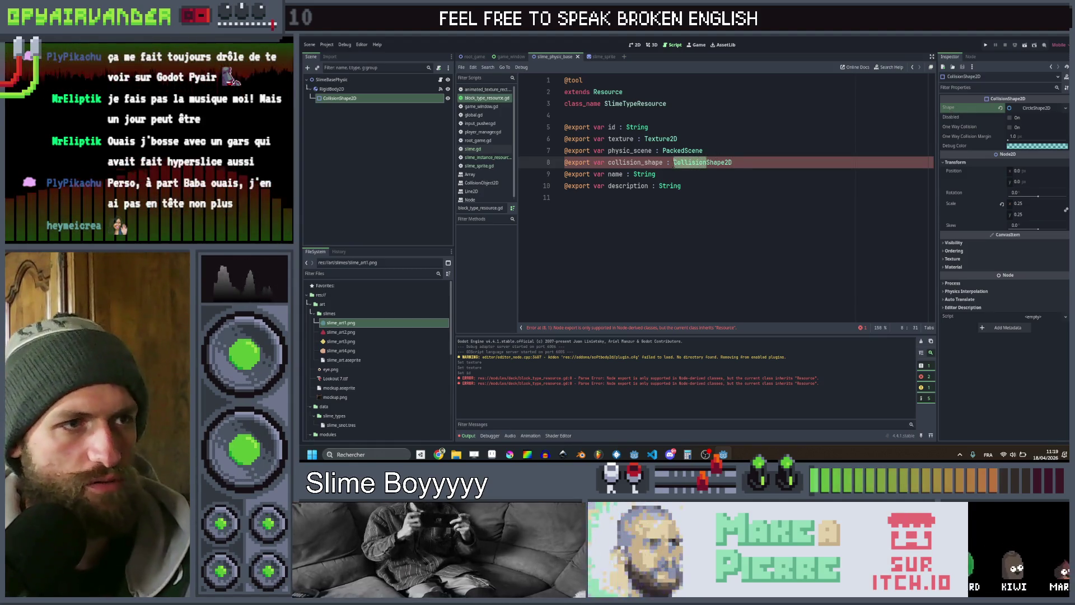
Step: Change the collision_shape export's type to Shape2D in the SlimeTypeResource script
{"action": "left_click", "coordinate": [694, 185]}
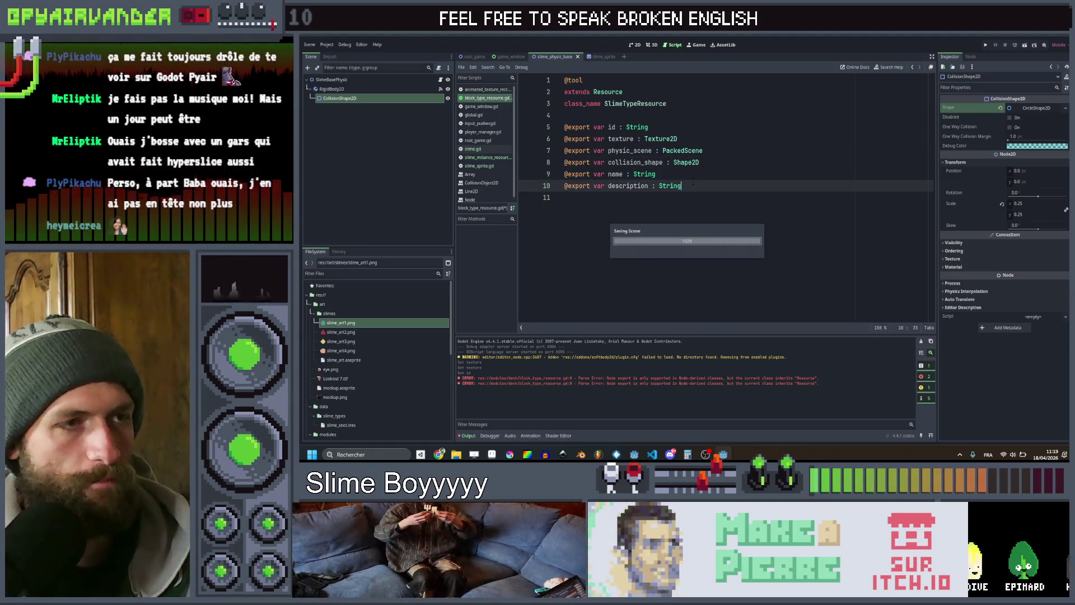
{"action": "key", "text": "Up"}
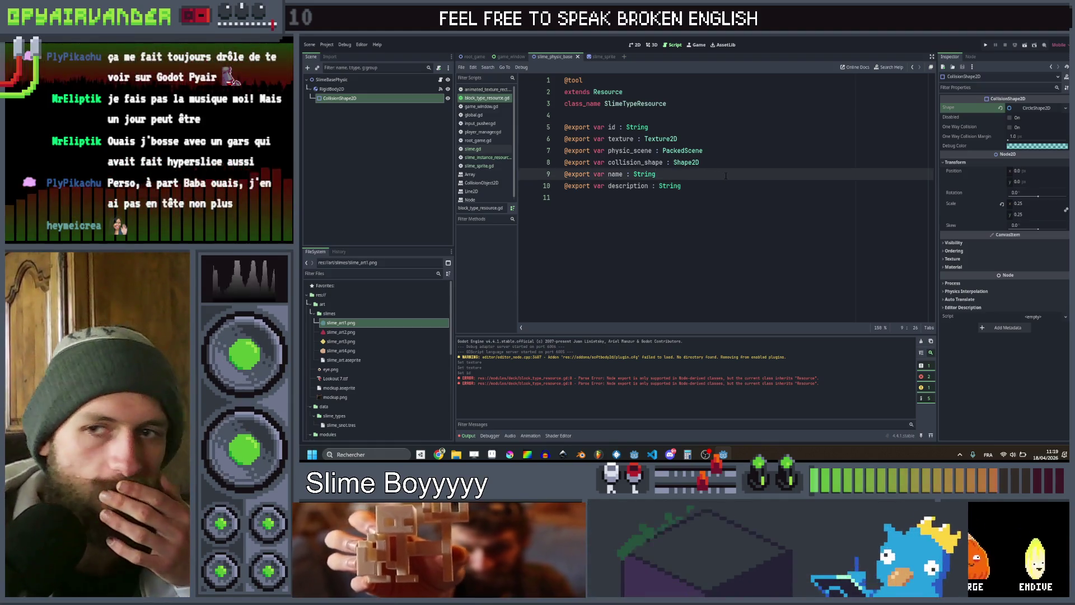
{"action": "left_click", "coordinate": [719, 193]}
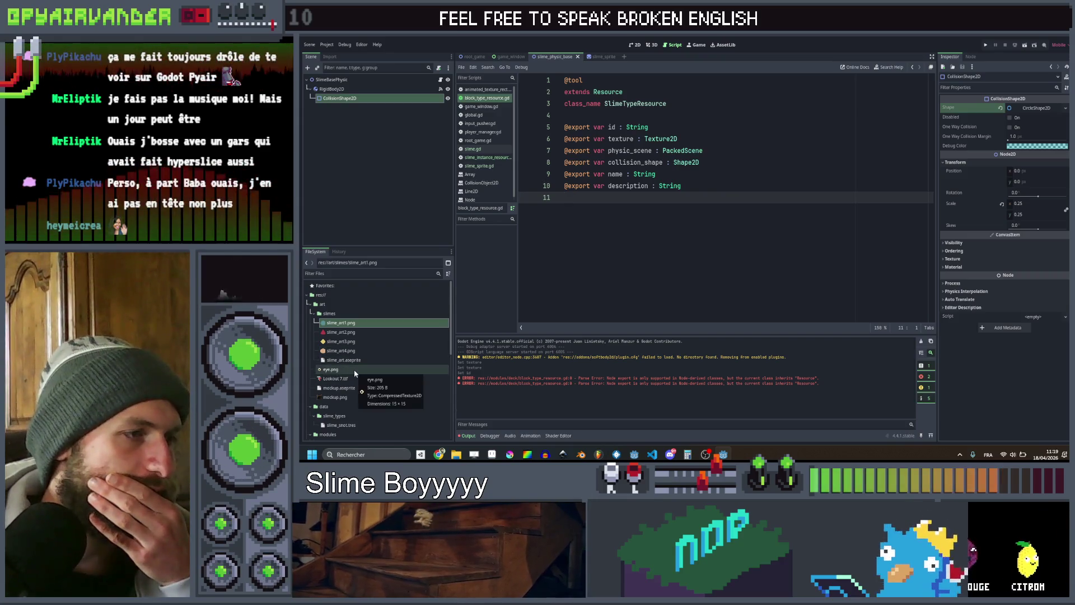
{"action": "left_click", "coordinate": [1041, 109]}
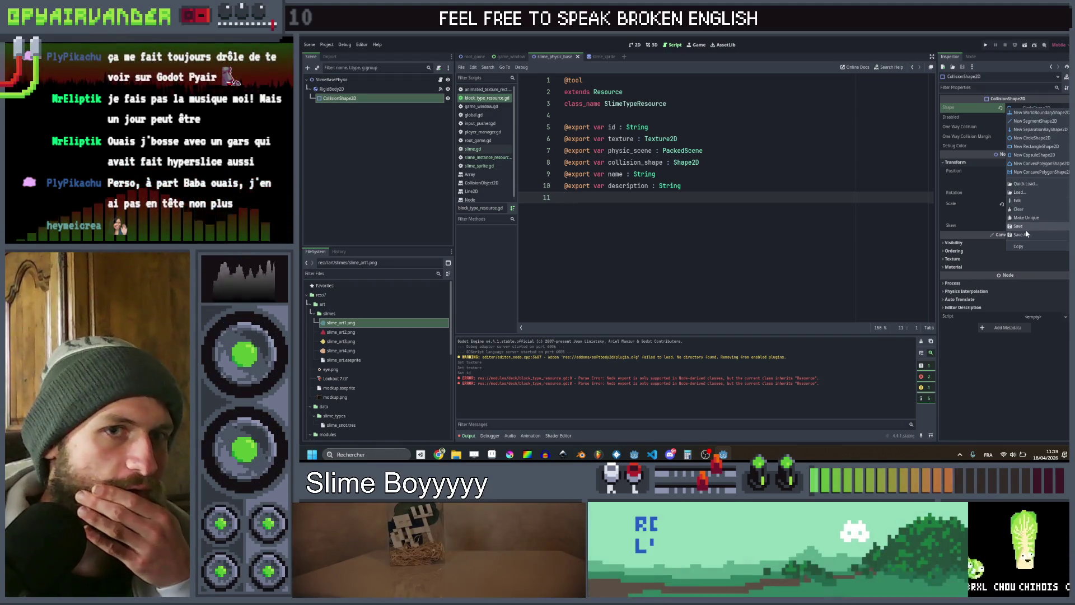
{"action": "left_click", "coordinate": [1026, 245]}
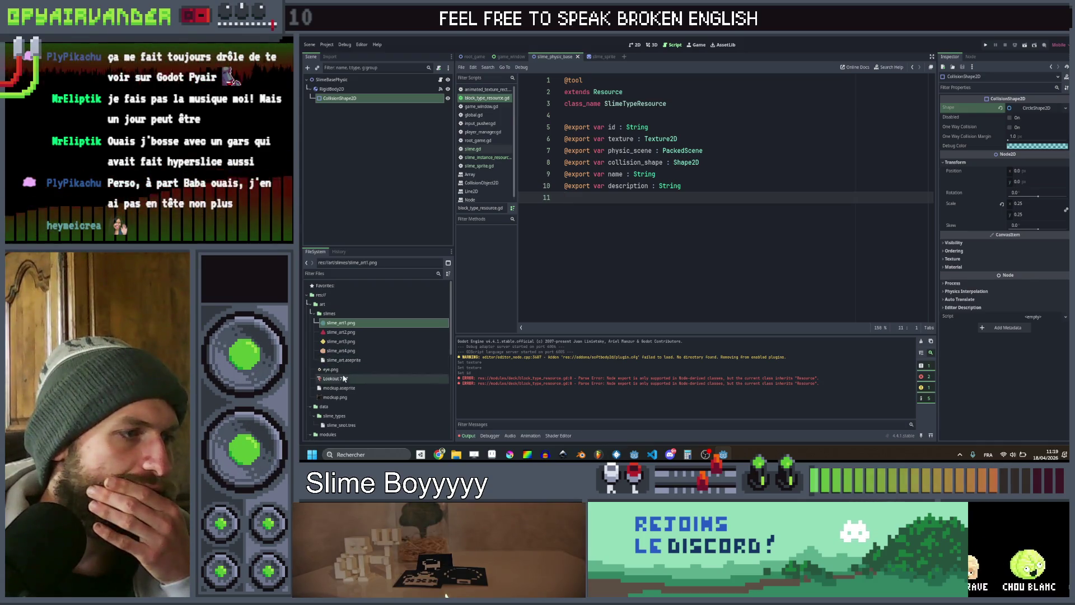
Step: Give slime_snot.tres a new CircleShape2D as its Collision Shape
{"action": "scroll", "coordinate": [344, 379], "scroll_direction": "down", "scroll_amount": 1}
{"action": "left_click", "coordinate": [340, 408]}
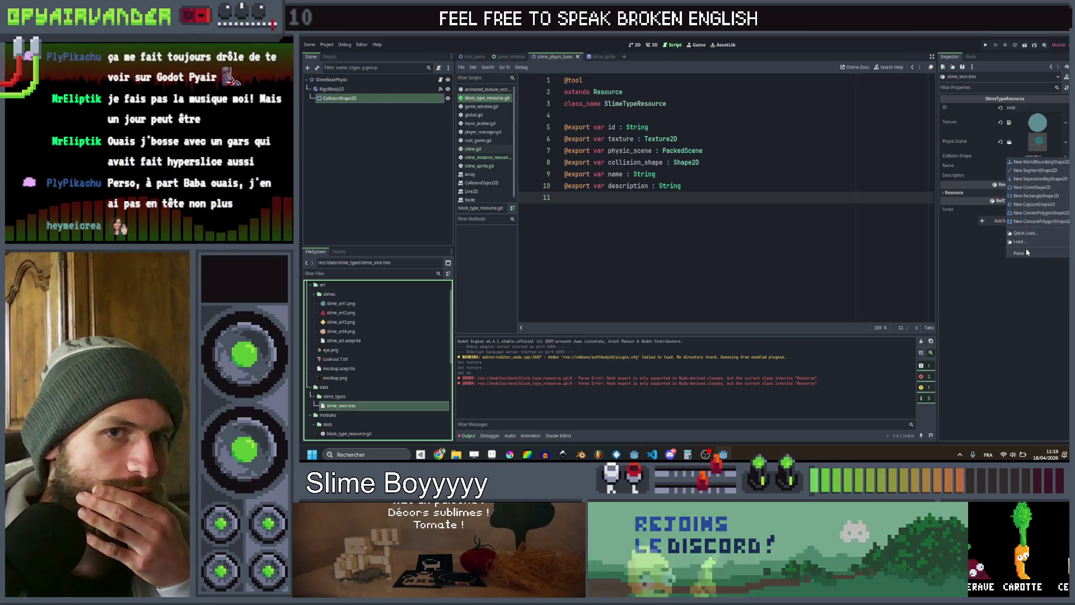
{"action": "left_click", "coordinate": [1032, 187]}
{"action": "left_click", "coordinate": [1050, 159]}
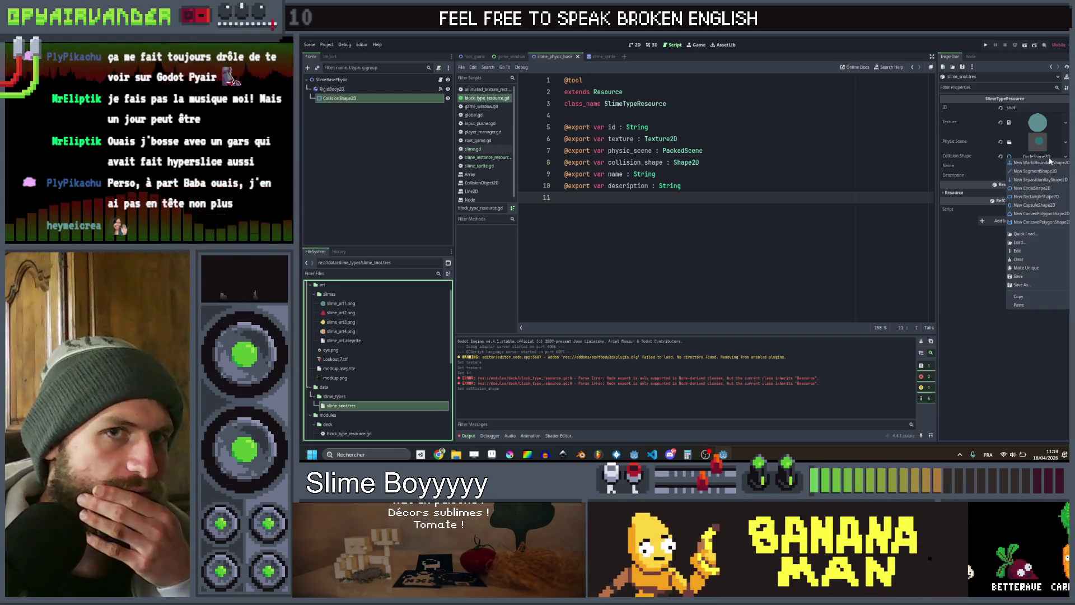
{"action": "left_click", "coordinate": [1040, 269]}
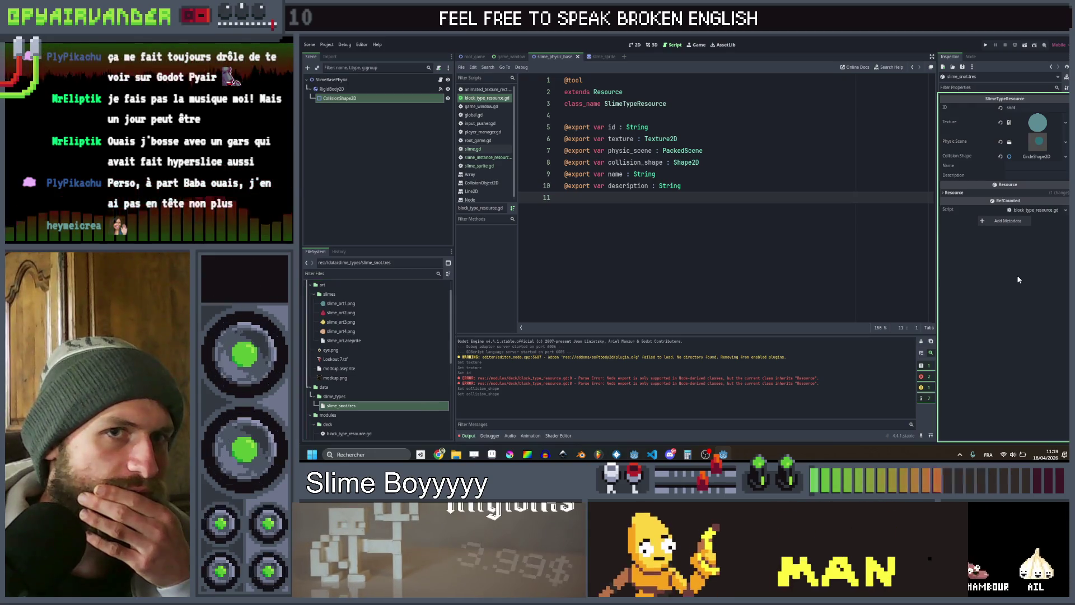
{"action": "left_click", "coordinate": [791, 250]}
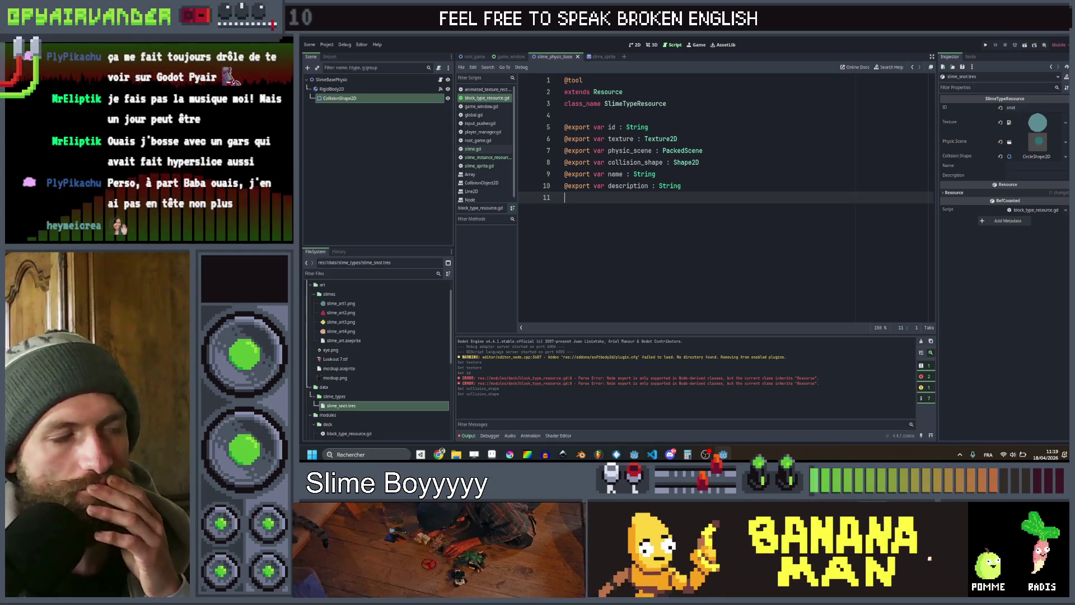
{"action": "left_click", "coordinate": [685, 174]}
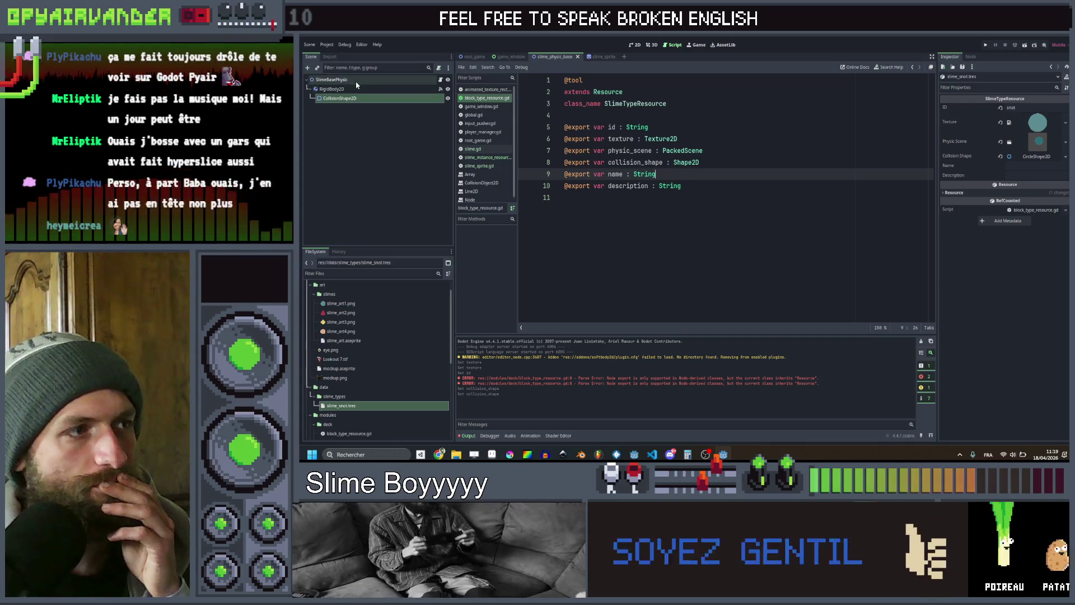
Step: Duplicate slime_snot.tres as slime_blood.tres
{"action": "left_click", "coordinate": [352, 395]}
{"action": "left_click", "coordinate": [352, 407]}
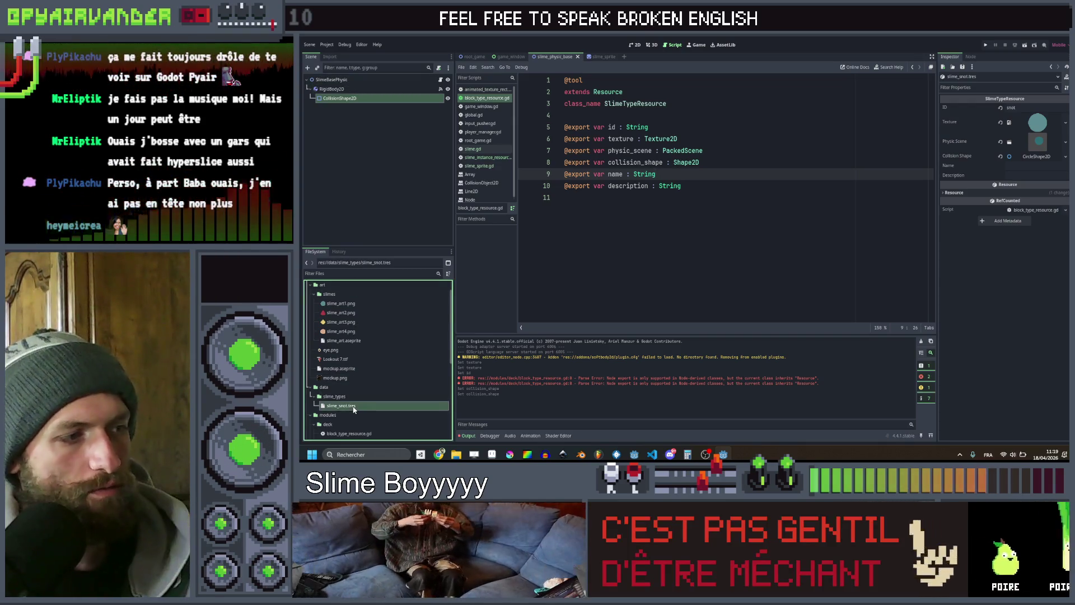
{"action": "key", "text": "ctrl+d"}
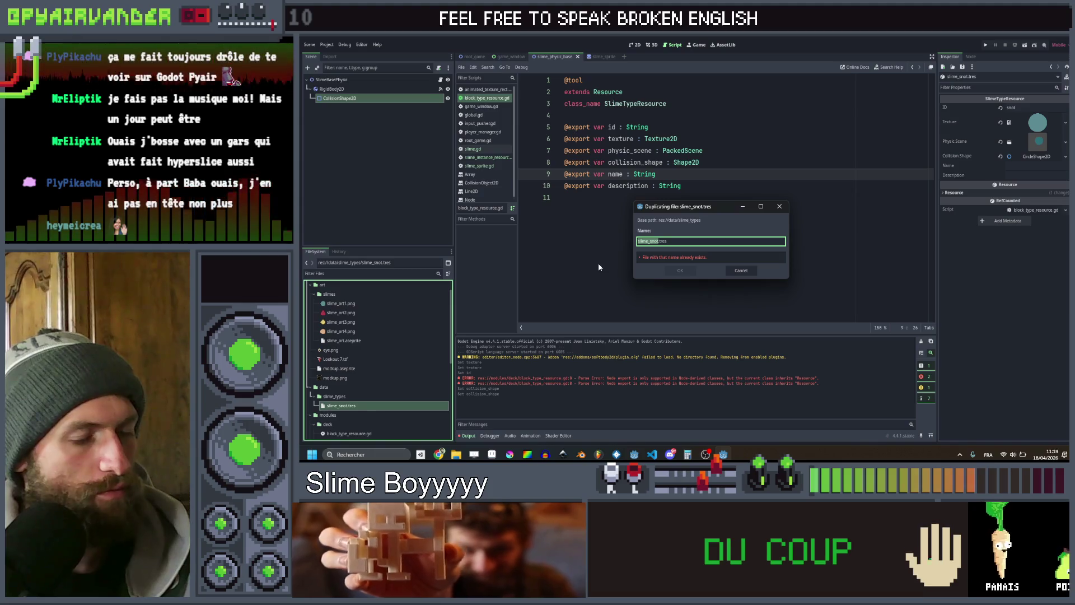
{"action": "key", "text": "Right"}
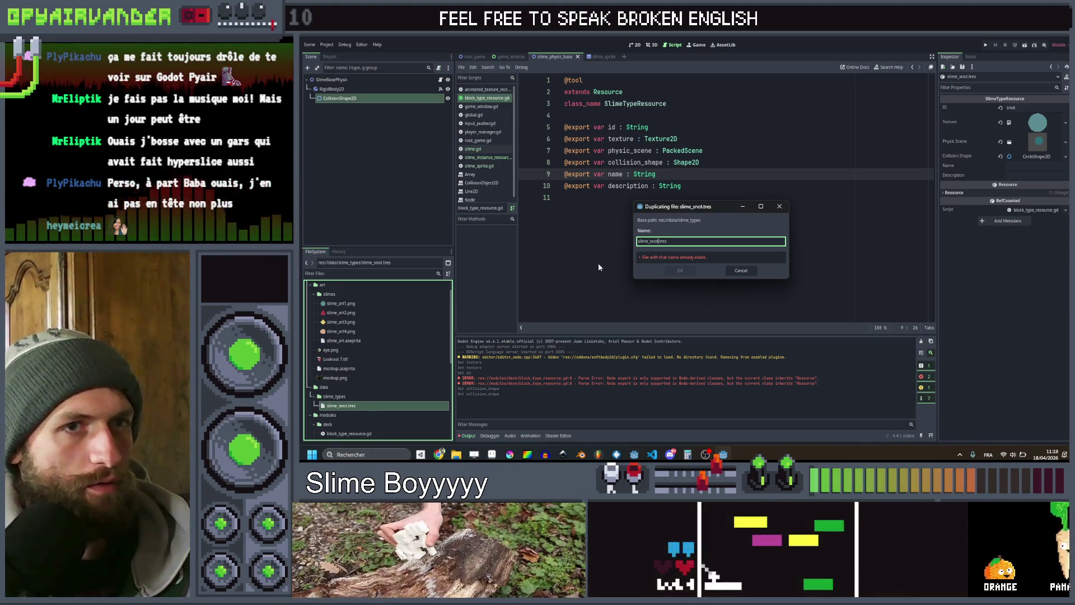
{"action": "key", "text": "BackSpace"}
{"action": "key", "text": "BackSpace"}
{"action": "key", "text": "BackSpace"}
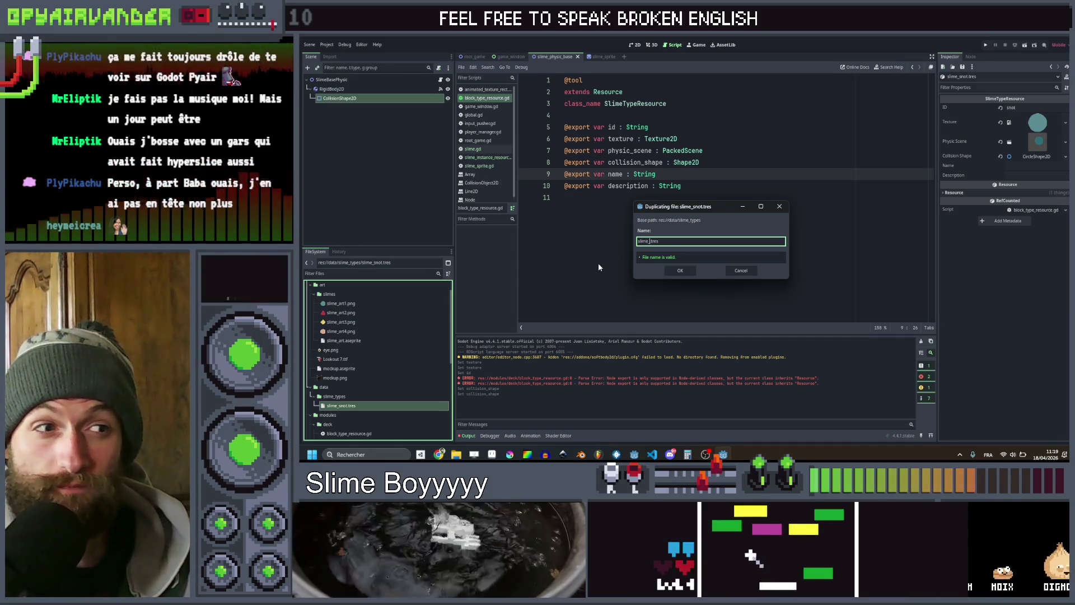
{"action": "type", "text": "blood"}
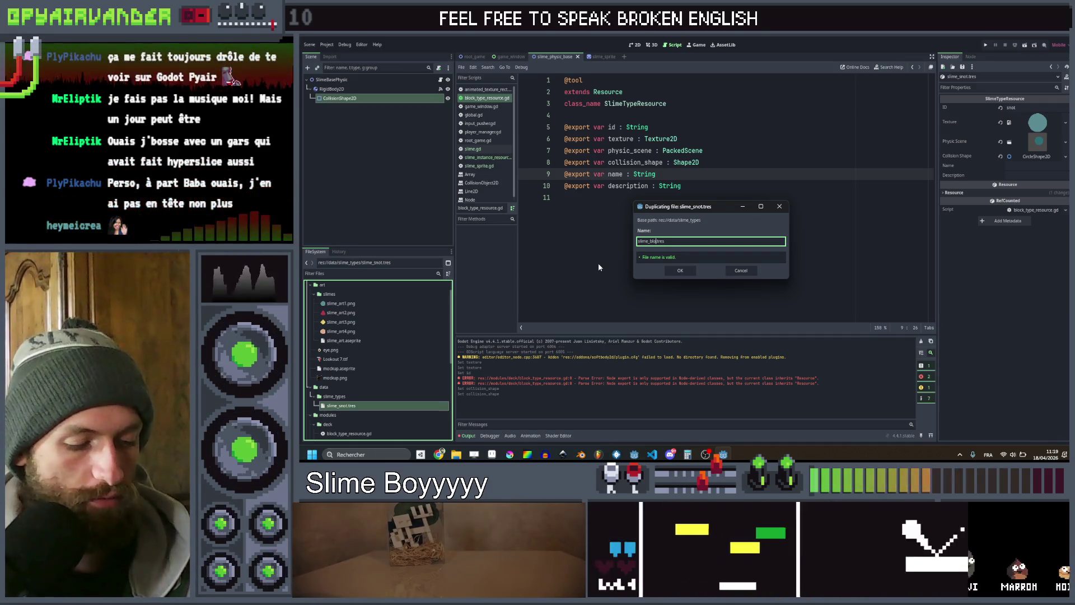
{"action": "key", "text": "Return"}
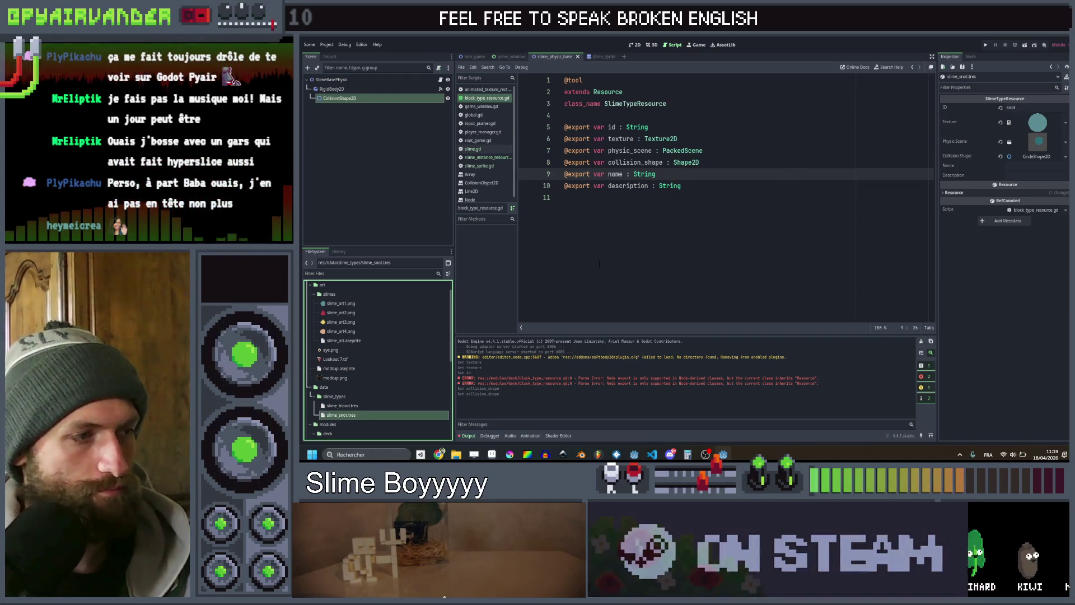
Step: Make two more copies of slime_snot.tres named slime_bile.tres and slime_pus.tres
{"action": "key", "text": "ctrl+d"}
{"action": "key", "text": "BackSpace"}
{"action": "key", "text": "BackSpace"}
{"action": "key", "text": "BackSpace"}
{"action": "key", "text": "BackSpace"}
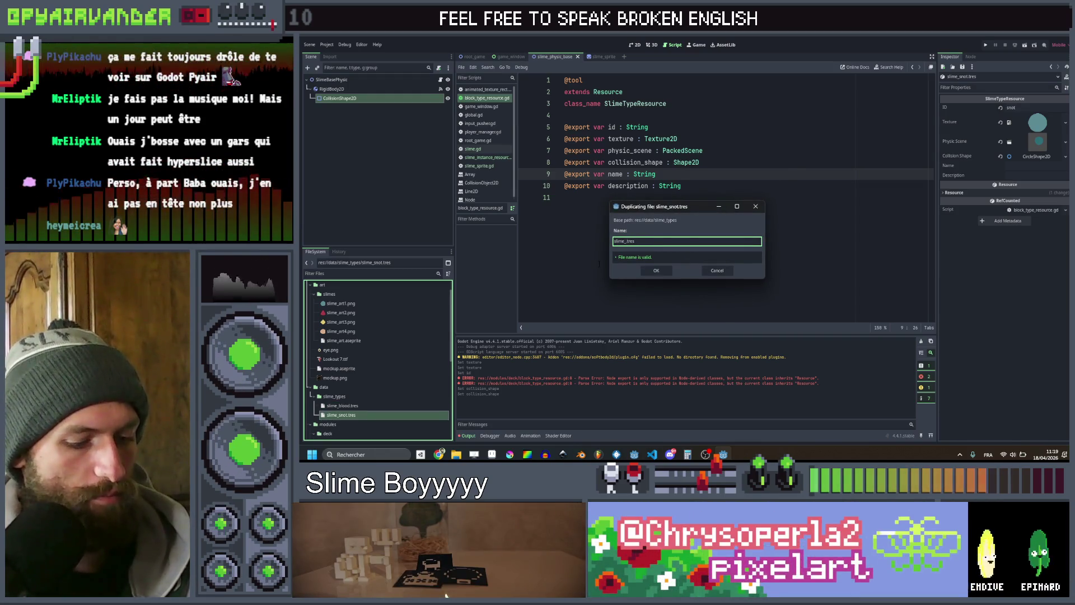
{"action": "type", "text": "ile"}
{"action": "key", "text": "Return"}
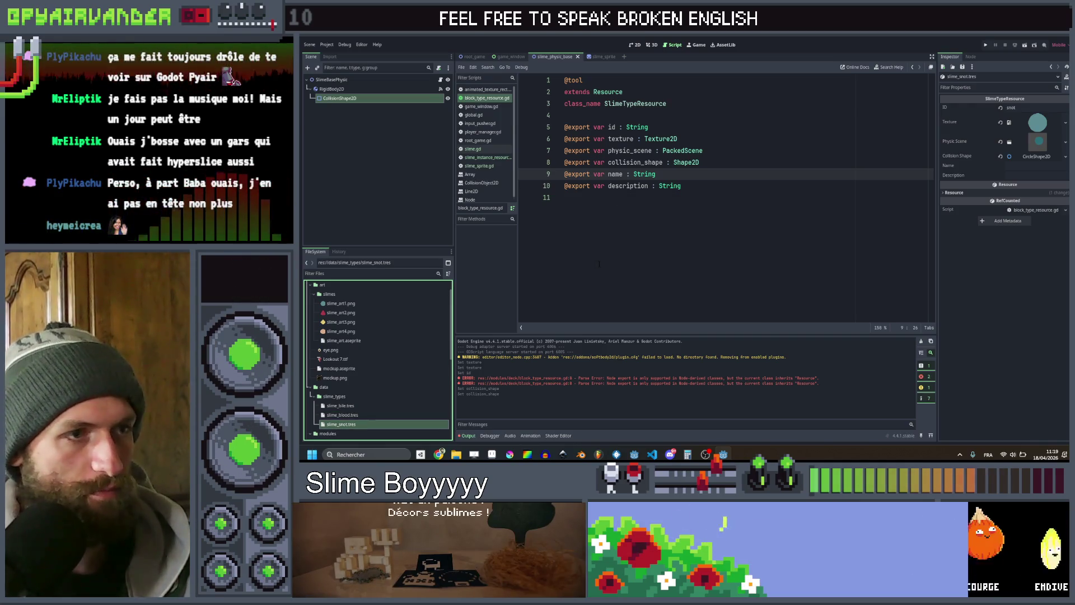
{"action": "key", "text": "ctrl+d"}
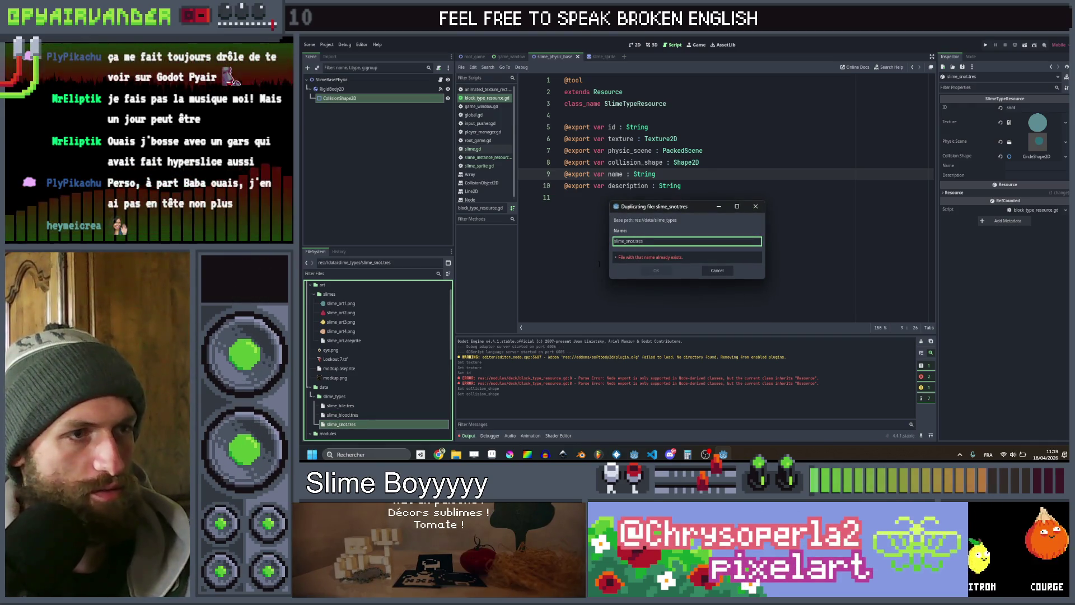
{"action": "key", "text": "Right"}
{"action": "key", "text": "BackSpace"}
{"action": "key", "text": "BackSpace"}
{"action": "key", "text": "BackSpace"}
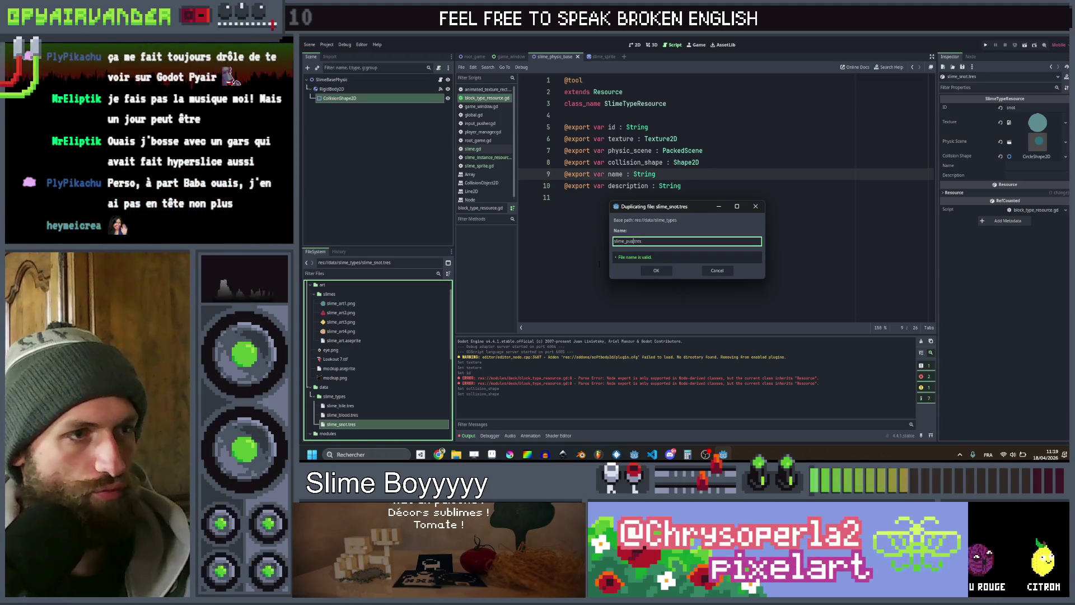
{"action": "key", "text": "Return"}
Step: Give slime_bile.tres the slime_art3.png texture and the ID bile
{"action": "left_click", "coordinate": [369, 407]}
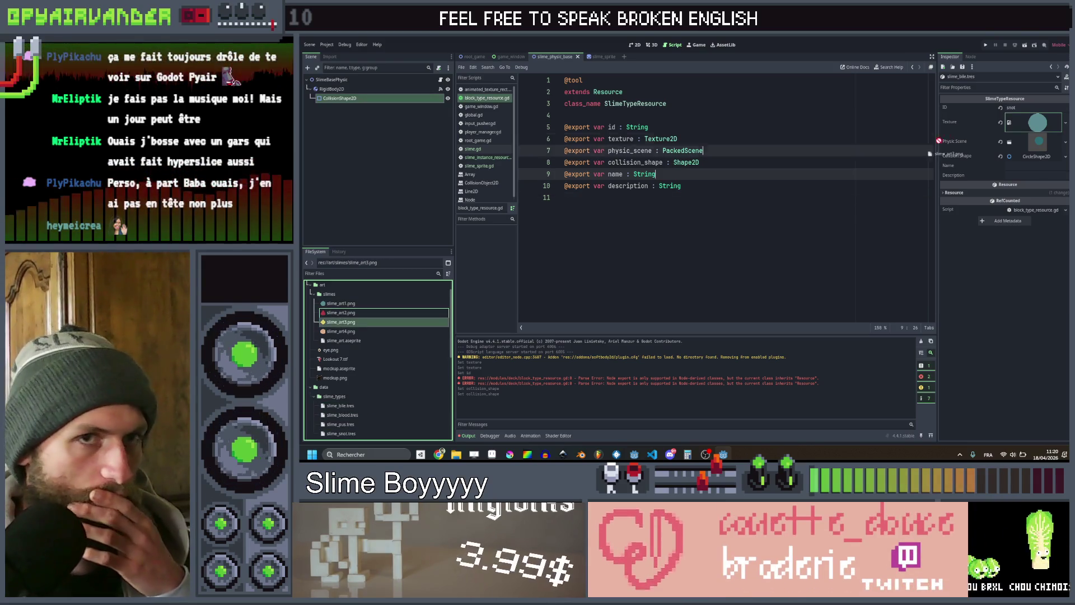
{"action": "left_click_drag", "start_coordinate": [936, 147], "coordinate": [1036, 122]}
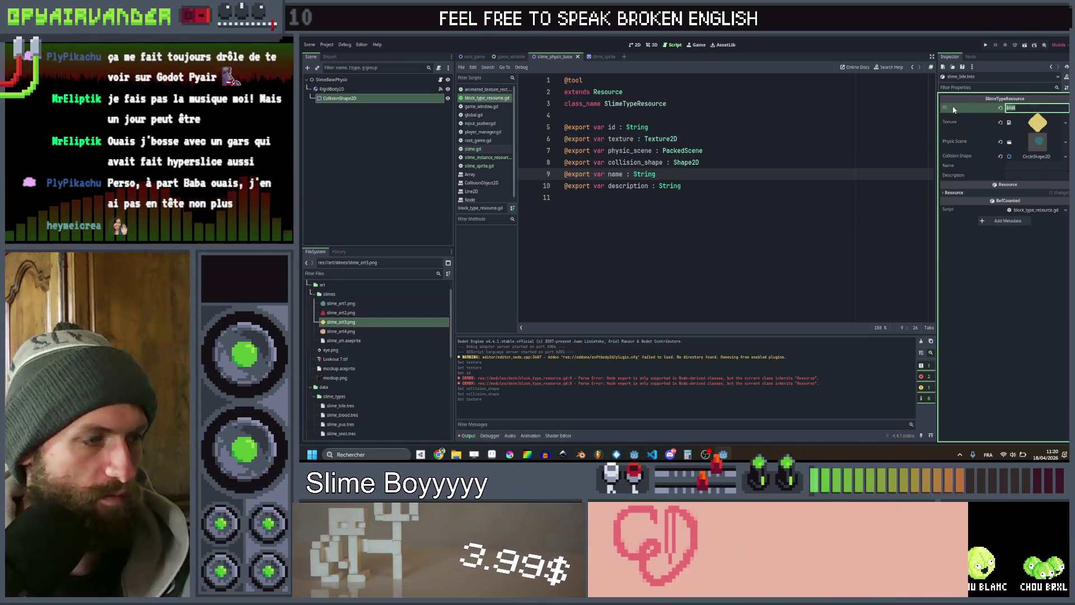
{"action": "type", "text": "bile"}
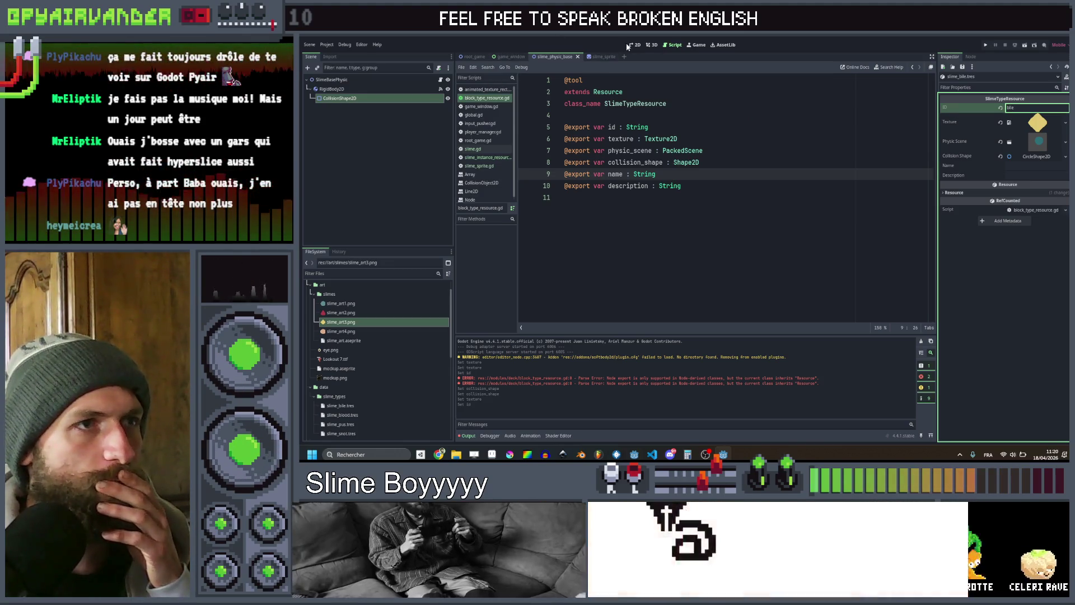
Step: Add a Sprite2D child node to the SlimeBasePhysic root
{"action": "left_click", "coordinate": [637, 44]}
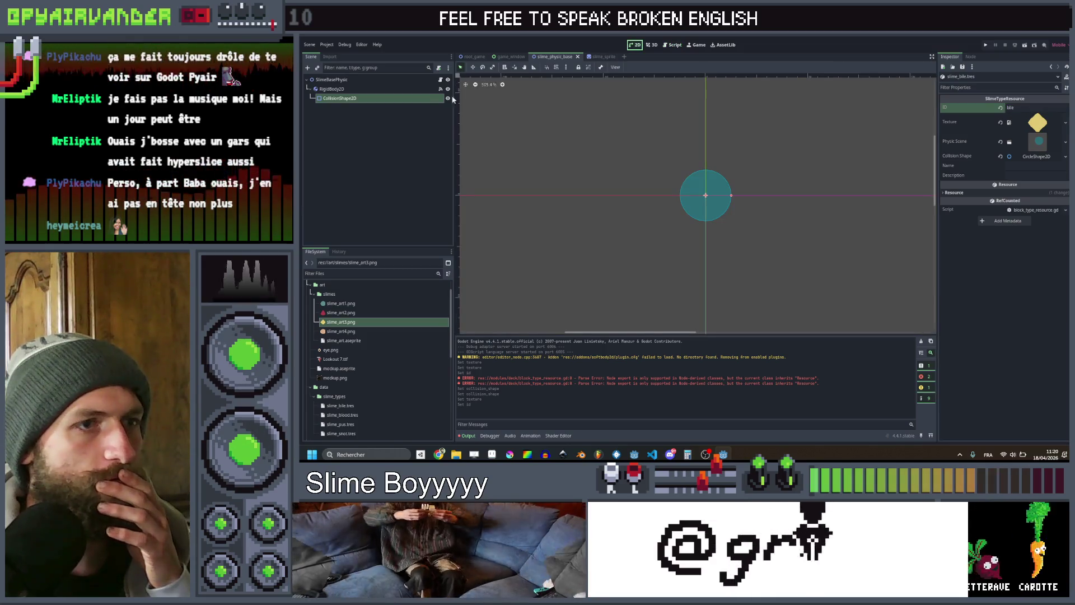
{"action": "right_click", "coordinate": [341, 79]}
{"action": "left_click", "coordinate": [360, 96]}
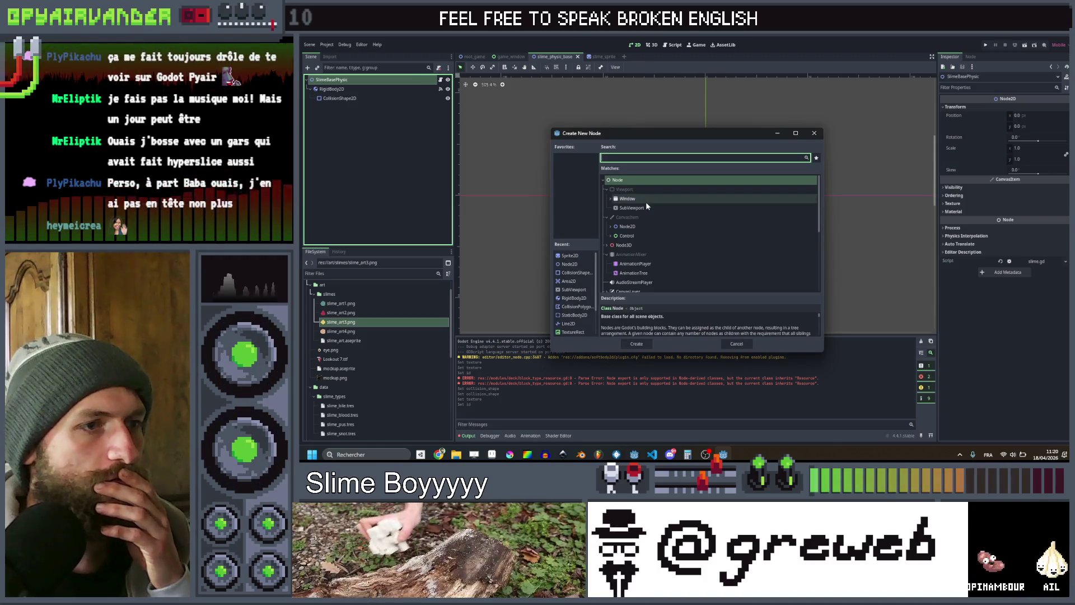
{"action": "scroll", "coordinate": [646, 205], "scroll_direction": "down", "scroll_amount": 1}
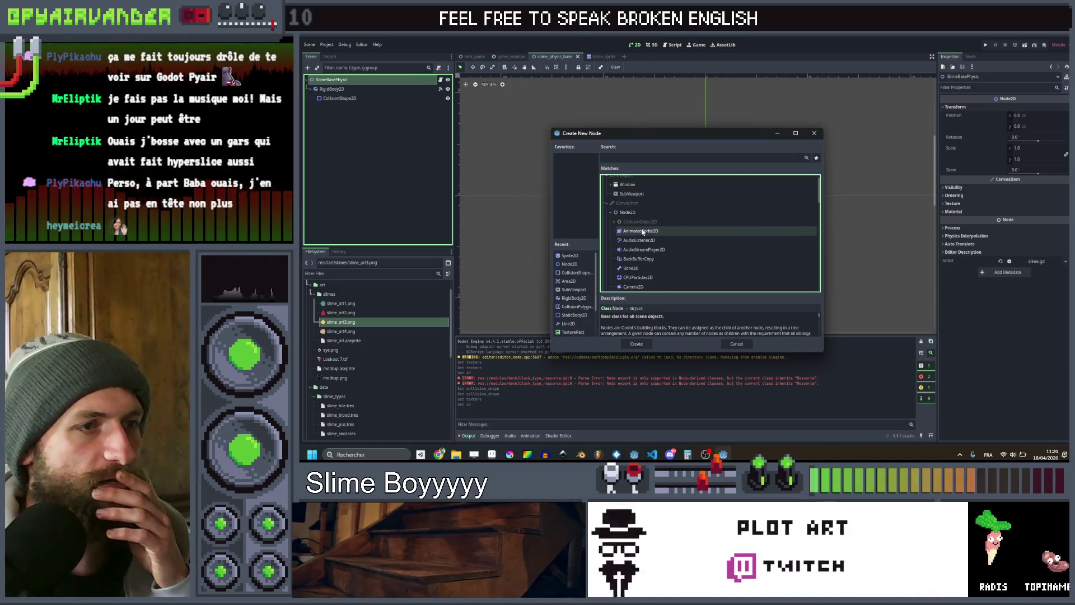
{"action": "scroll", "coordinate": [644, 233], "scroll_direction": "down", "scroll_amount": 1}
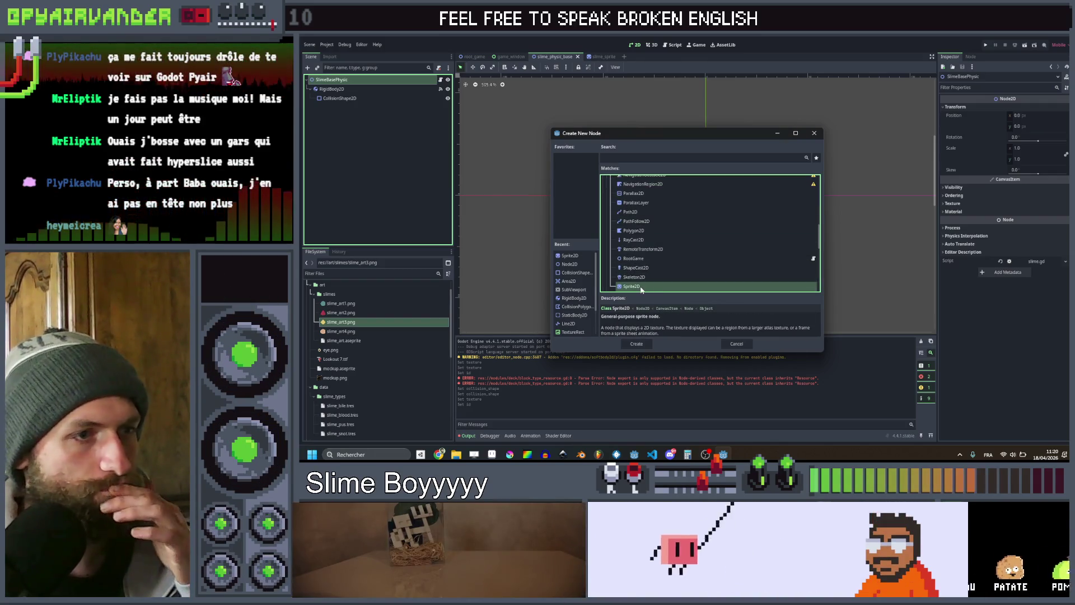
{"action": "double_click", "coordinate": [640, 285]}
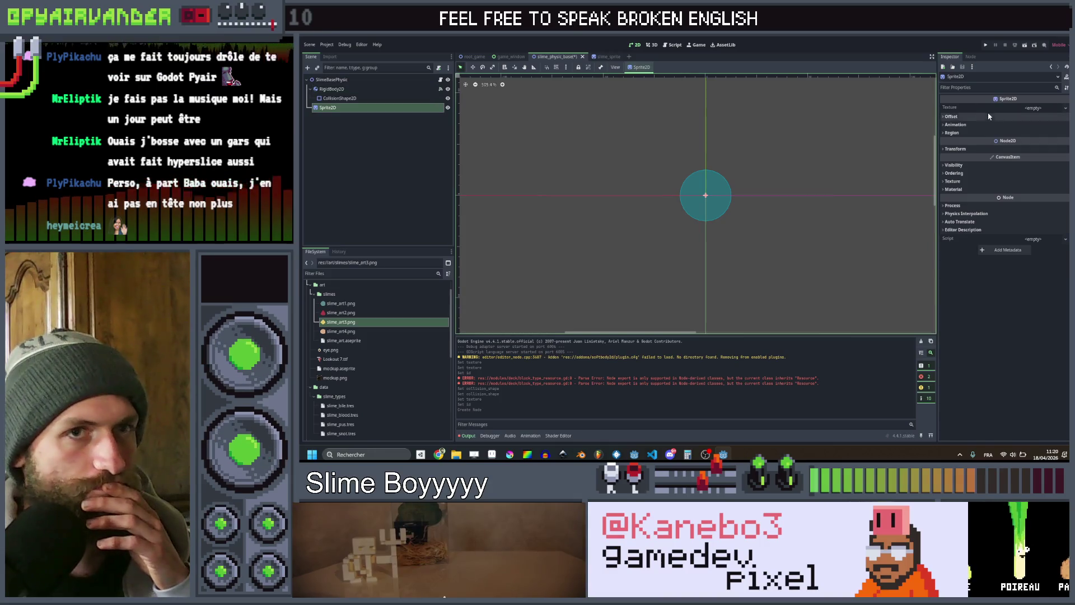
Step: Assign slime_art3.png as the Sprite2D's texture
{"action": "left_click", "coordinate": [1030, 109]}
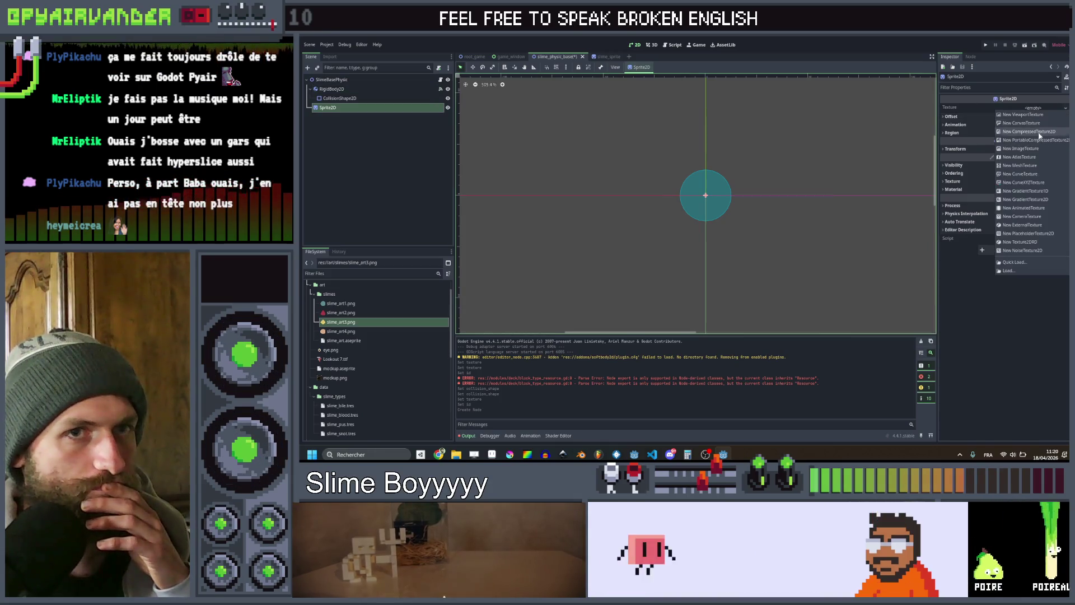
{"action": "left_click", "coordinate": [361, 320]}
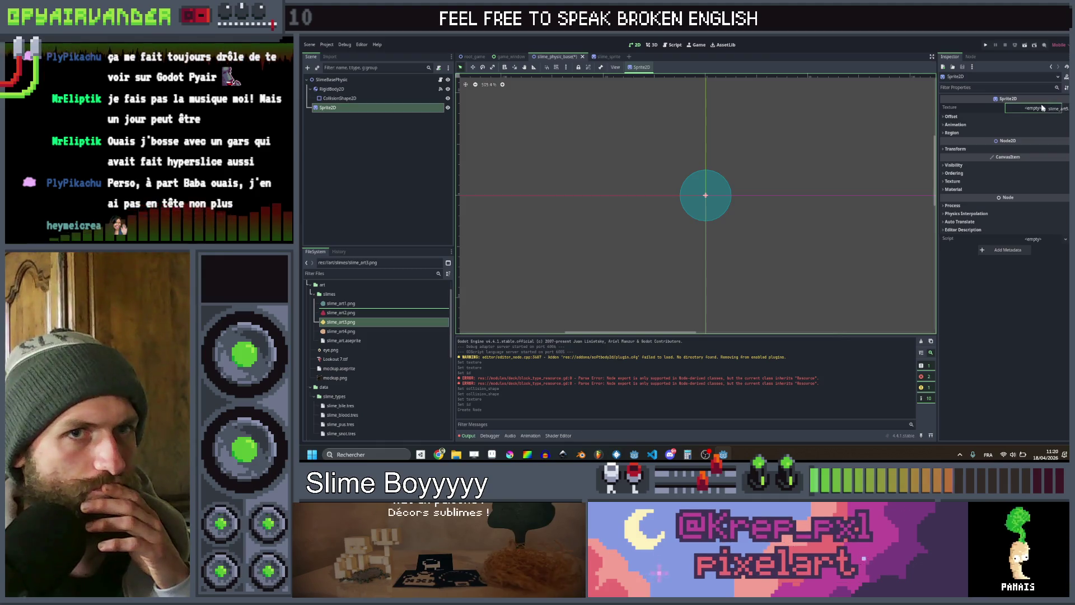
{"action": "left_click_drag", "start_coordinate": [1043, 107], "coordinate": [1040, 108]}
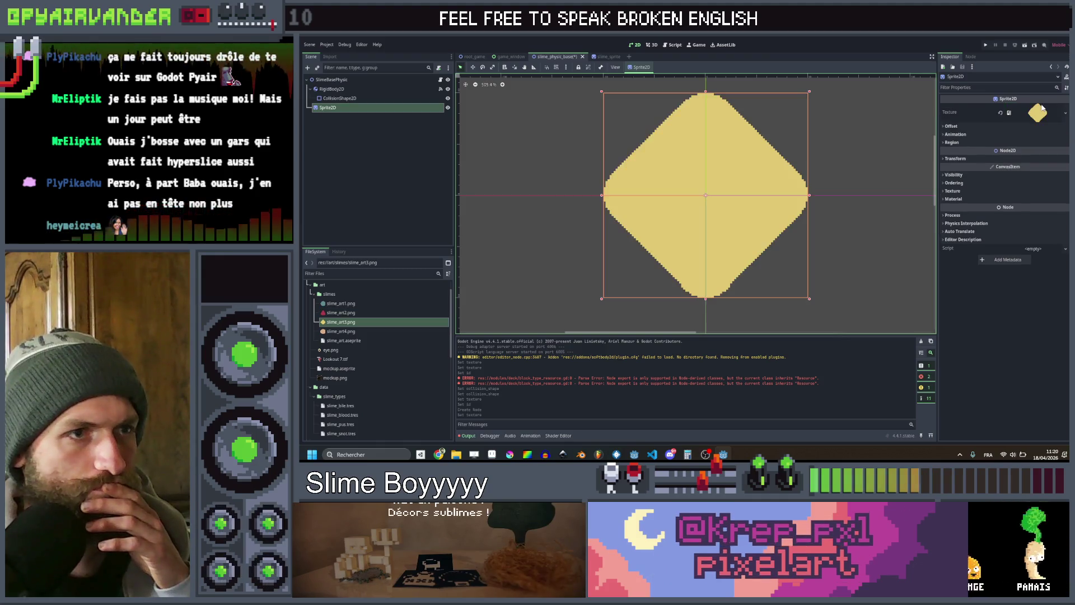
Step: Move the Sprite2D above RigidBody2D, directly under the root
{"action": "left_click", "coordinate": [333, 89]}
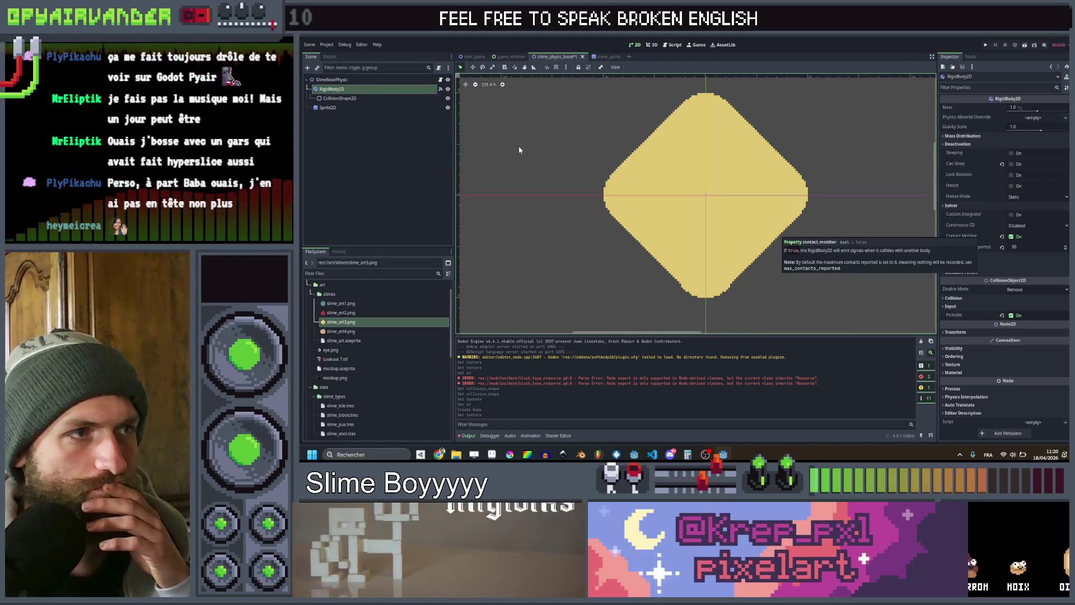
{"action": "left_click", "coordinate": [352, 109]}
{"action": "left_click_drag", "start_coordinate": [353, 109], "coordinate": [333, 81]}
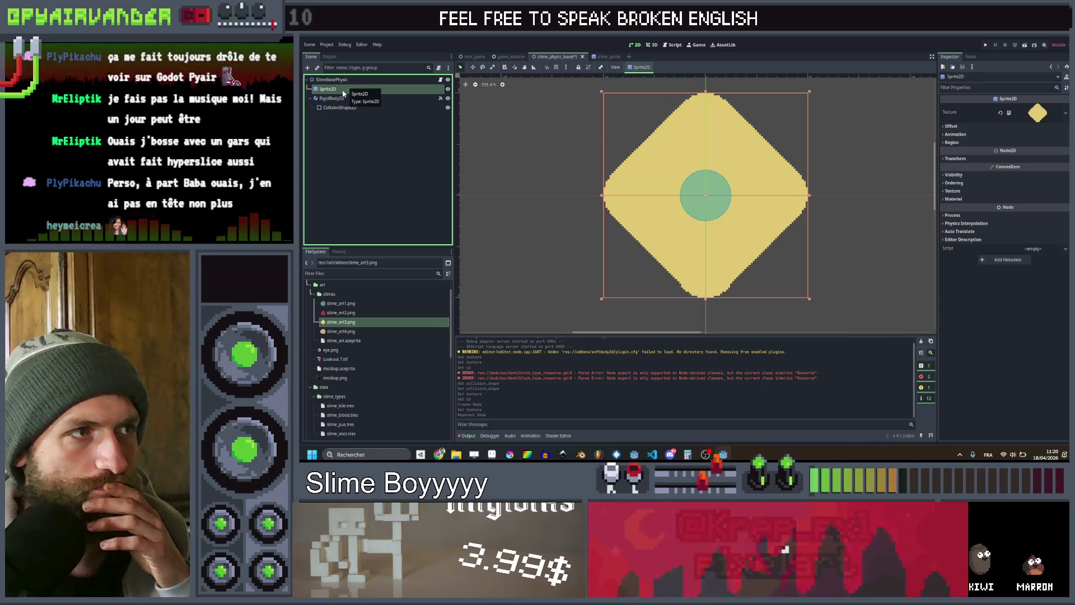
Step: Set the Sprite2D's Transform scale to 0.25
{"action": "left_click", "coordinate": [944, 160]}
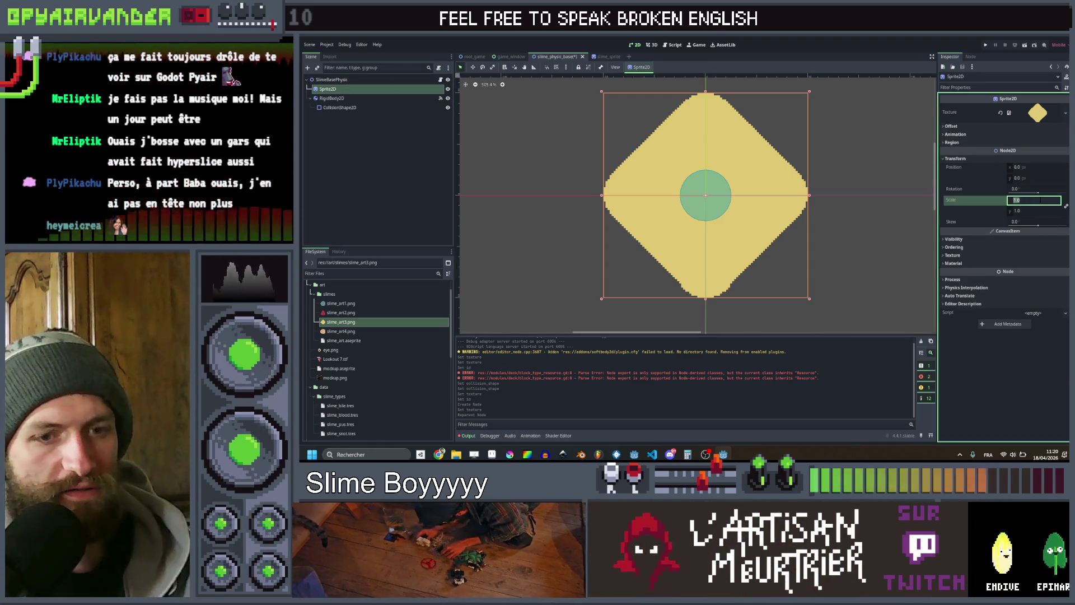
{"action": "key", "text": "Return"}
{"action": "scroll", "coordinate": [706, 163], "scroll_direction": "up", "scroll_amount": 5}
Step: Replace the CollisionShape2D's circle with a new ConvexPolygonShape2D
{"action": "left_click", "coordinate": [333, 106]}
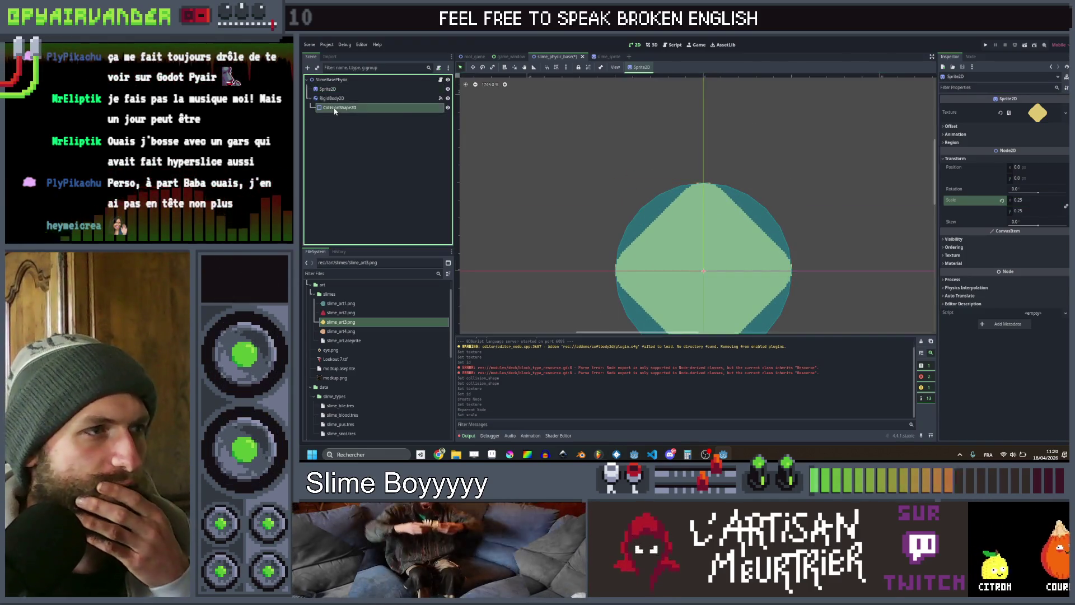
{"action": "left_click", "coordinate": [1065, 109]}
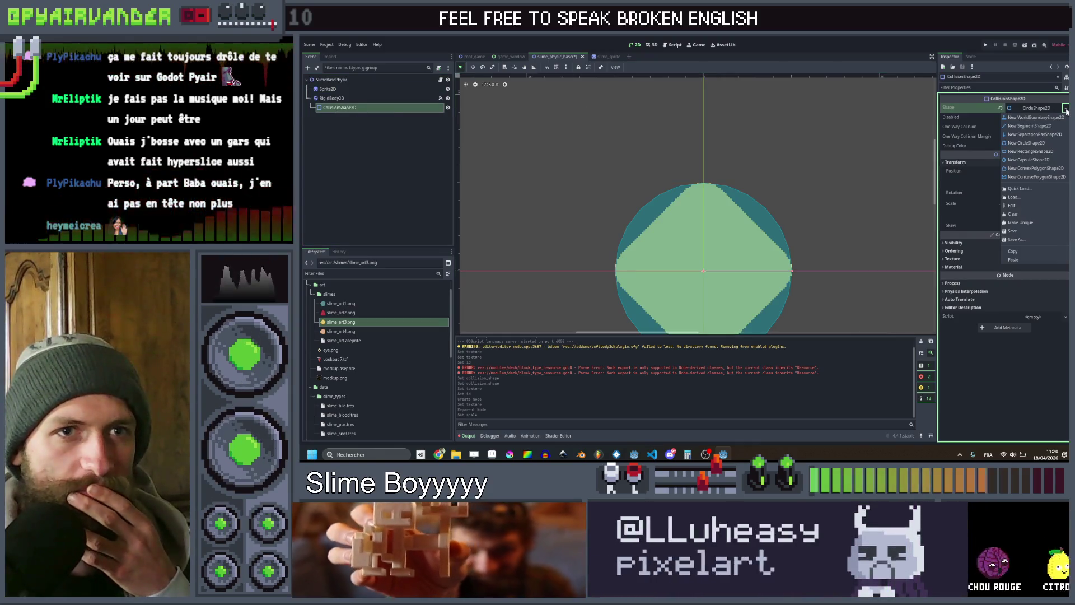
{"action": "left_click", "coordinate": [1032, 168]}
{"action": "scroll", "coordinate": [722, 168], "scroll_direction": "up", "scroll_amount": 2}
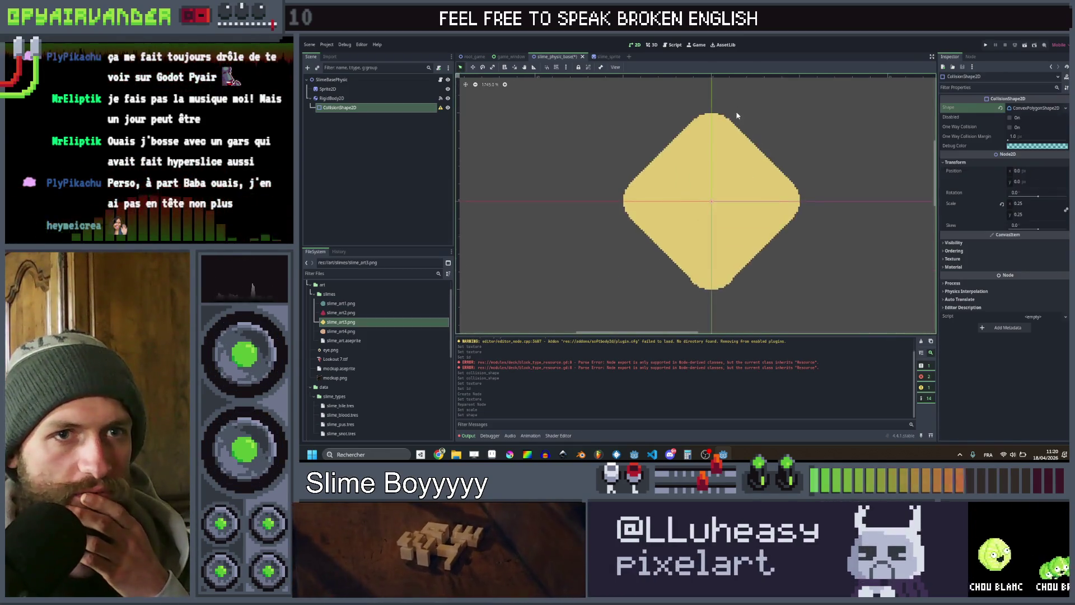
{"action": "scroll", "coordinate": [708, 110], "scroll_direction": "up", "scroll_amount": 1}
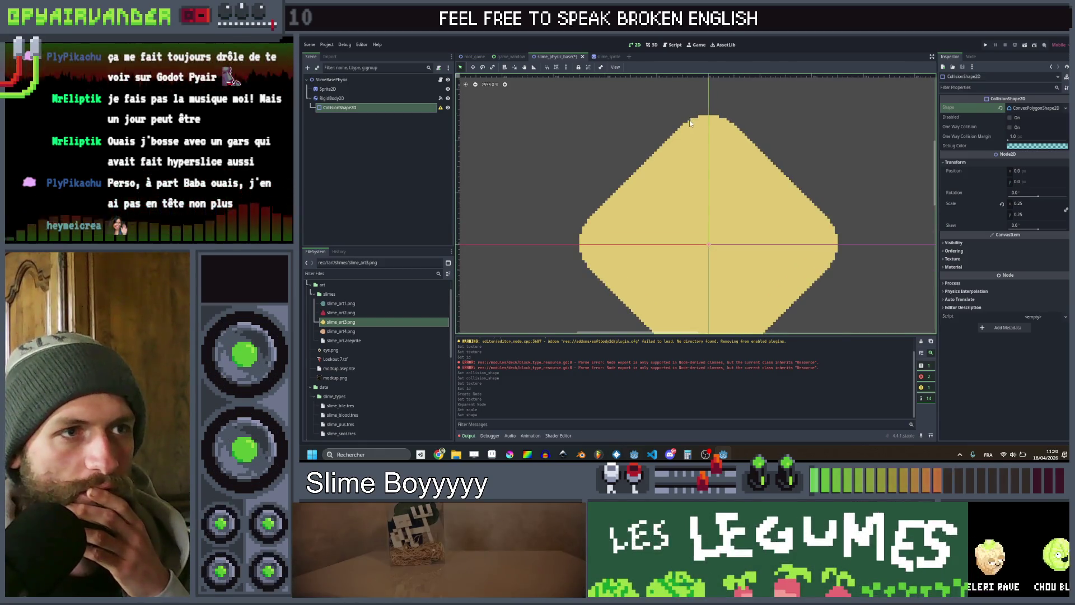
Step: Expand the ConvexPolygonShape2D's properties to show its empty Points array
{"action": "left_click", "coordinate": [710, 122]}
{"action": "left_click", "coordinate": [339, 107]}
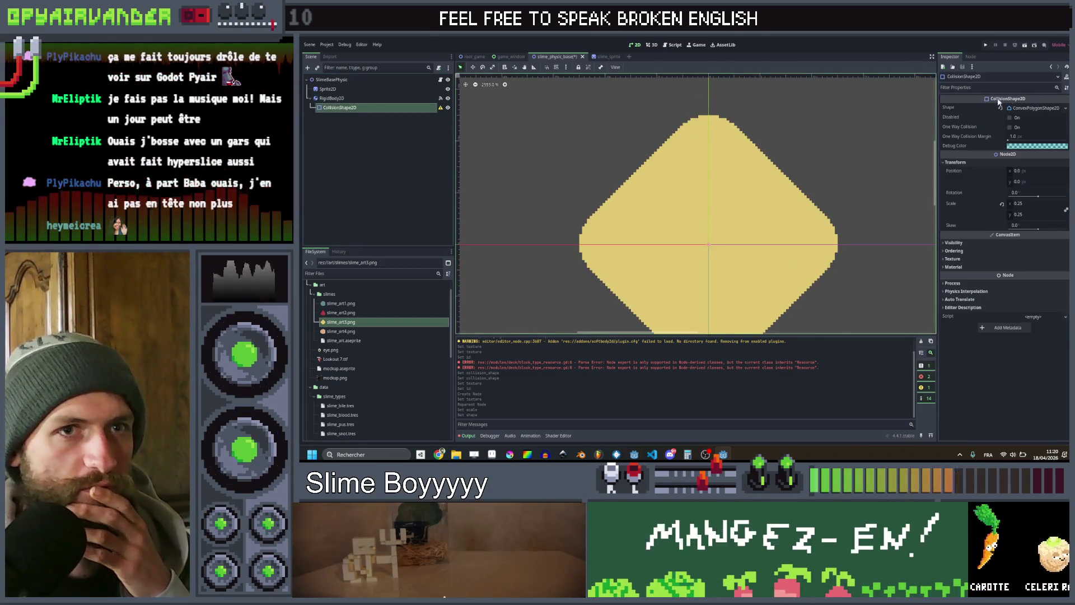
{"action": "left_click", "coordinate": [1045, 109]}
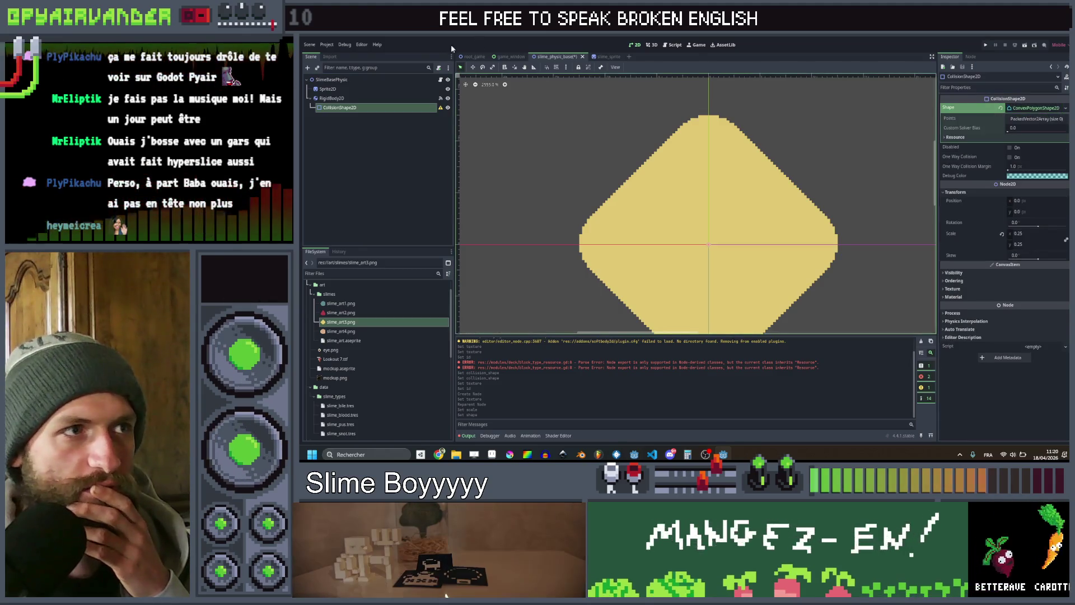
{"action": "left_click", "coordinate": [723, 120]}
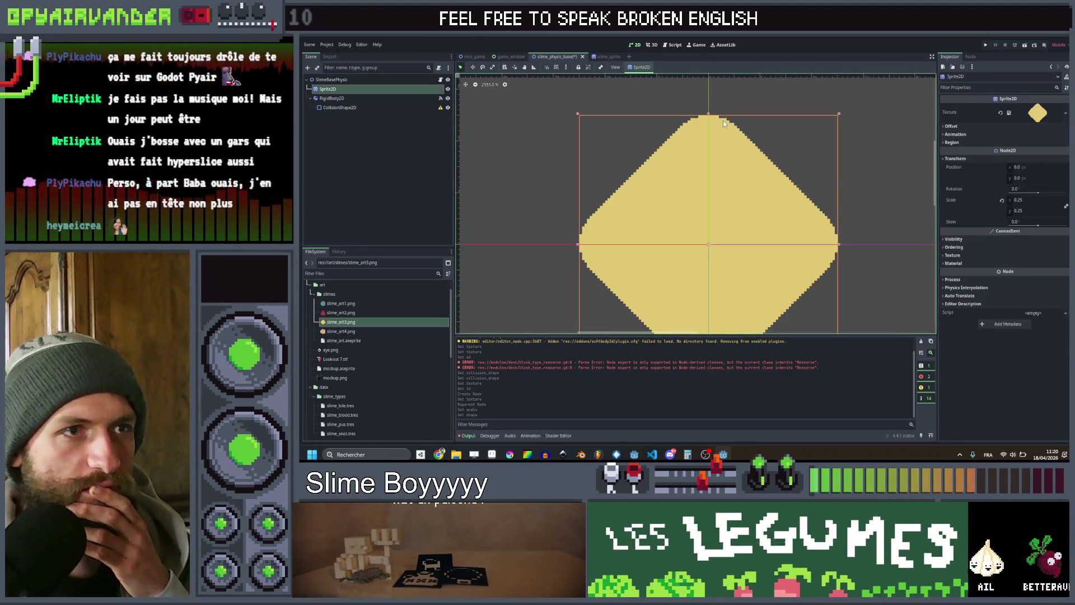
{"action": "left_click", "coordinate": [364, 108]}
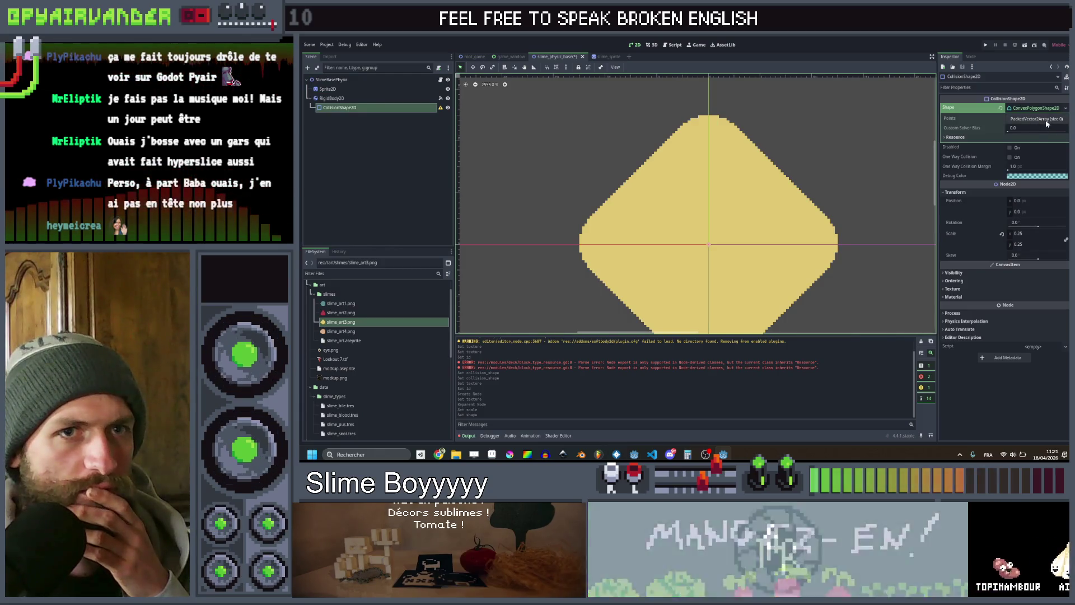
{"action": "left_click", "coordinate": [1045, 119]}
{"action": "left_click", "coordinate": [1045, 119]}
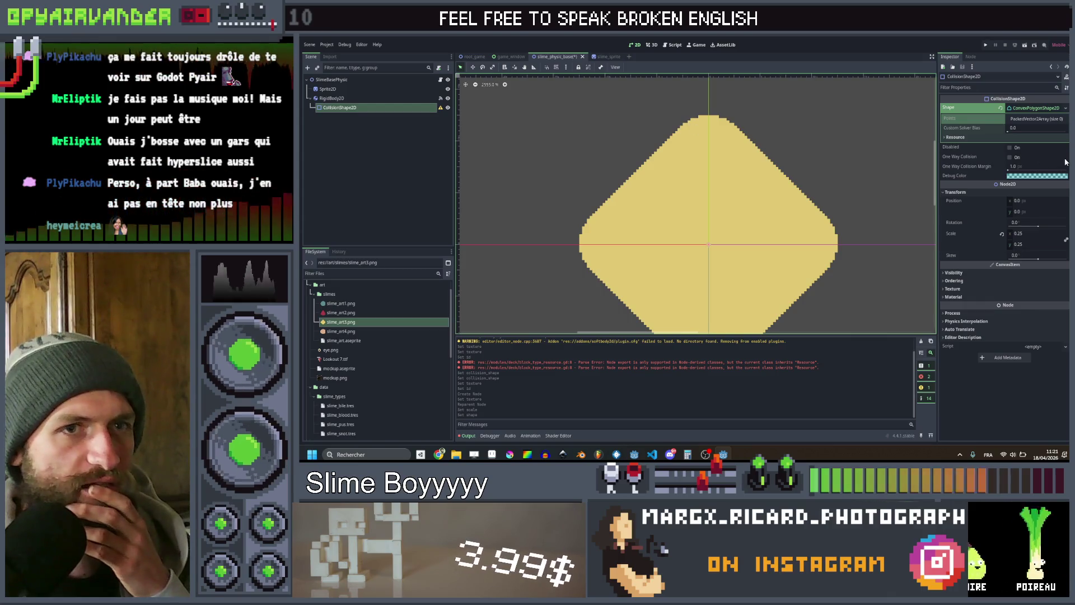
{"action": "left_click", "coordinate": [1033, 120]}
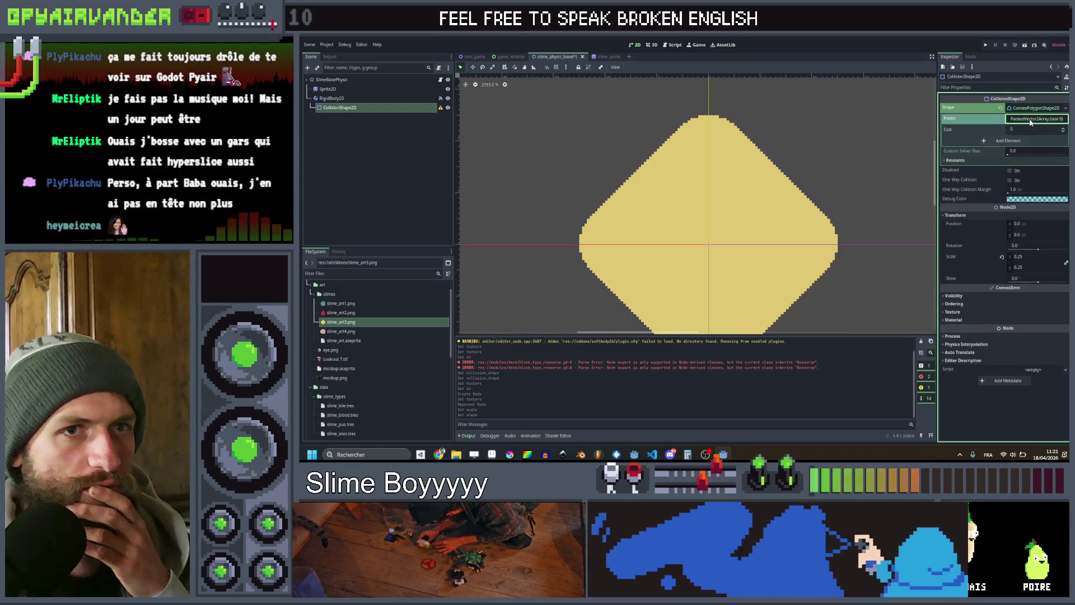
Step: Add four polygon points, placing vertices at the slime's top edge, right side and right corner
{"action": "left_click", "coordinate": [1009, 142]}
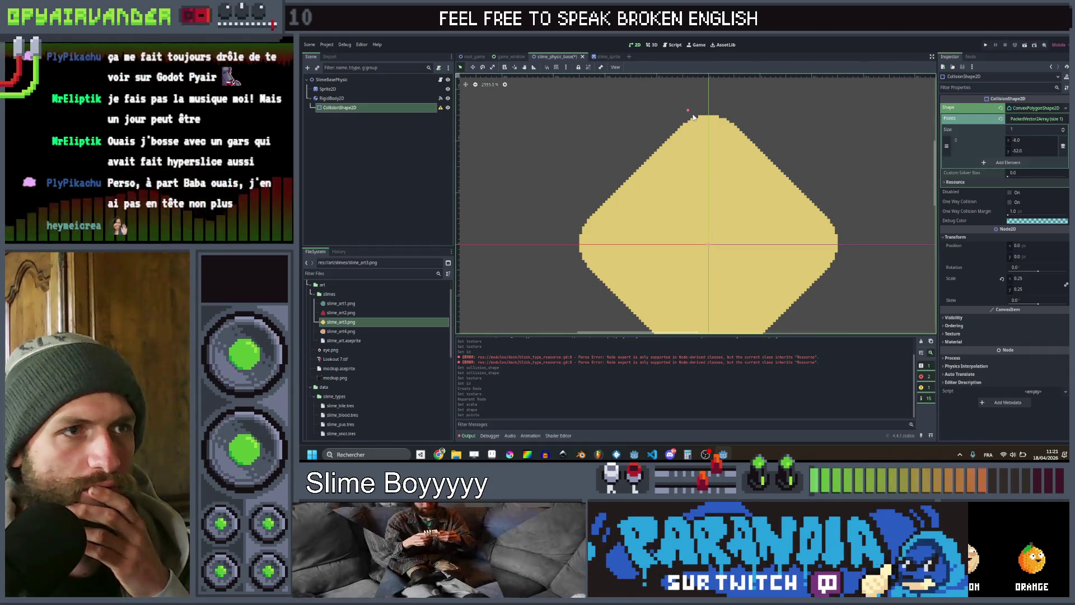
{"action": "left_click", "coordinate": [1008, 162]}
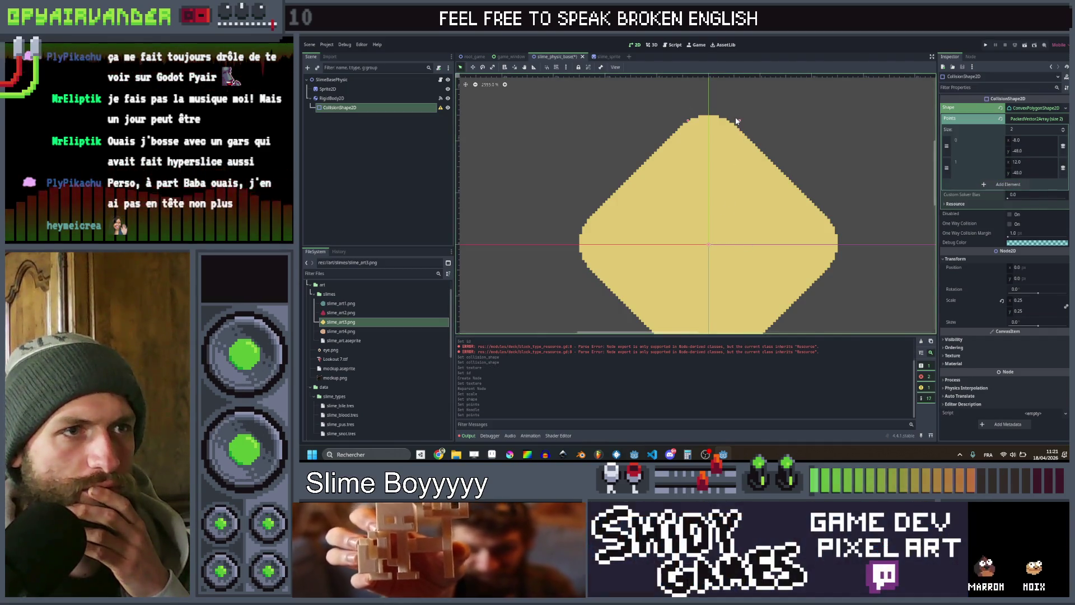
{"action": "left_click_drag", "start_coordinate": [710, 246], "coordinate": [732, 120]}
{"action": "left_click", "coordinate": [1001, 187]}
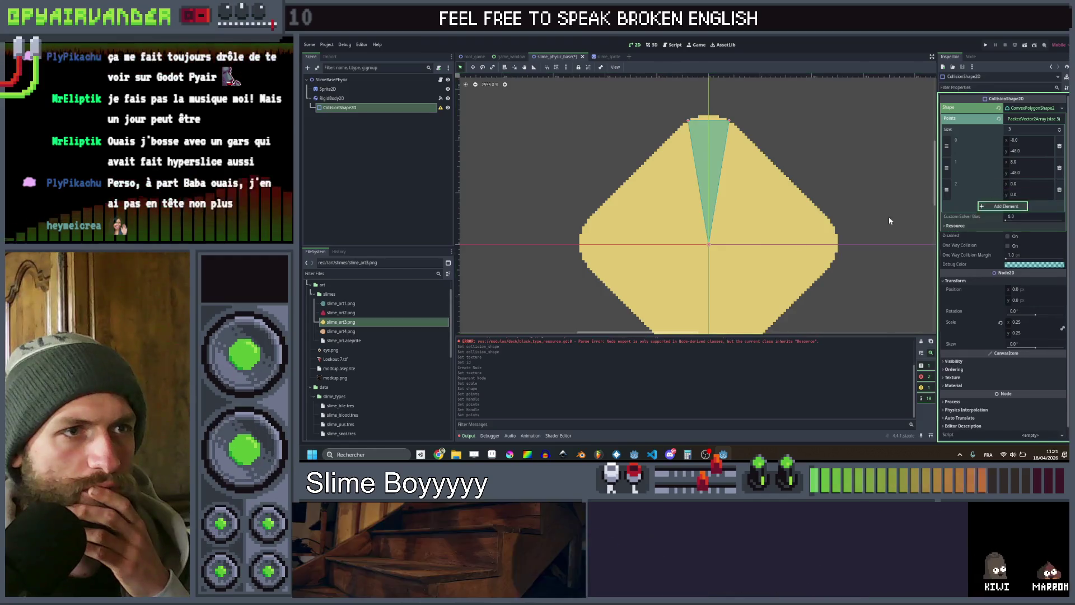
{"action": "mouse_move", "coordinate": [708, 245]}
{"action": "left_mouse_down"}
{"action": "mouse_move", "coordinate": [825, 247]}
{"action": "mouse_move", "coordinate": [840, 245]}
{"action": "mouse_move", "coordinate": [833, 231]}
{"action": "left_mouse_up"}
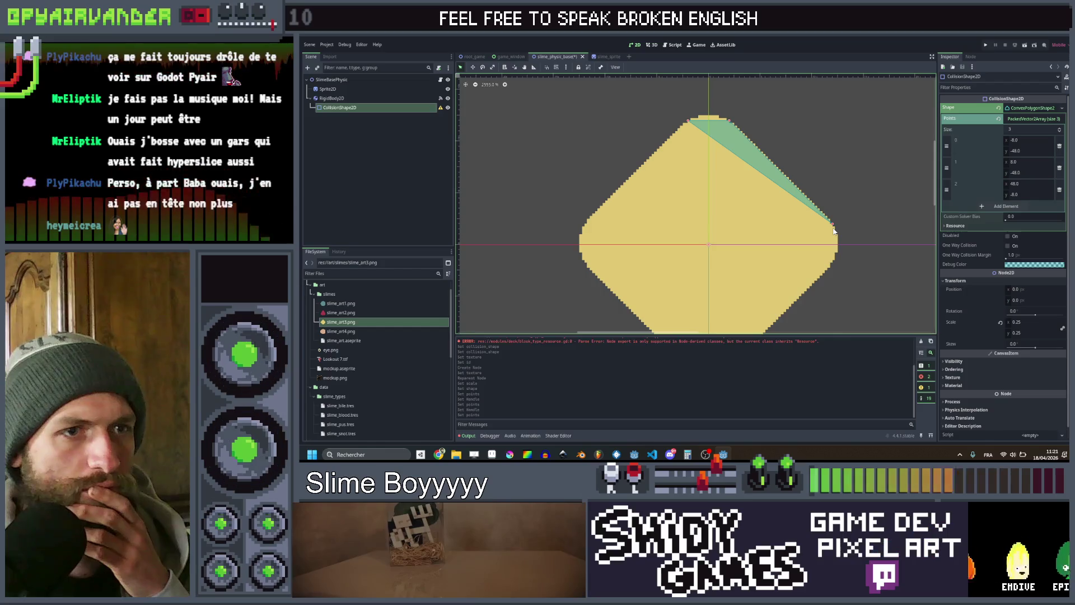
{"action": "scroll", "coordinate": [820, 226], "scroll_direction": "up", "scroll_amount": 3}
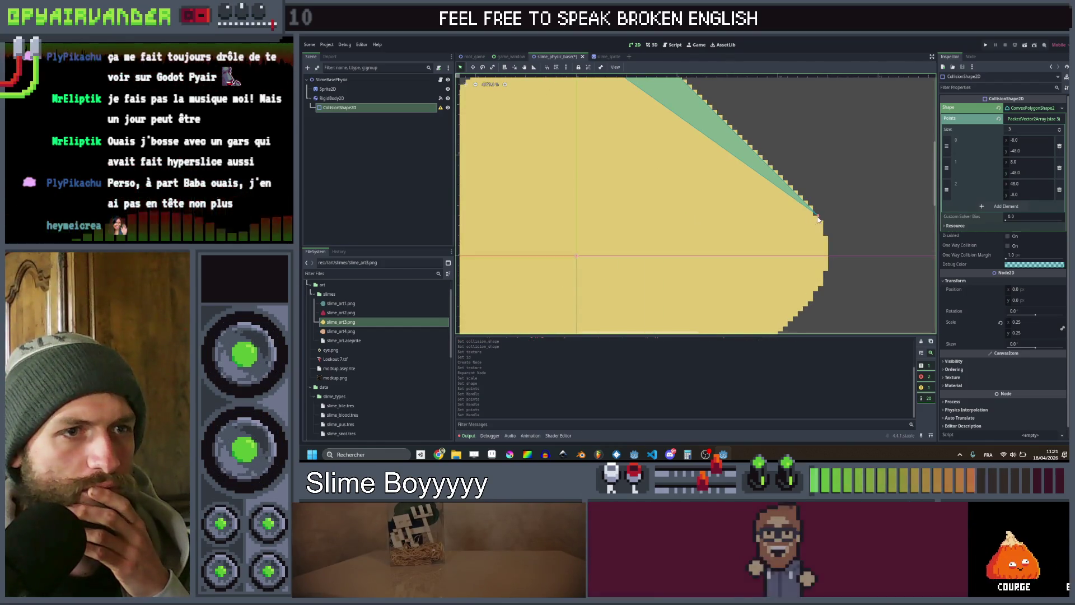
{"action": "scroll", "coordinate": [817, 219], "scroll_direction": "down", "scroll_amount": 4}
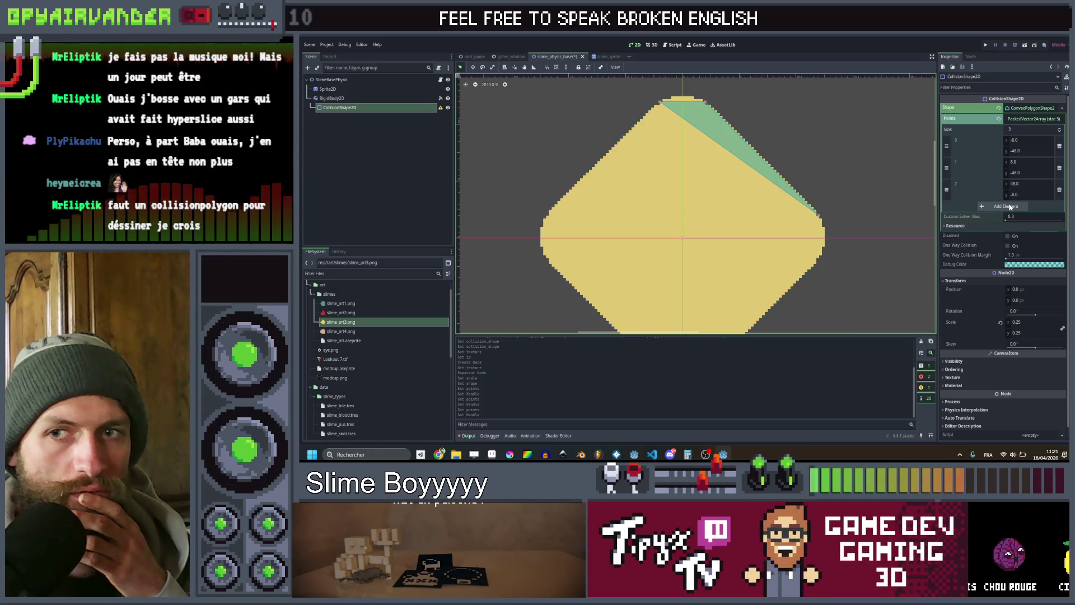
{"action": "left_click", "coordinate": [1006, 206]}
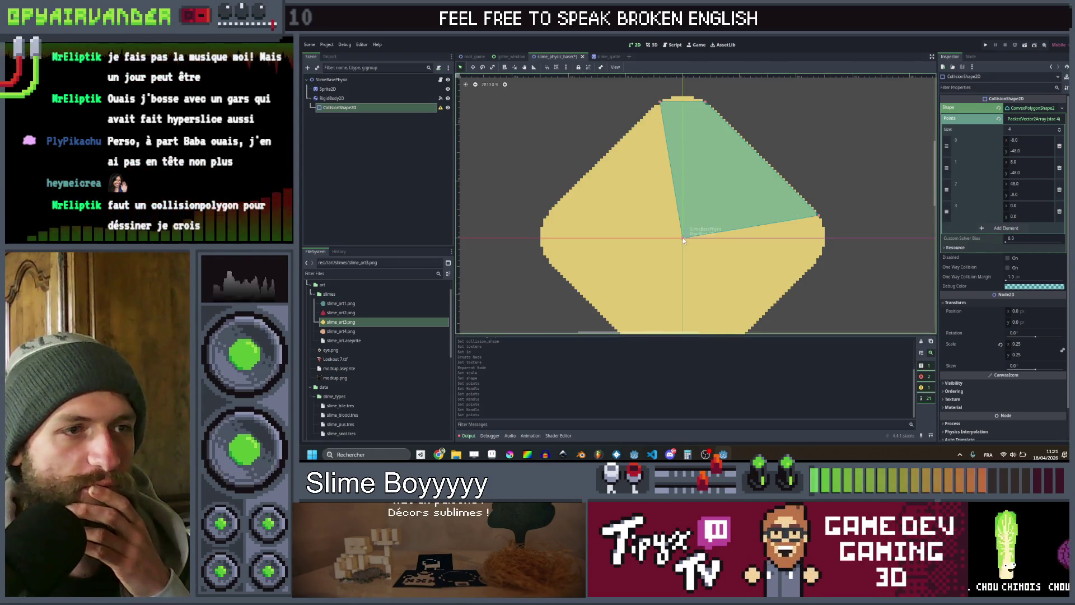
{"action": "left_click_drag", "start_coordinate": [683, 238], "coordinate": [827, 281]}
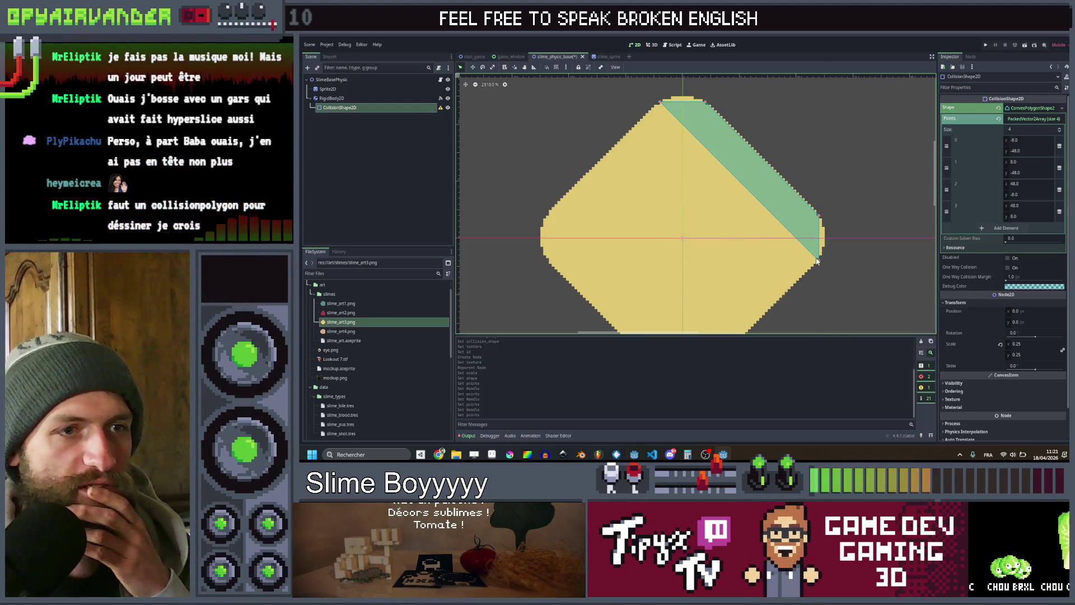
{"action": "left_click_drag", "start_coordinate": [817, 260], "coordinate": [820, 259]}
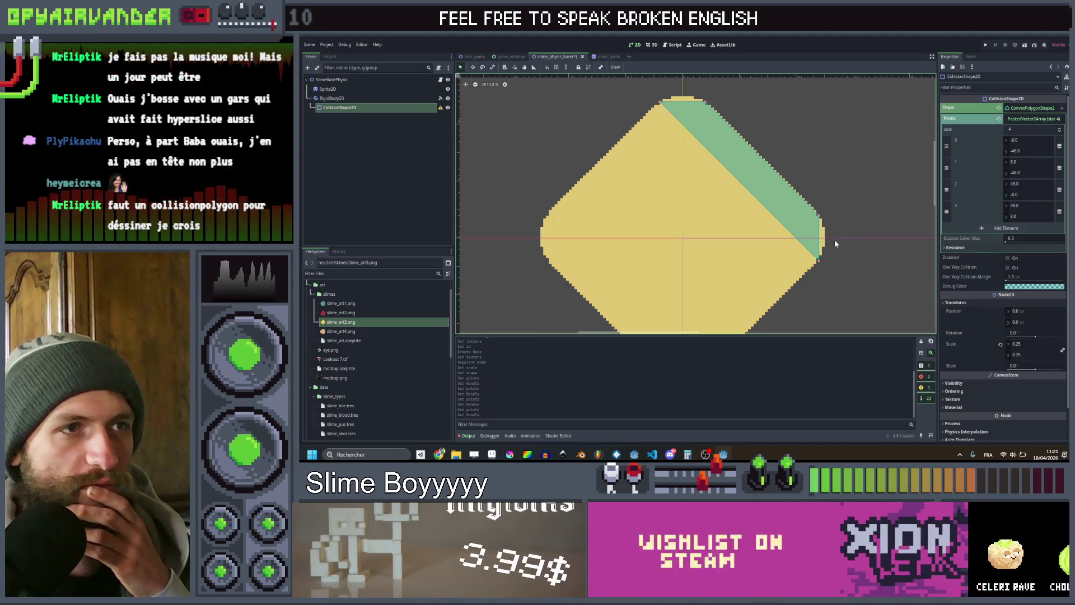
Step: Add three more points on the slime's bottom-right, bottom-left and left edges
{"action": "scroll", "coordinate": [834, 238], "scroll_direction": "down", "scroll_amount": 1}
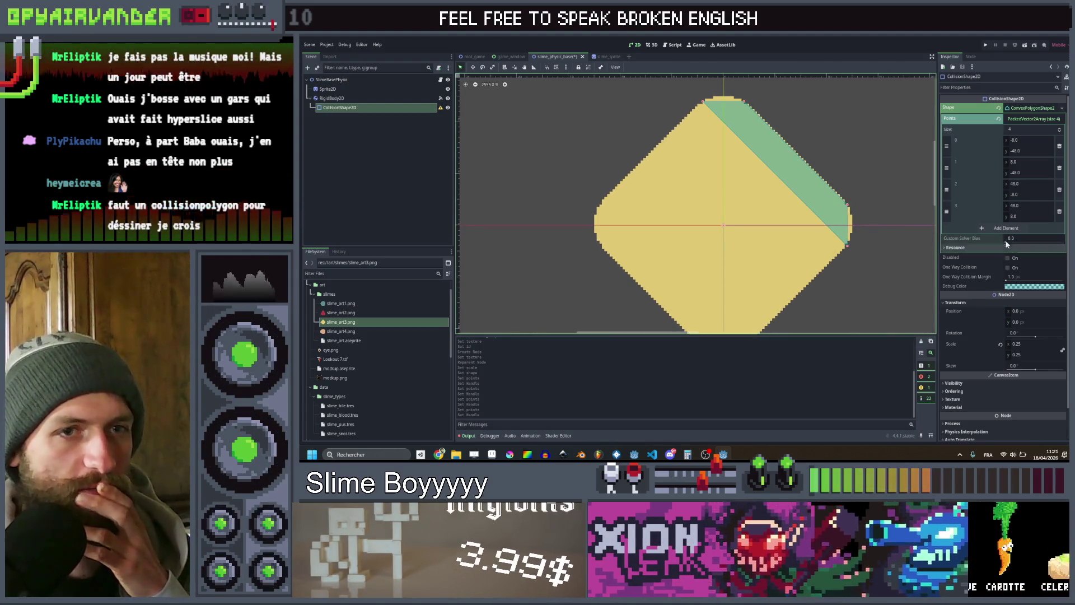
{"action": "left_click", "coordinate": [1006, 228]}
{"action": "scroll", "coordinate": [744, 142], "scroll_direction": "down", "scroll_amount": 3}
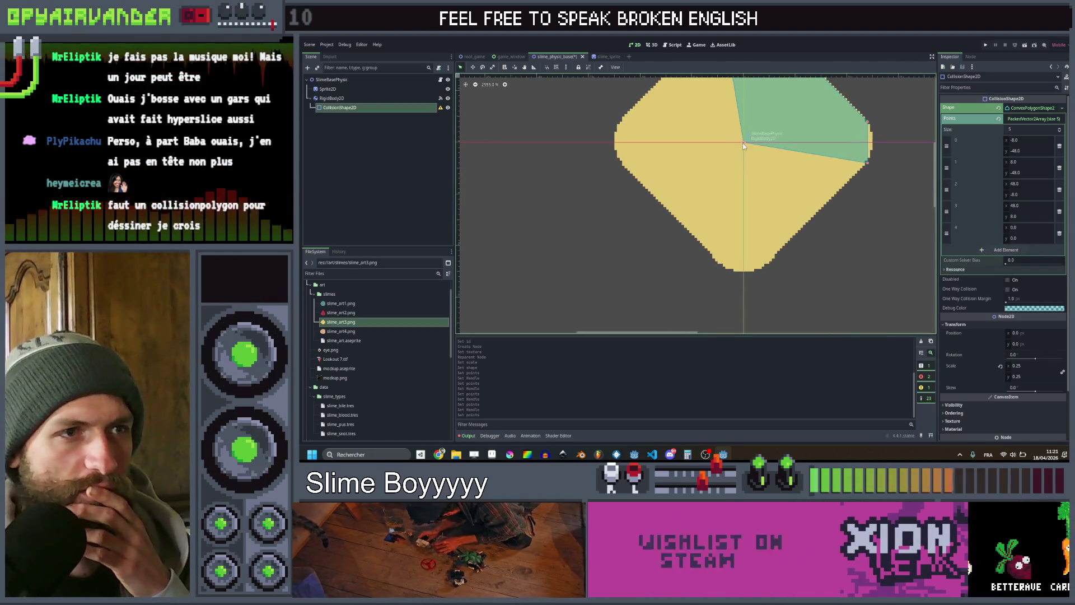
{"action": "left_click_drag", "start_coordinate": [743, 204], "coordinate": [762, 268]}
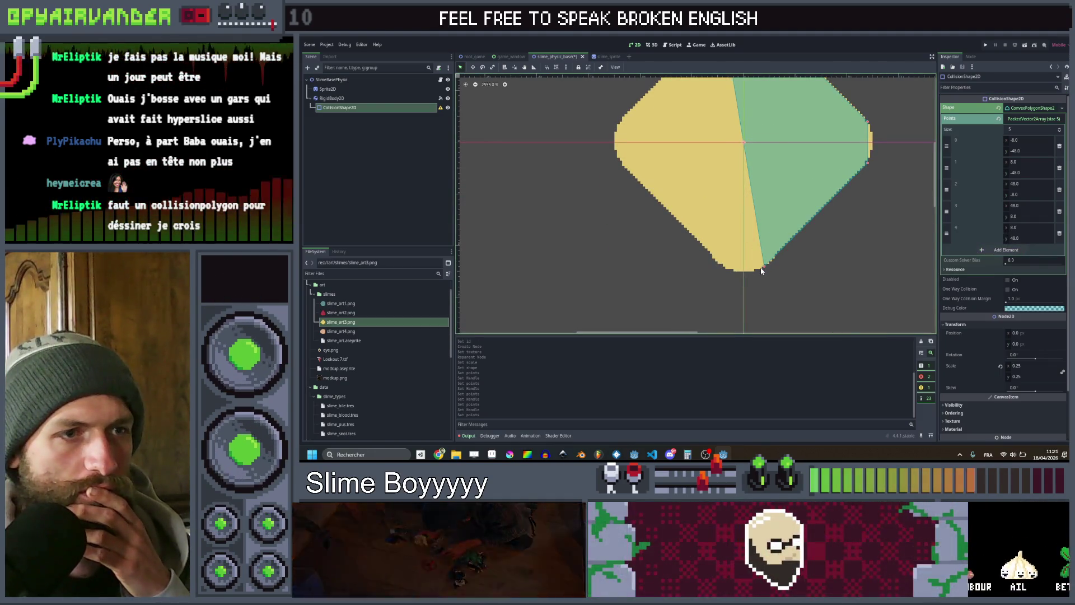
{"action": "left_click", "coordinate": [1006, 250]}
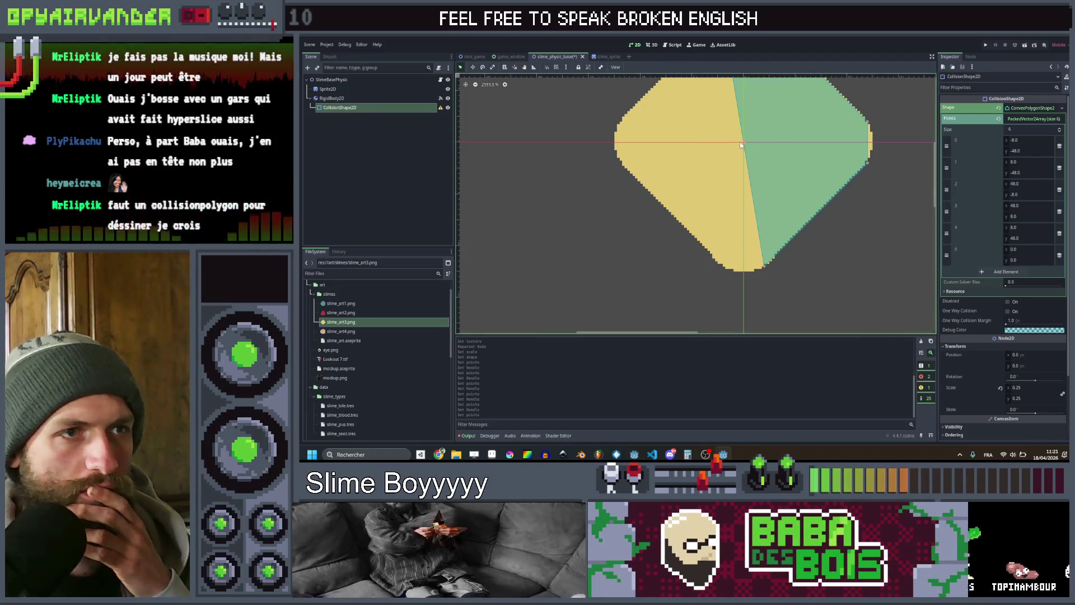
{"action": "mouse_move", "coordinate": [741, 143]}
{"action": "left_mouse_down"}
{"action": "mouse_move", "coordinate": [700, 253]}
{"action": "mouse_move", "coordinate": [726, 269]}
{"action": "left_mouse_up"}
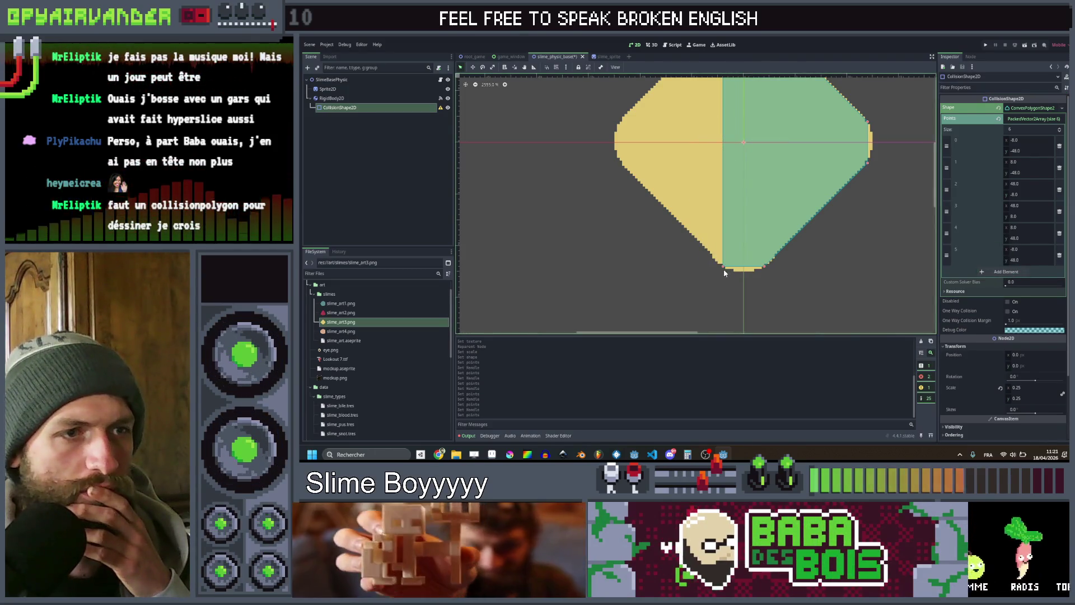
{"action": "scroll", "coordinate": [872, 225], "scroll_direction": "up", "scroll_amount": 2}
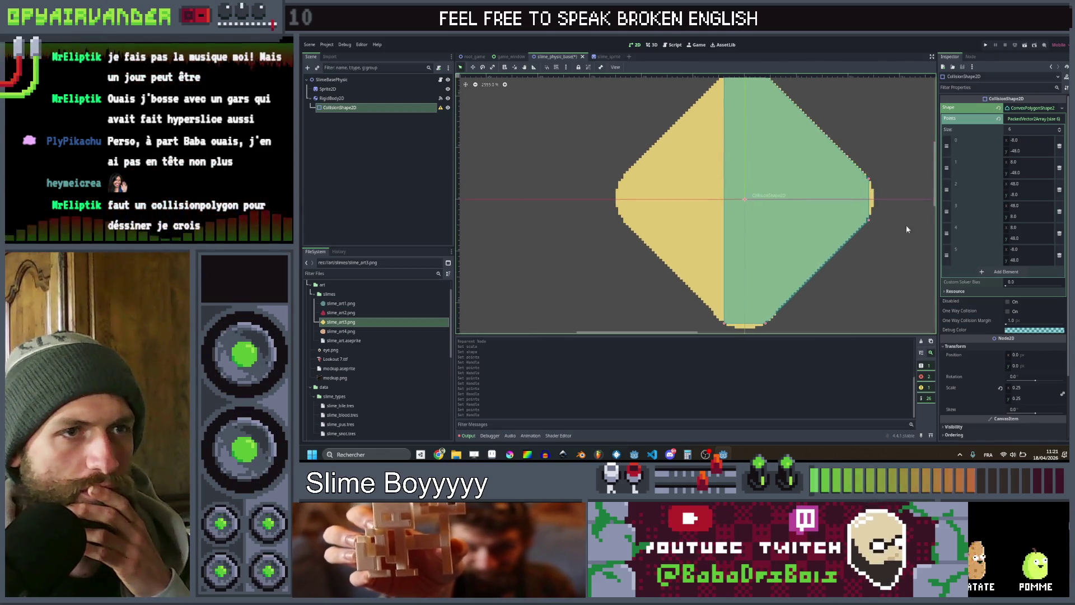
{"action": "left_click", "coordinate": [1003, 272]}
{"action": "mouse_move", "coordinate": [743, 200]}
{"action": "left_mouse_down"}
{"action": "mouse_move", "coordinate": [614, 212]}
{"action": "mouse_move", "coordinate": [621, 219]}
{"action": "left_mouse_up"}
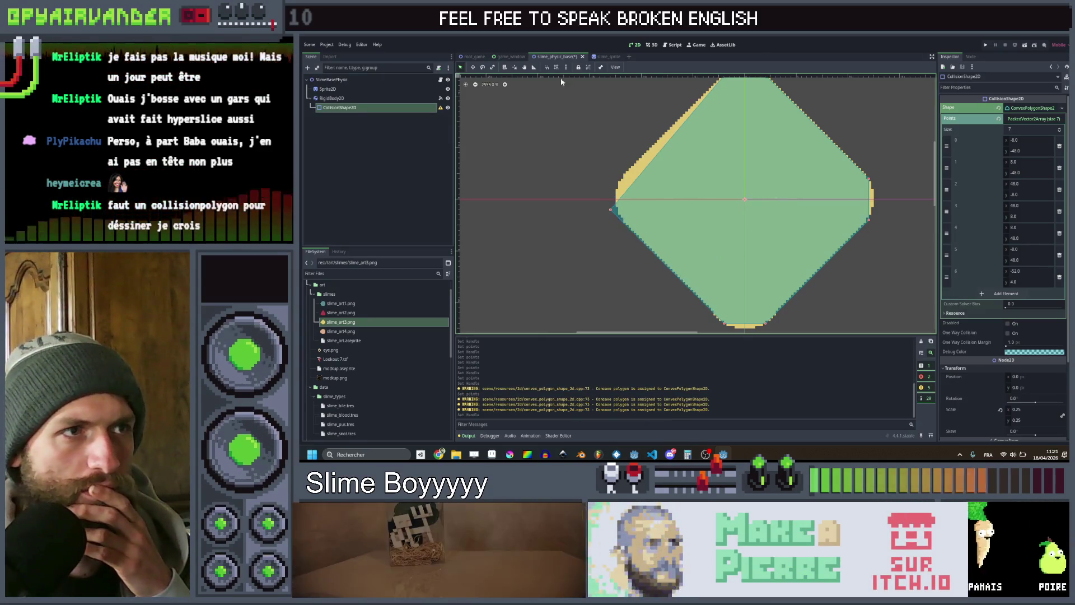
{"action": "left_click", "coordinate": [589, 67]}
Step: Open Configure Snap from the snapping menu and confirm the snap settings
{"action": "left_click", "coordinate": [589, 68]}
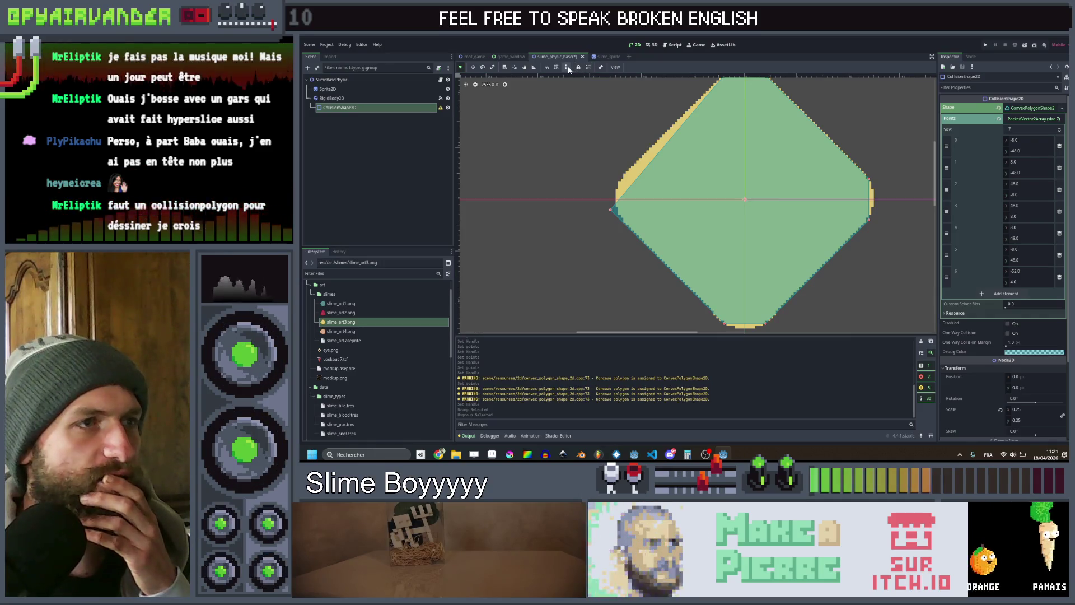
{"action": "left_click", "coordinate": [567, 68]}
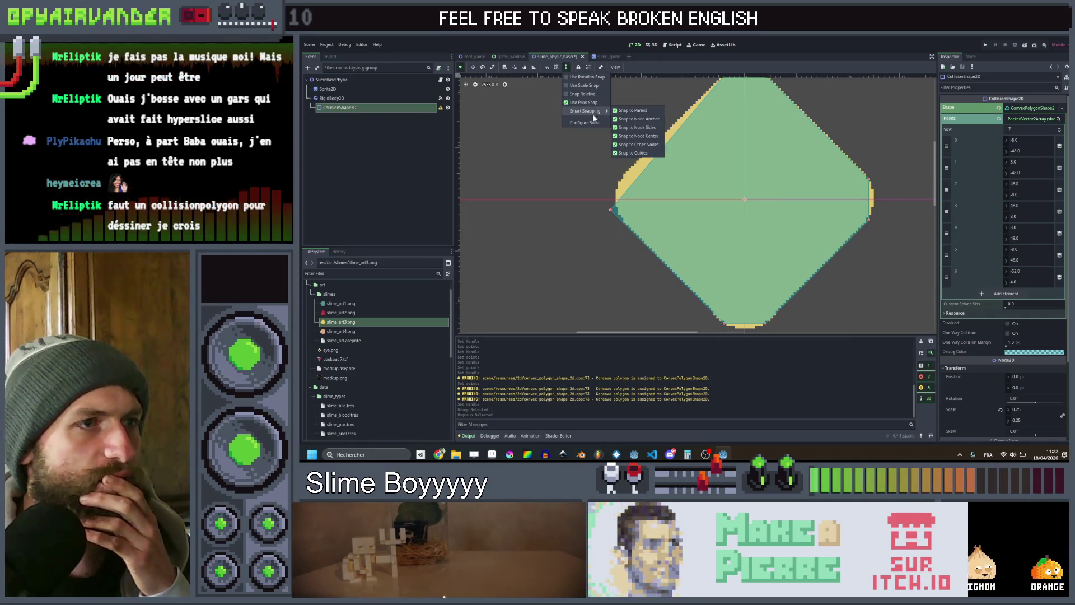
{"action": "left_click", "coordinate": [590, 123]}
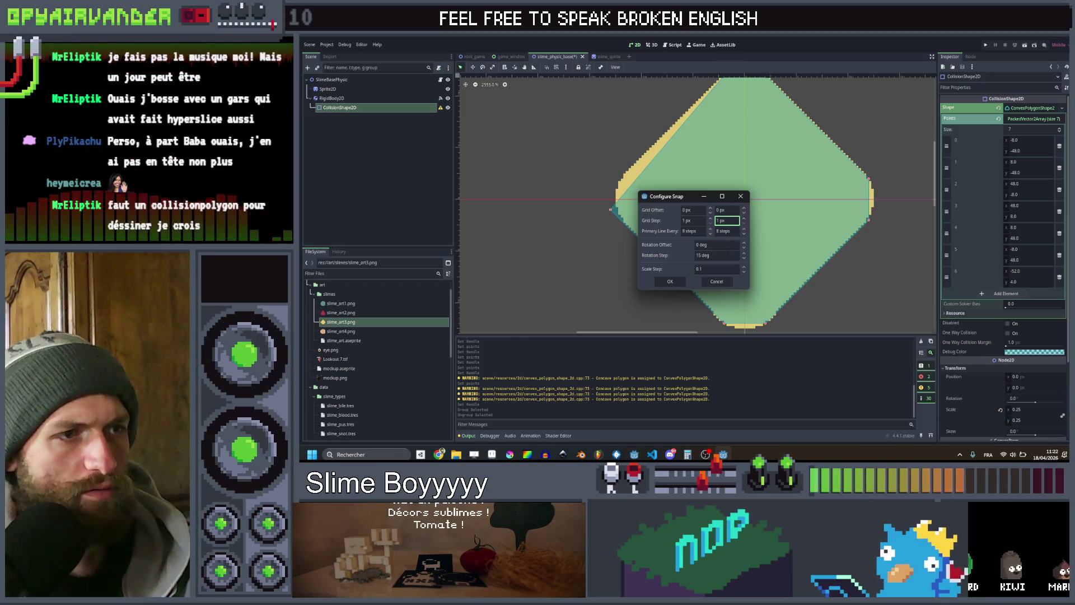
{"action": "left_click", "coordinate": [682, 281]}
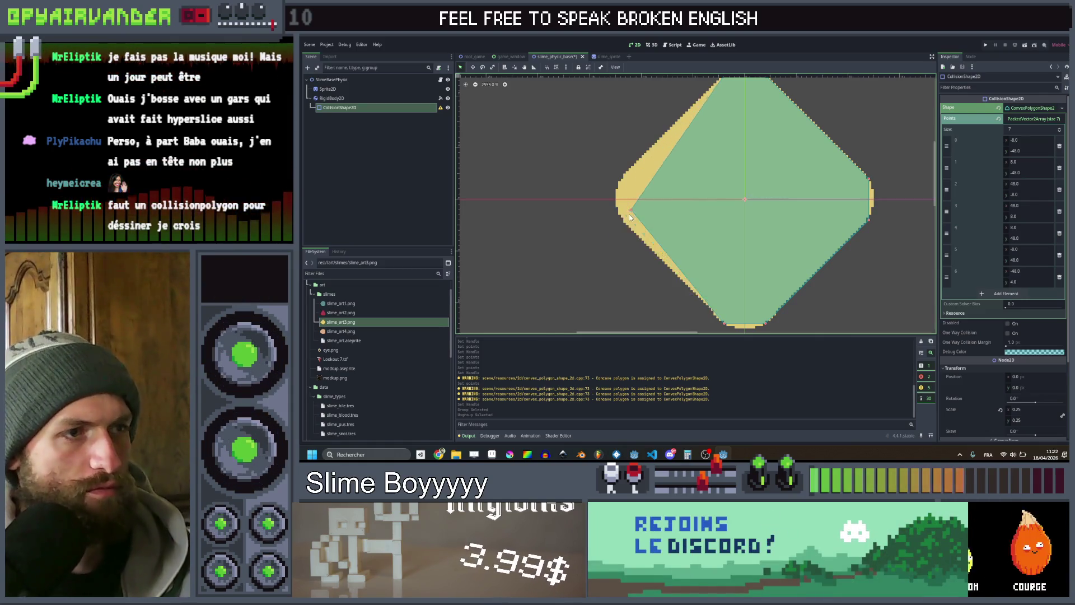
Step: Push the left vertex outward, add an eighth point on the upper-left edge, and align the lower-left point
{"action": "mouse_move", "coordinate": [626, 215]}
{"action": "left_mouse_down"}
{"action": "mouse_move", "coordinate": [618, 227]}
{"action": "mouse_move", "coordinate": [610, 217]}
{"action": "left_mouse_up"}
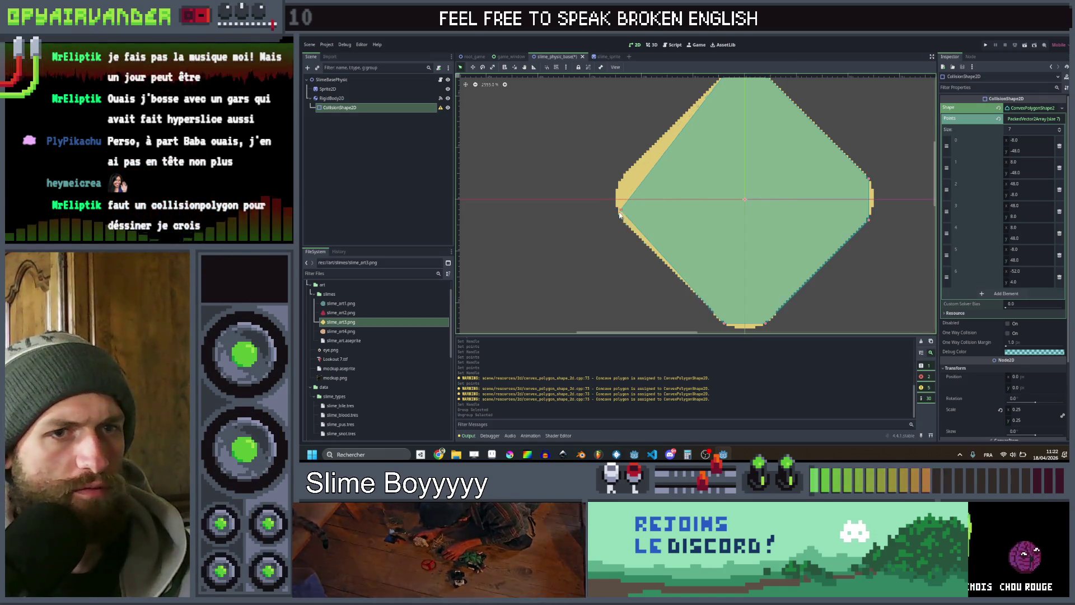
{"action": "left_click", "coordinate": [609, 216]}
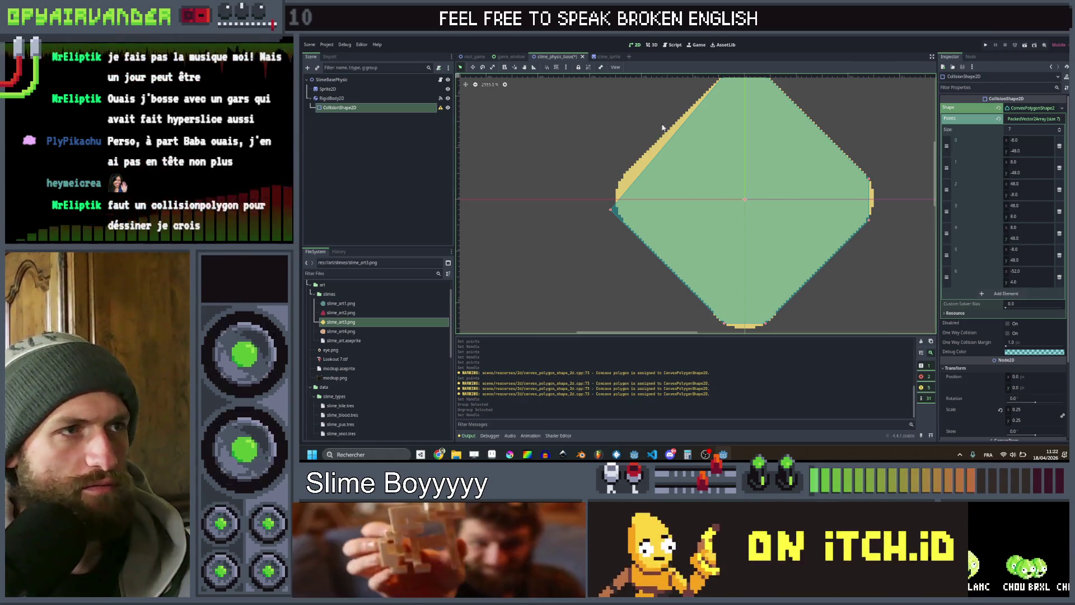
{"action": "left_click", "coordinate": [1014, 296]}
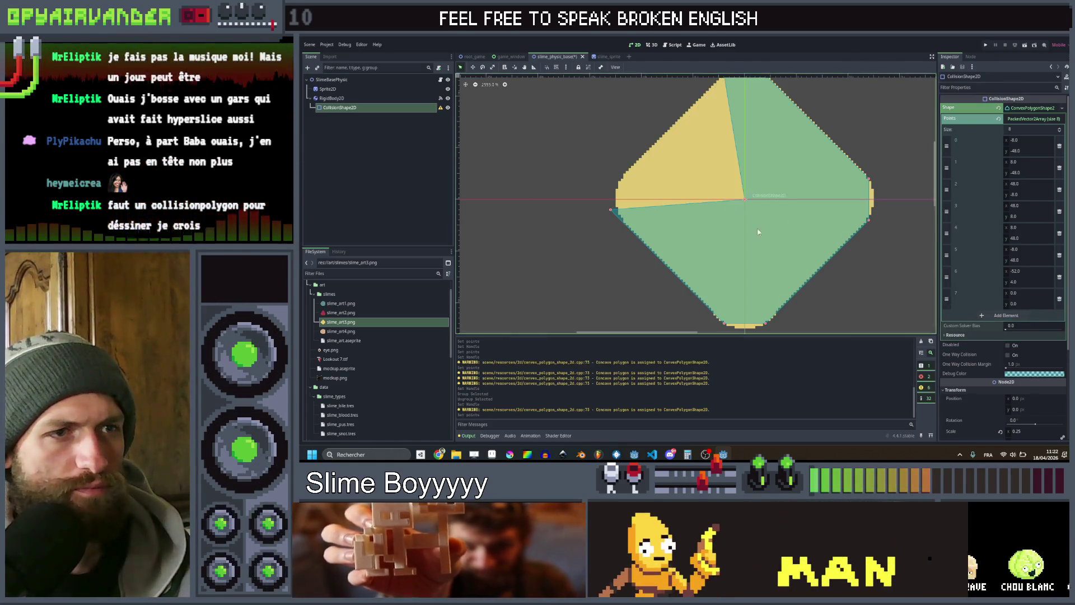
{"action": "mouse_move", "coordinate": [744, 198]}
{"action": "left_mouse_down"}
{"action": "mouse_move", "coordinate": [619, 178]}
{"action": "mouse_move", "coordinate": [622, 224]}
{"action": "left_mouse_up"}
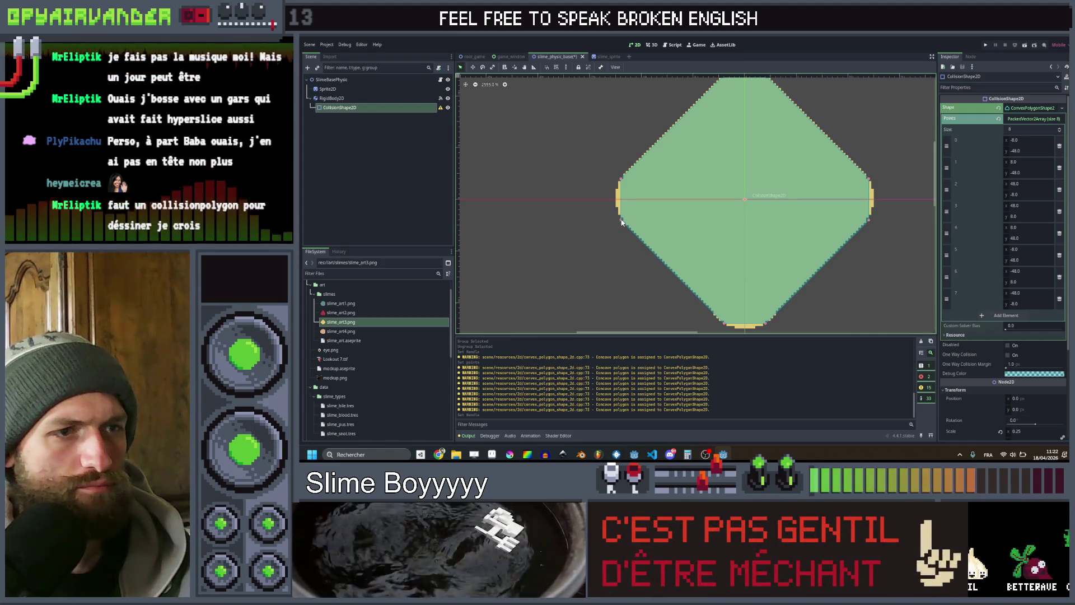
{"action": "scroll", "coordinate": [702, 211], "scroll_direction": "down", "scroll_amount": 6}
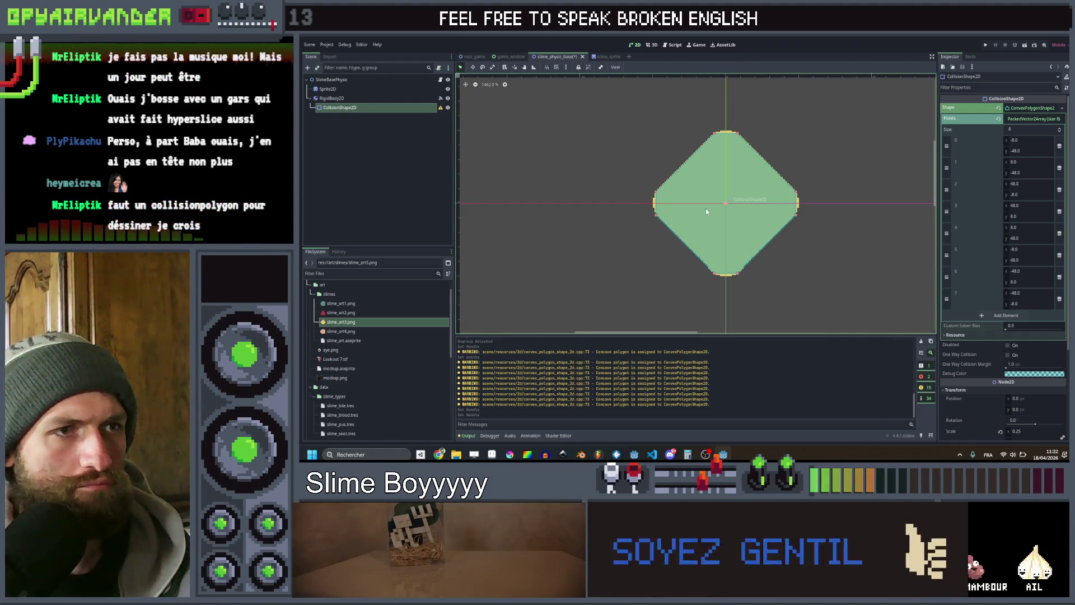
{"action": "left_click_drag", "start_coordinate": [706, 211], "coordinate": [678, 231]}
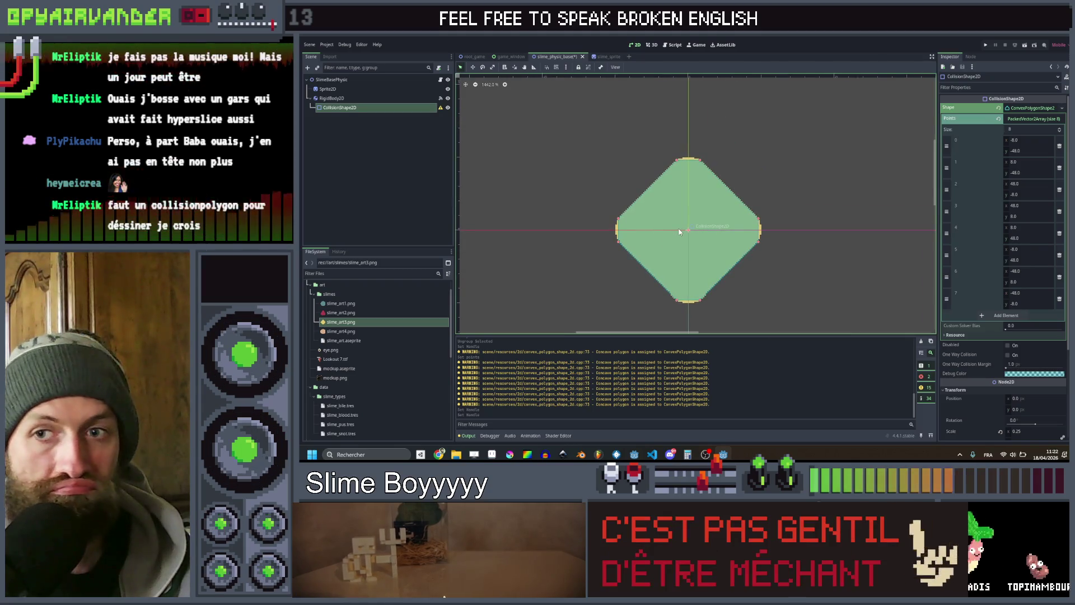
{"action": "scroll", "coordinate": [673, 228], "scroll_direction": "up", "scroll_amount": 10}
{"action": "scroll", "coordinate": [621, 253], "scroll_direction": "up", "scroll_amount": 5}
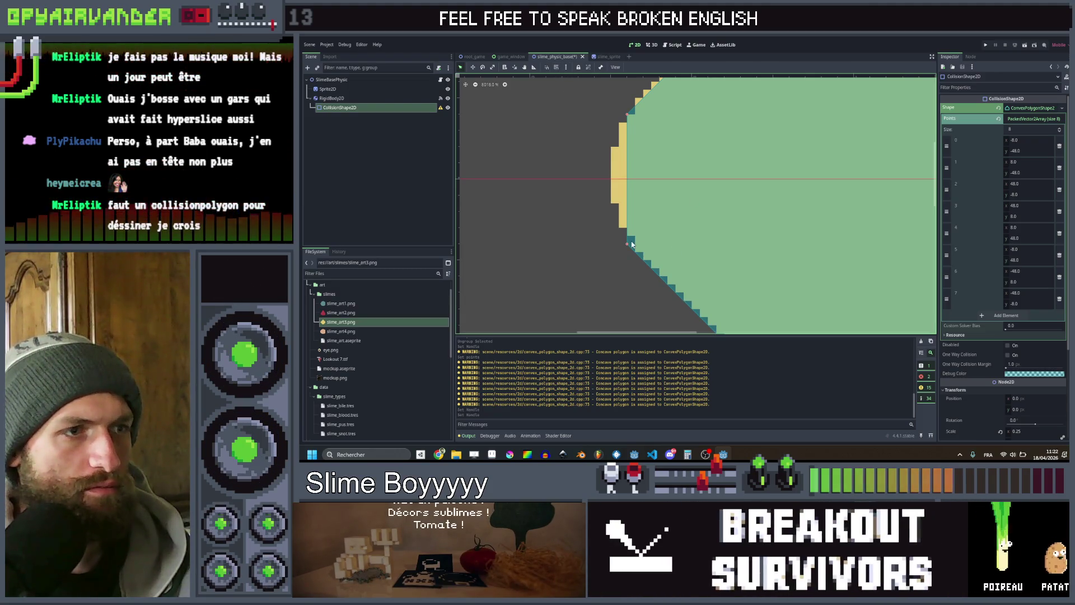
{"action": "left_click_drag", "start_coordinate": [640, 227], "coordinate": [636, 234]}
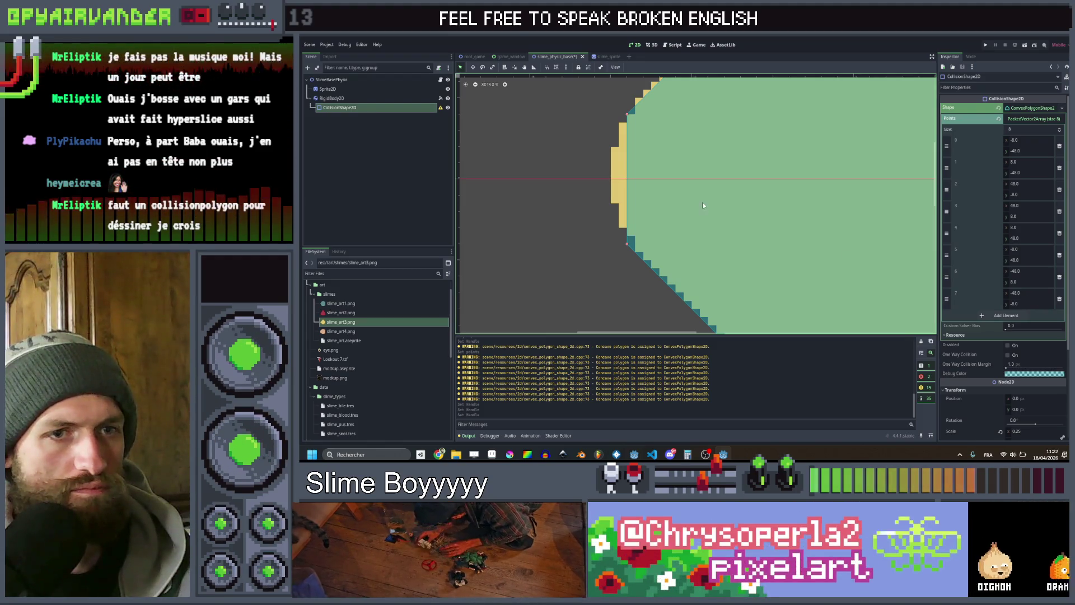
Step: Review the finished eight-point polygon's Points list and shape options
{"action": "scroll", "coordinate": [723, 201], "scroll_direction": "down", "scroll_amount": 4}
{"action": "left_click_drag", "start_coordinate": [725, 204], "coordinate": [689, 217]}
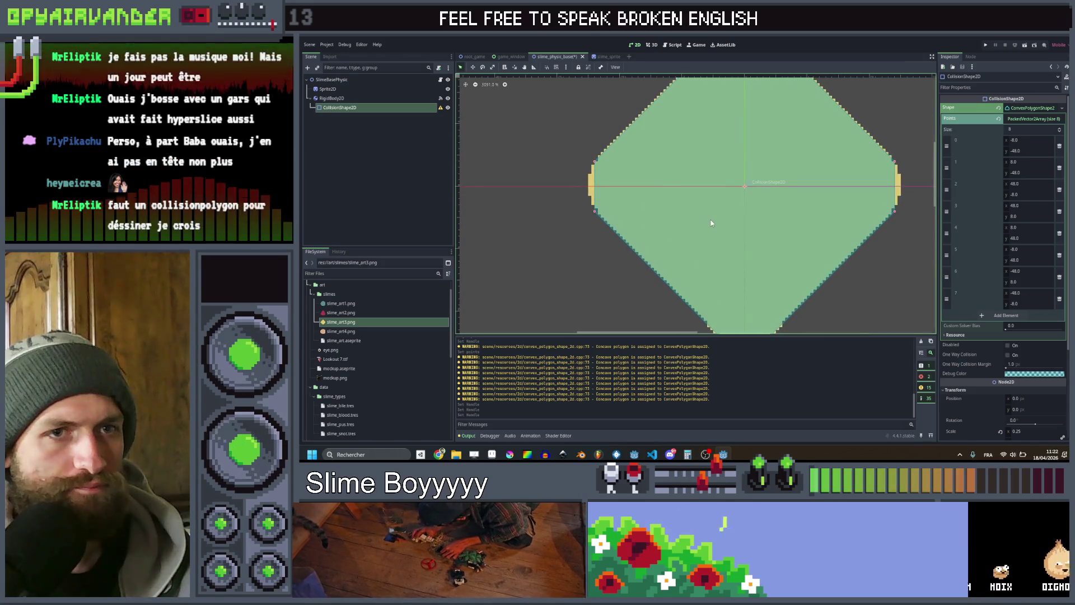
{"action": "scroll", "coordinate": [711, 223], "scroll_direction": "down", "scroll_amount": 2}
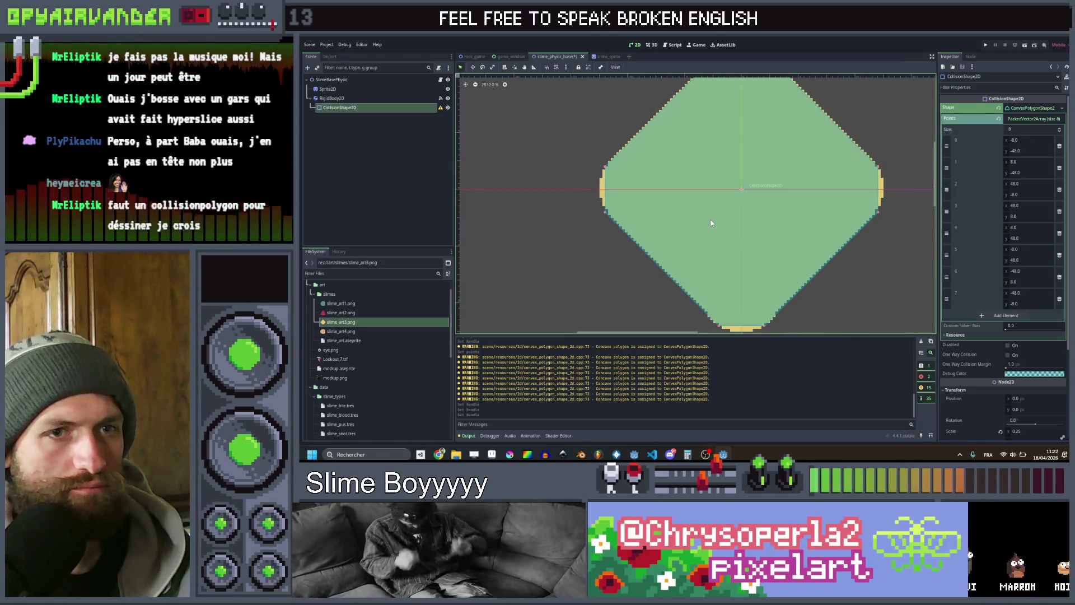
{"action": "left_click", "coordinate": [1035, 120]}
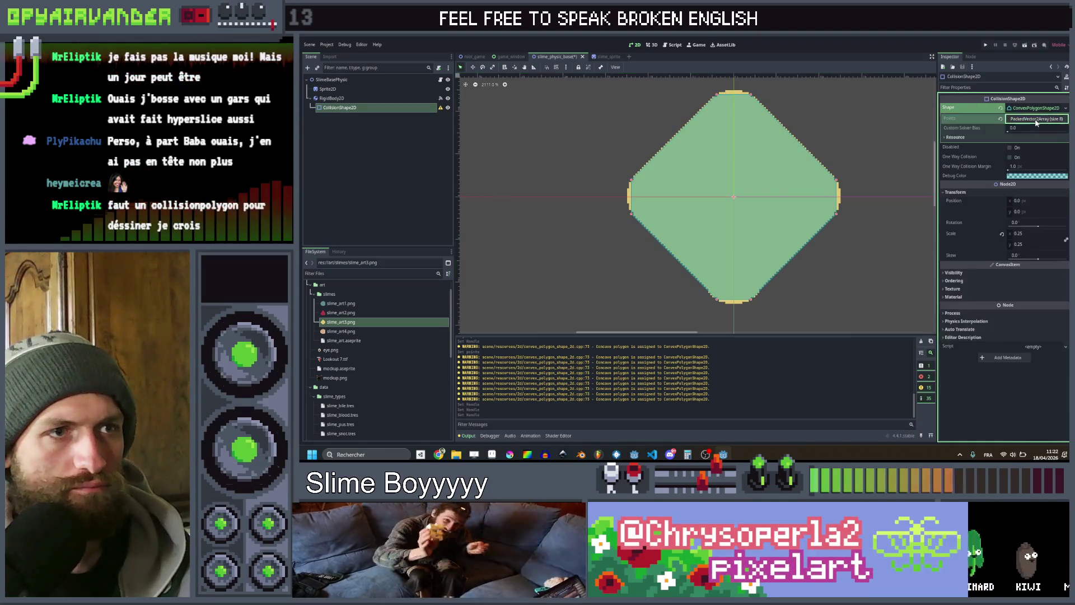
{"action": "left_click", "coordinate": [1035, 120]}
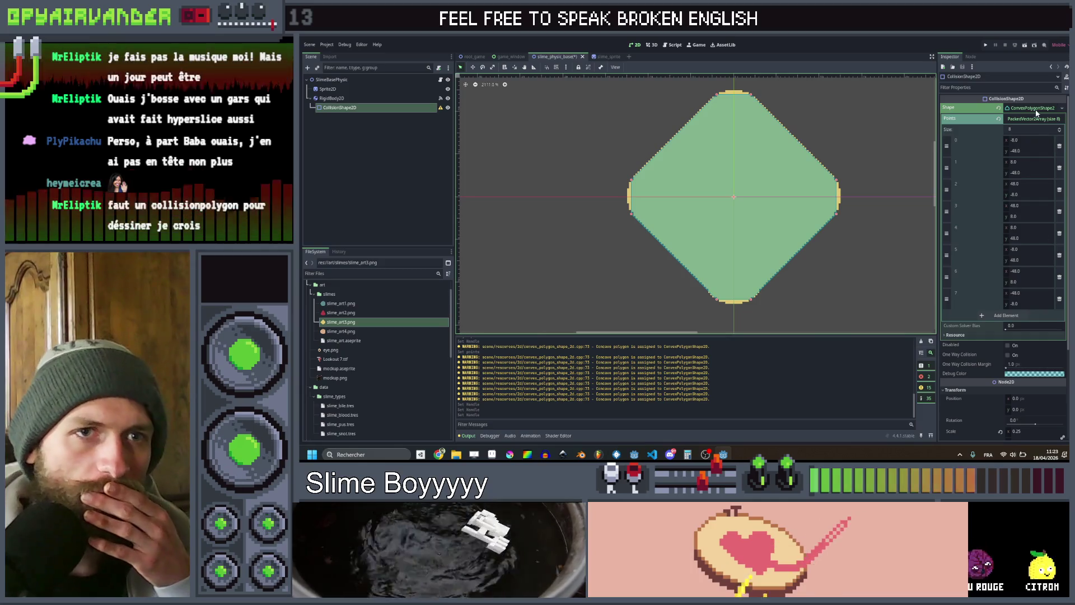
{"action": "left_click", "coordinate": [1036, 113]}
{"action": "key", "text": "Escape"}
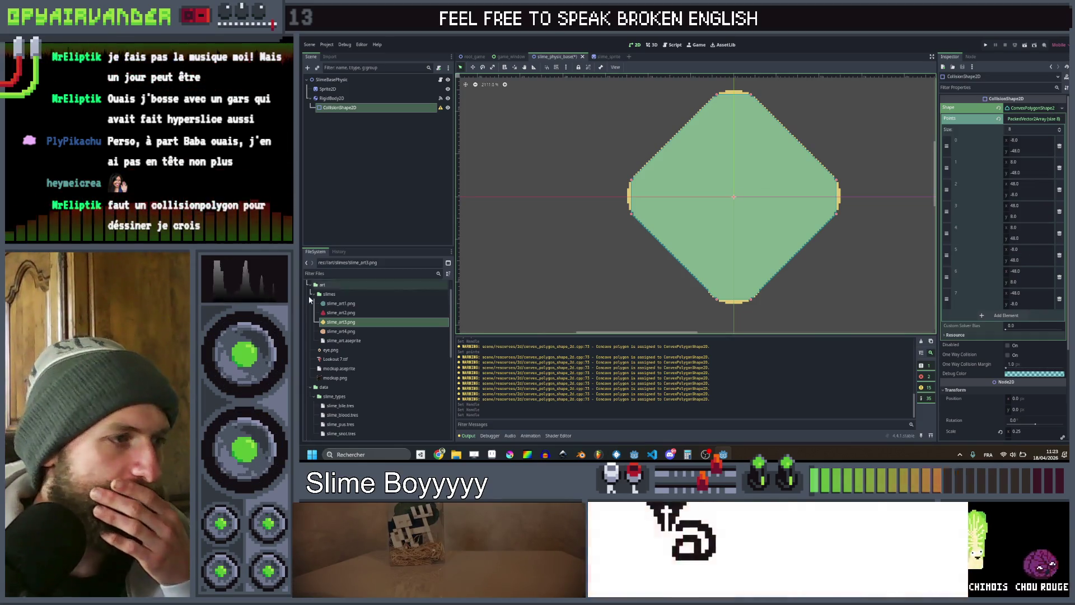
Step: Paste the fitted convex polygon into slime_bile.tres's Collision Shape and make it unique
{"action": "left_click", "coordinate": [341, 405]}
{"action": "left_click", "coordinate": [1041, 157]}
{"action": "left_click", "coordinate": [1023, 304]}
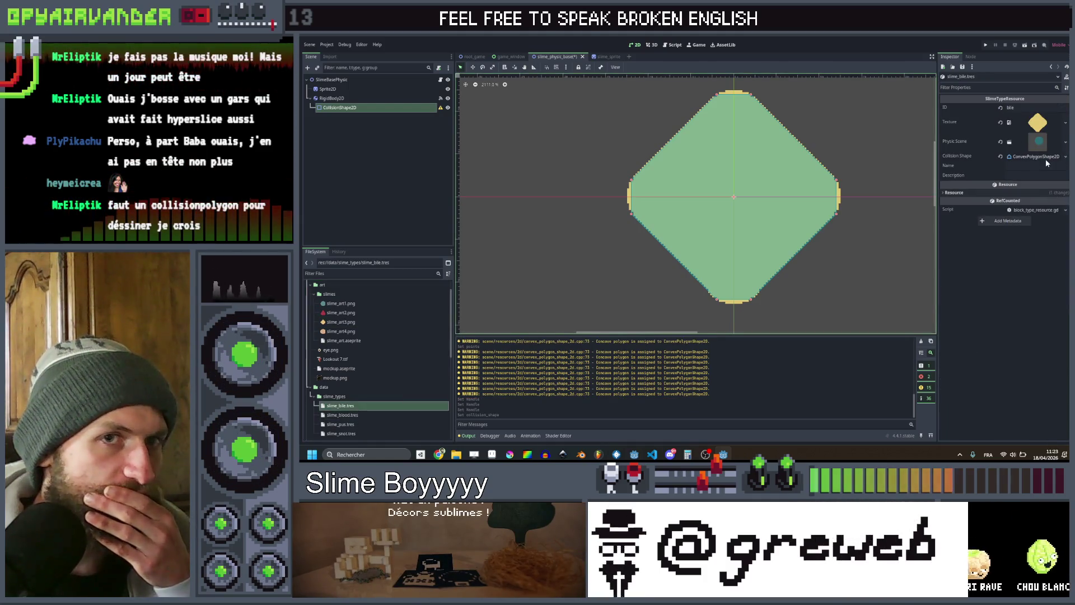
{"action": "left_click", "coordinate": [1045, 159]}
{"action": "left_click", "coordinate": [1025, 266]}
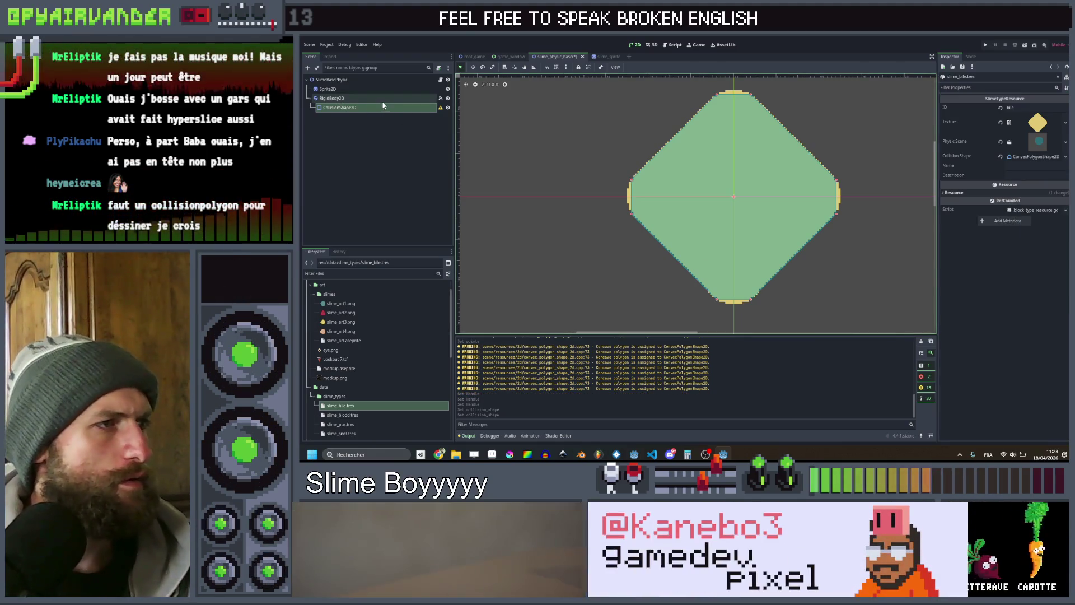
{"action": "mouse_move", "coordinate": [440, 110]}
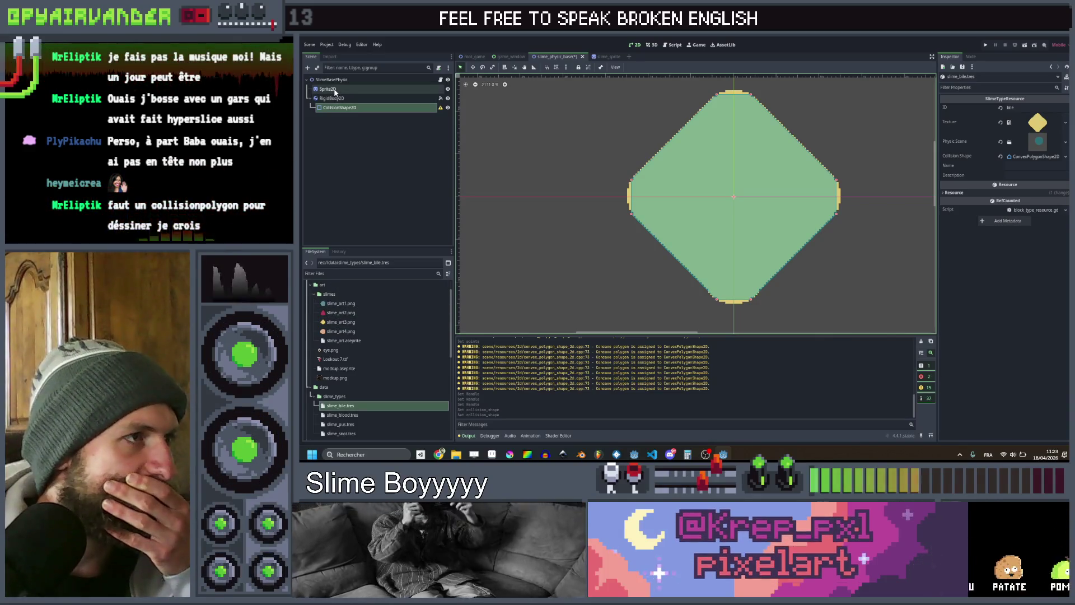
{"action": "left_click", "coordinate": [334, 90]}
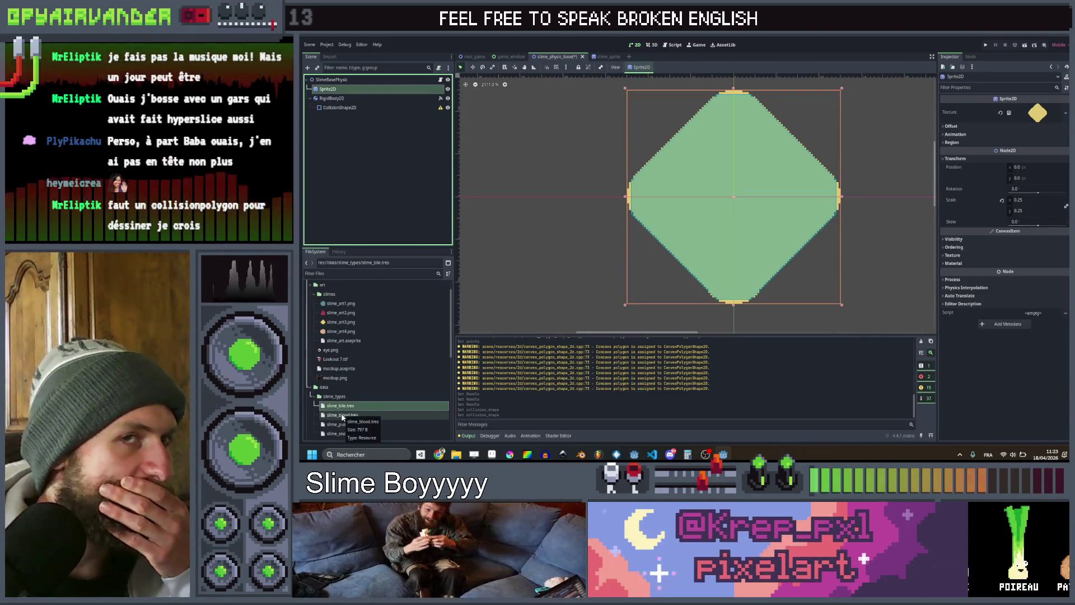
Step: Give the test Sprite2D the red slime_art2.png texture
{"action": "mouse_move", "coordinate": [338, 317]}
{"action": "left_mouse_down"}
{"action": "mouse_move", "coordinate": [672, 196]}
{"action": "mouse_move", "coordinate": [1037, 112]}
{"action": "left_mouse_up"}
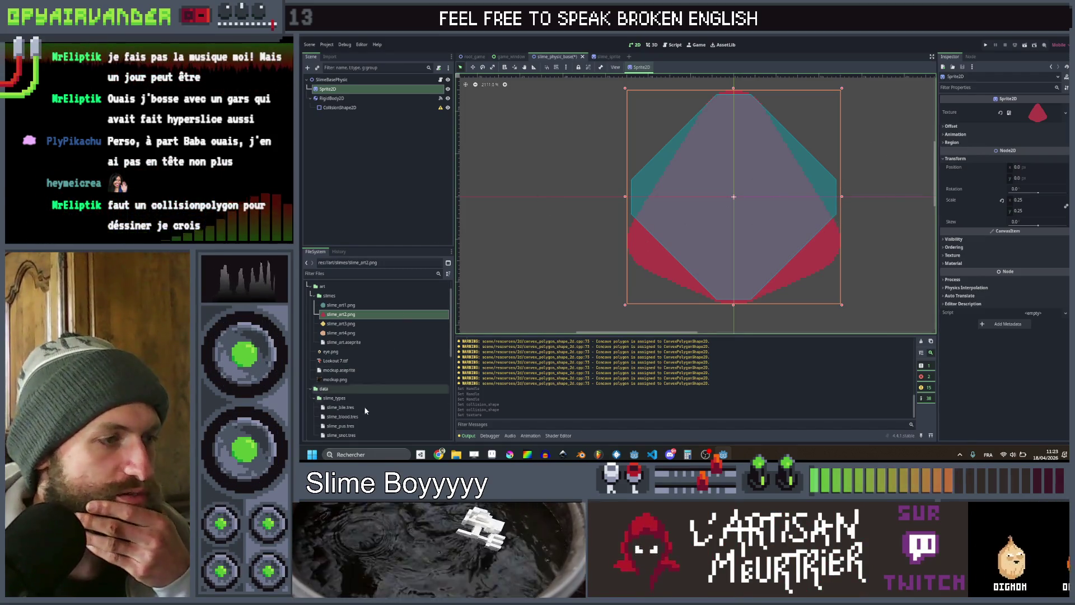
{"action": "left_click", "coordinate": [363, 107]}
{"action": "scroll", "coordinate": [632, 220], "scroll_direction": "up", "scroll_amount": 2}
Step: Lower the collision polygon's left and right points to fit the red slime's edges
{"action": "left_click_drag", "start_coordinate": [631, 214], "coordinate": [633, 267]}
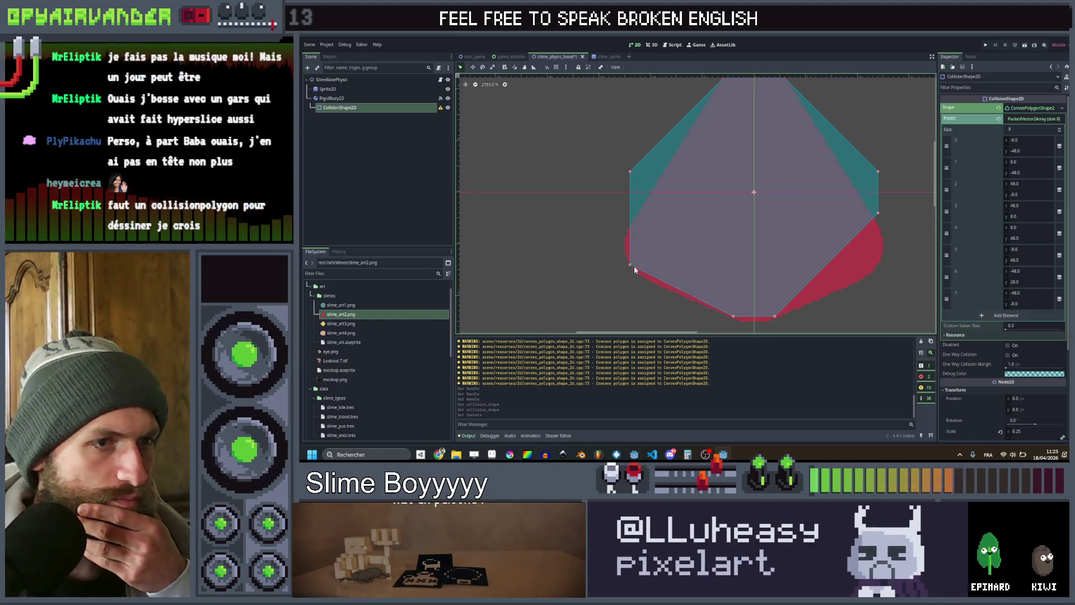
{"action": "mouse_move", "coordinate": [629, 171]}
{"action": "left_mouse_down"}
{"action": "mouse_move", "coordinate": [630, 234]}
{"action": "mouse_move", "coordinate": [629, 223]}
{"action": "left_mouse_up"}
{"action": "left_click_drag", "start_coordinate": [879, 214], "coordinate": [876, 264]}
{"action": "mouse_move", "coordinate": [878, 171]}
{"action": "left_mouse_down"}
{"action": "mouse_move", "coordinate": [876, 155]}
{"action": "mouse_move", "coordinate": [877, 192]}
{"action": "left_mouse_up"}
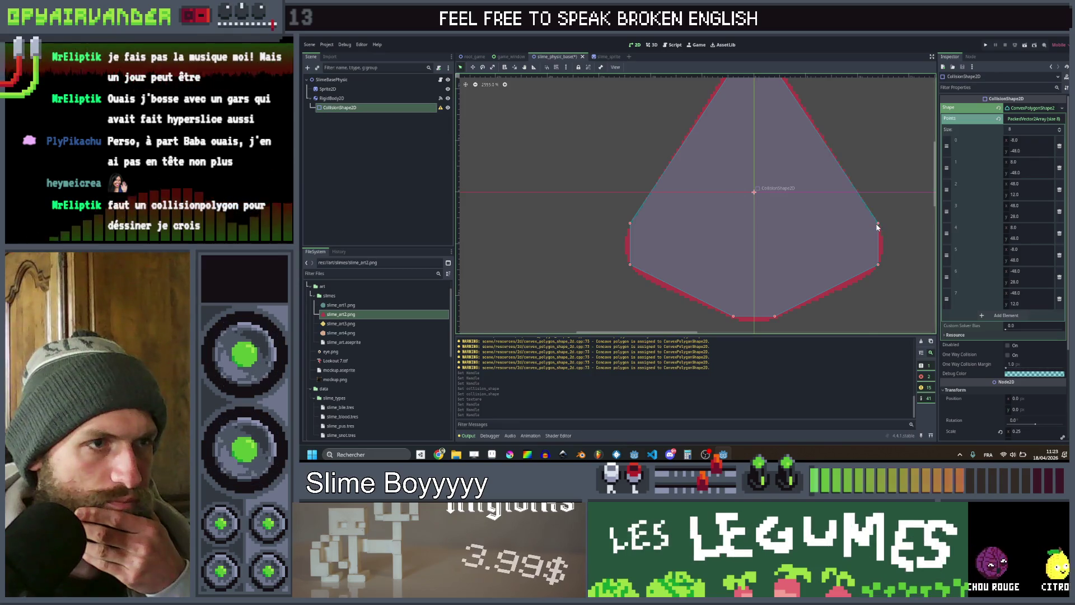
{"action": "scroll", "coordinate": [877, 225], "scroll_direction": "down", "scroll_amount": 5}
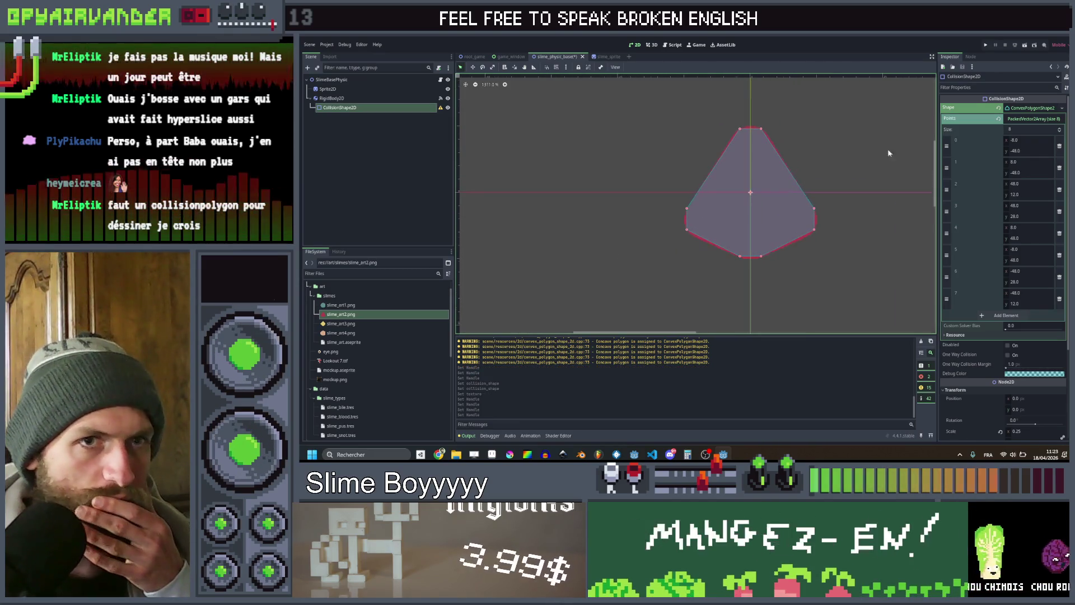
{"action": "right_click", "coordinate": [1030, 107]}
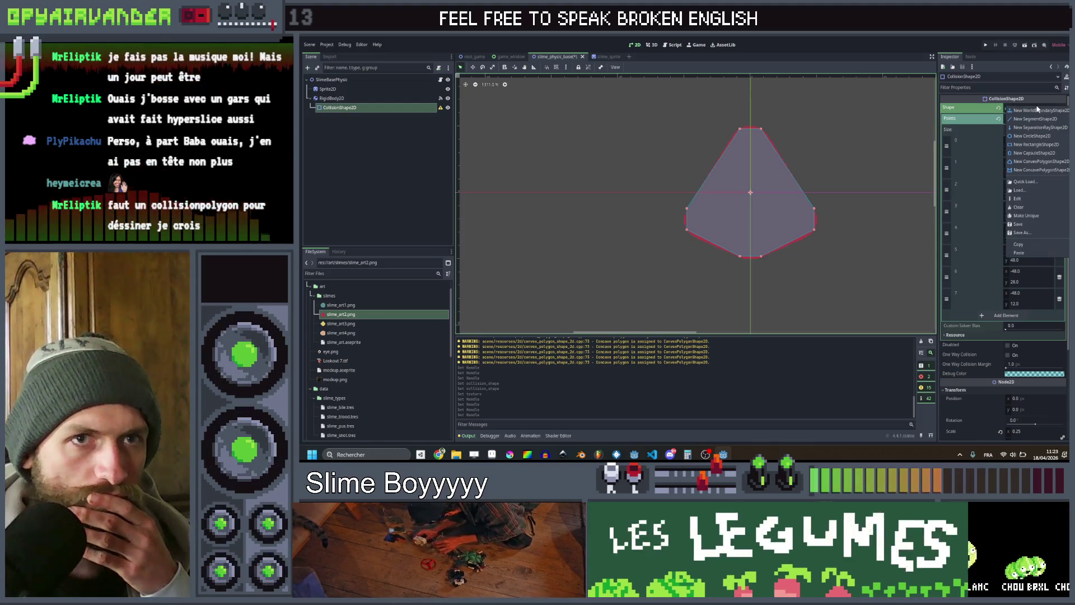
Step: Copy the fitted collision shape and set slime_blood.tres's texture to slime_art2.png
{"action": "left_click", "coordinate": [1020, 246]}
{"action": "left_click", "coordinate": [340, 418]}
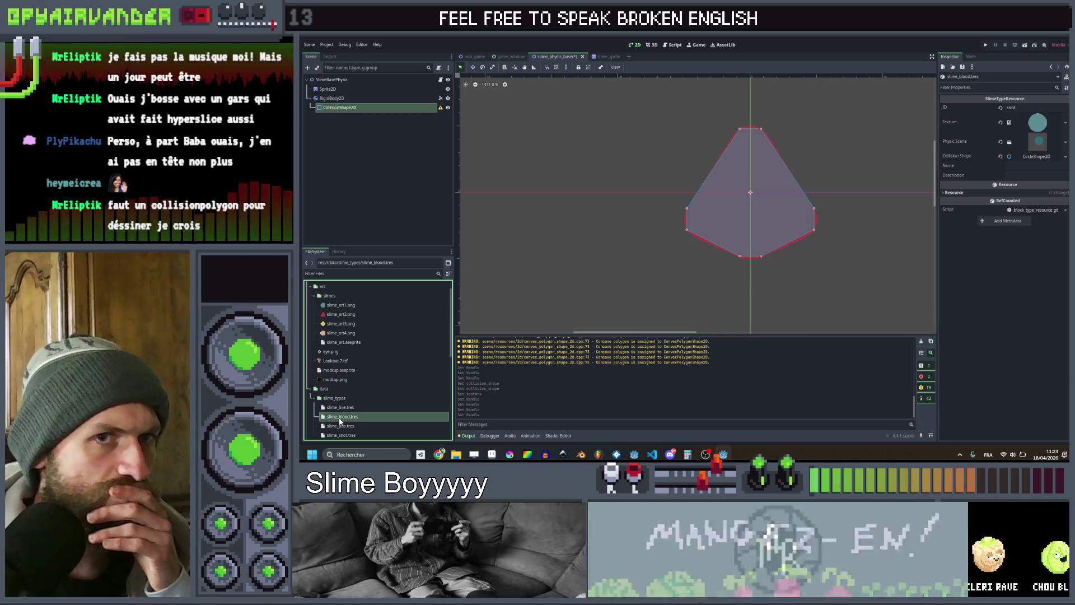
{"action": "left_click_drag", "start_coordinate": [340, 318], "coordinate": [1022, 99]}
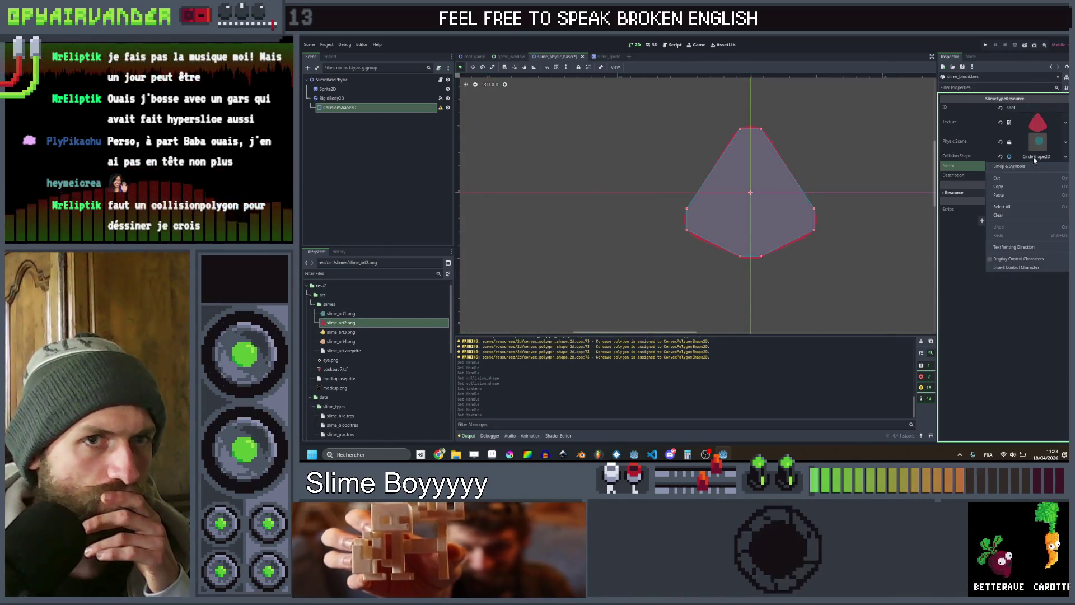
Step: Paste the copied convex polygon as slime_blood's Collision Shape
{"action": "right_click", "coordinate": [1032, 156]}
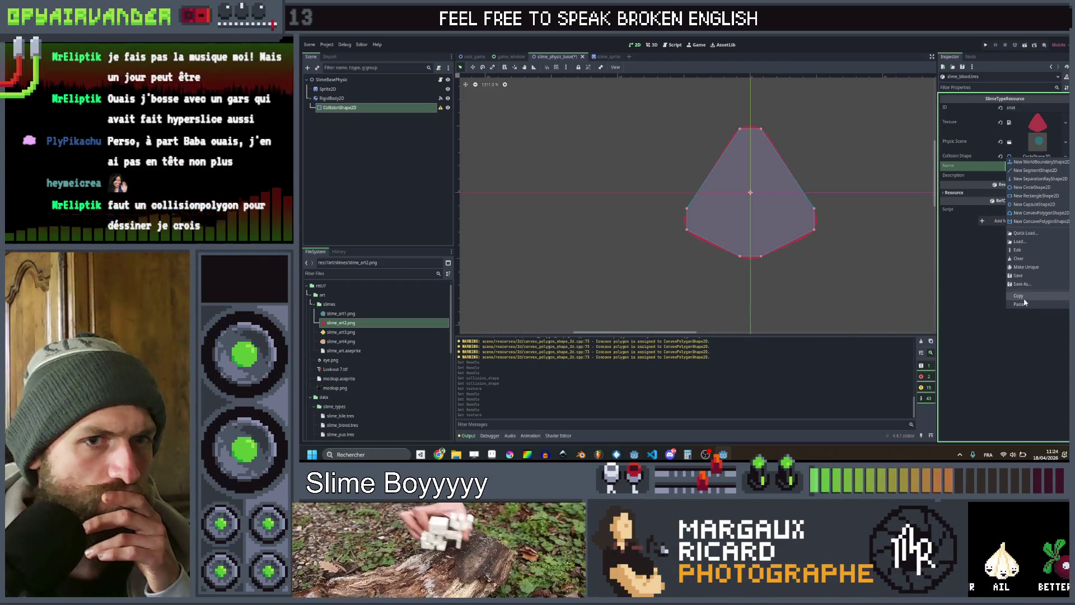
{"action": "left_click", "coordinate": [1023, 302]}
{"action": "right_click", "coordinate": [1044, 157]}
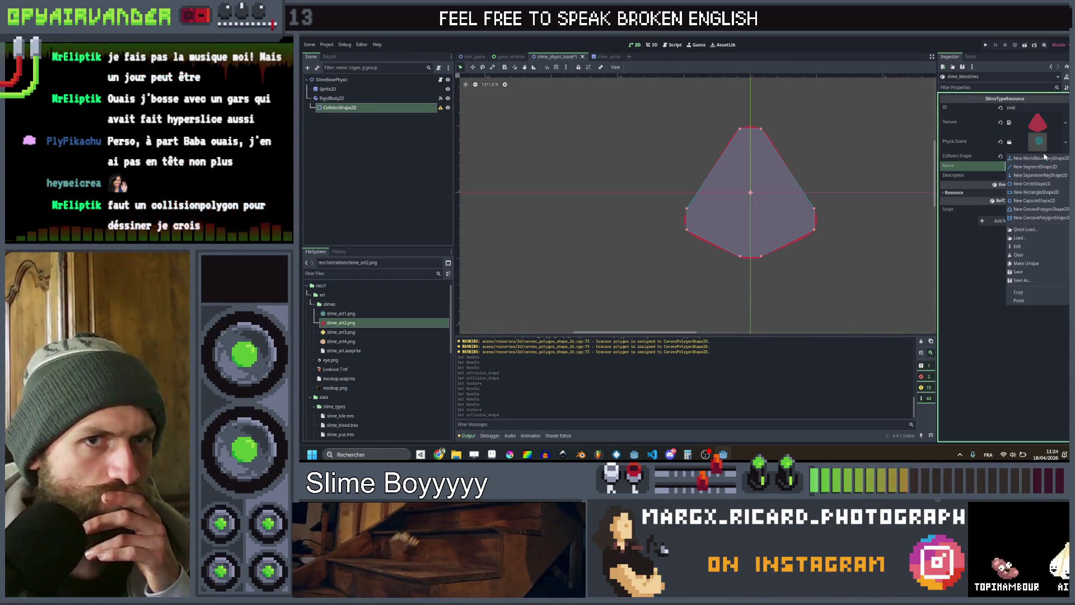
{"action": "left_click", "coordinate": [1020, 300]}
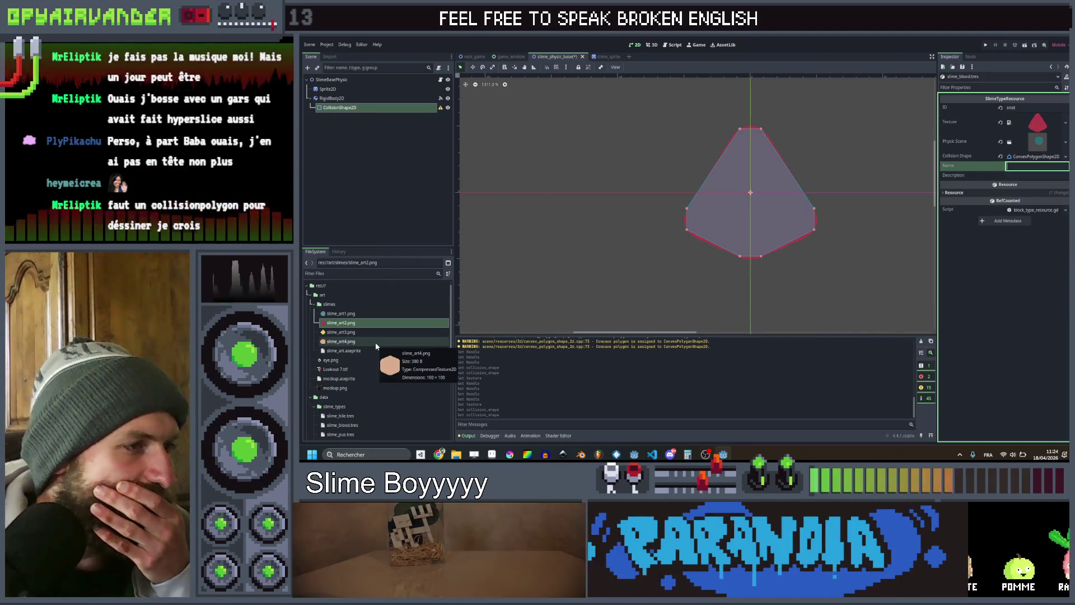
{"action": "left_click", "coordinate": [328, 91]}
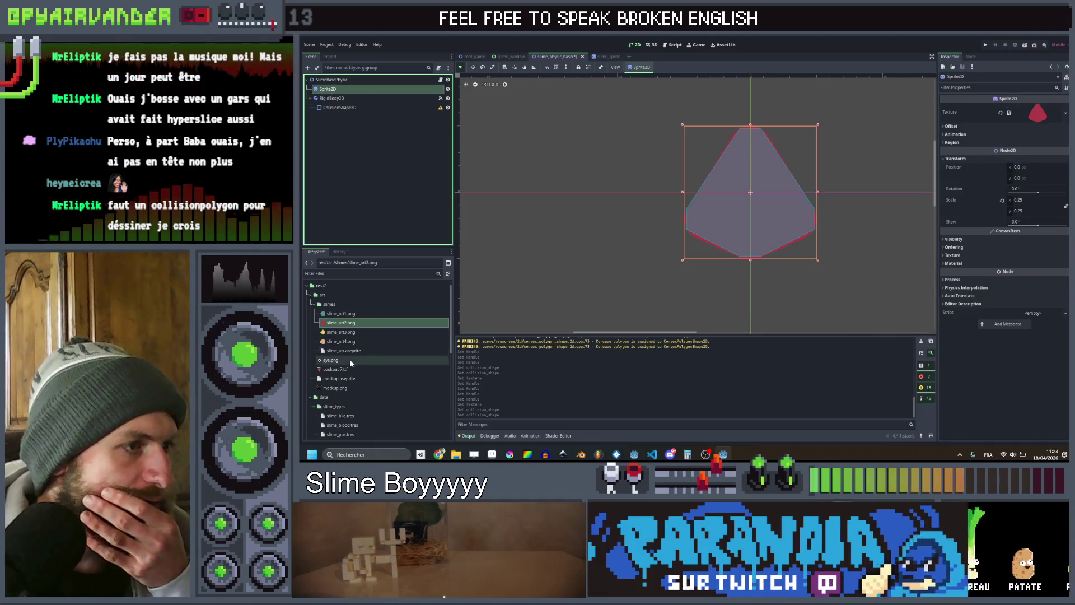
Step: Show the slime_art4.png image on the test sprite
{"action": "left_click_drag", "start_coordinate": [342, 341], "coordinate": [750, 131]}
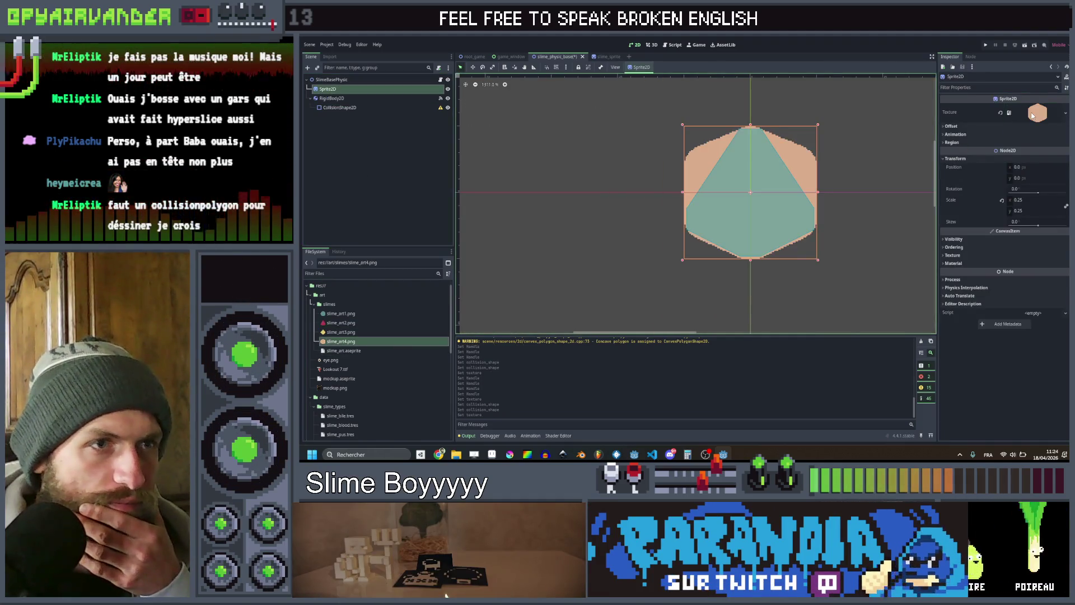
{"action": "scroll", "coordinate": [836, 196], "scroll_direction": "up", "scroll_amount": 4}
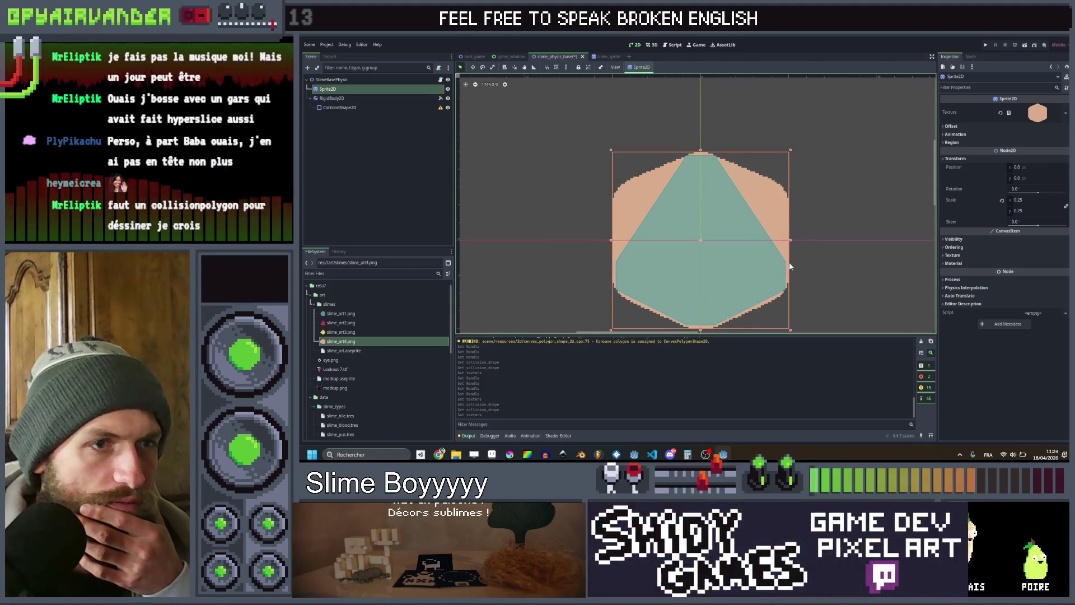
{"action": "scroll", "coordinate": [782, 268], "scroll_direction": "down", "scroll_amount": 1}
Step: Raise the left and right polygon vertices into a hexagon around the peach slime
{"action": "left_click", "coordinate": [339, 107]}
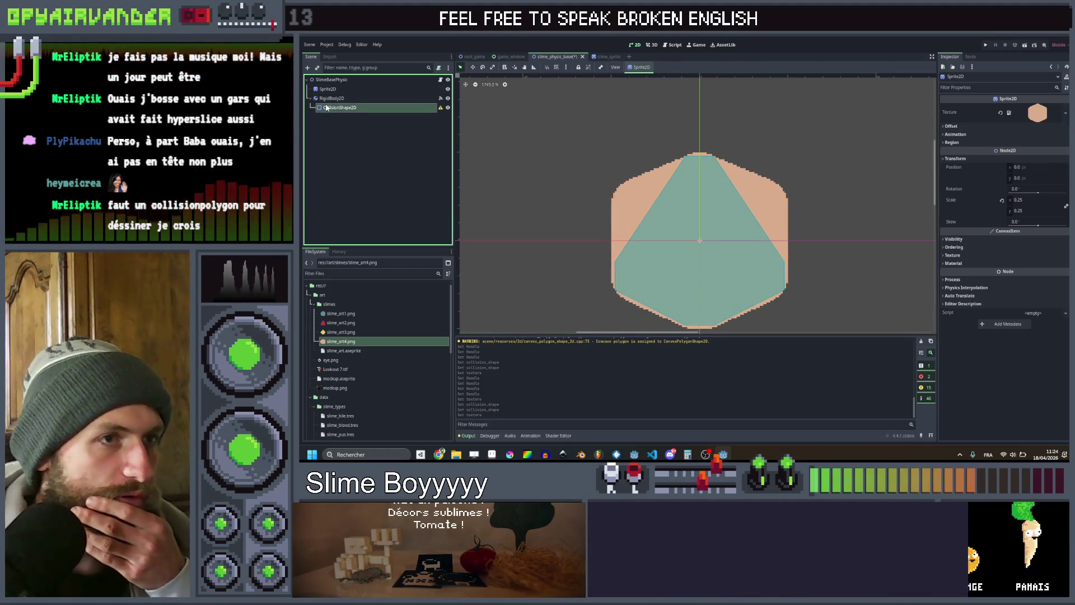
{"action": "left_click_drag", "start_coordinate": [615, 261], "coordinate": [614, 190]}
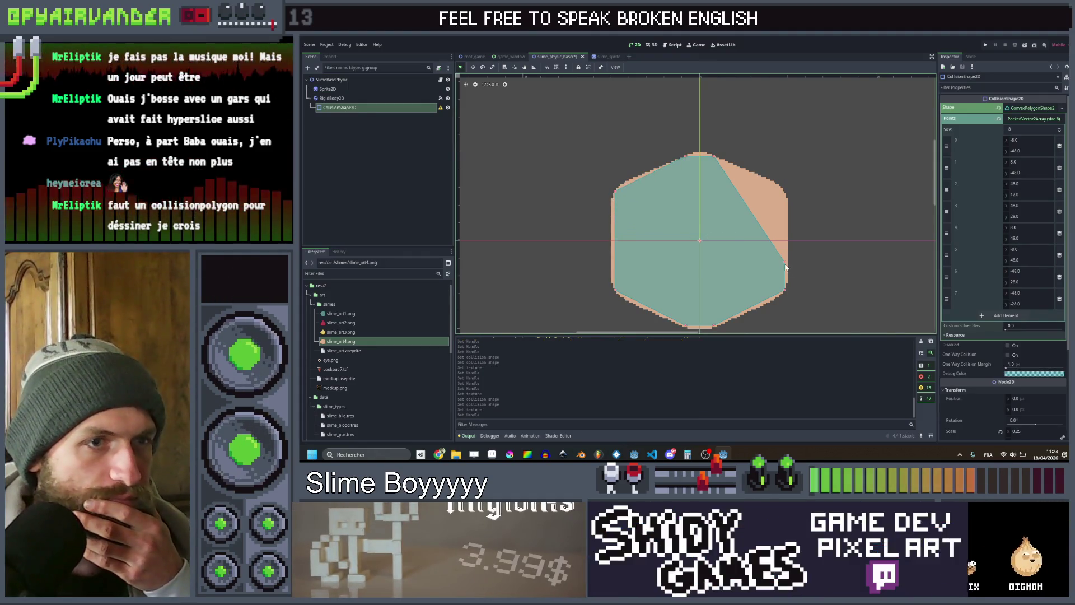
{"action": "left_click_drag", "start_coordinate": [784, 254], "coordinate": [785, 191]}
{"action": "scroll", "coordinate": [798, 190], "scroll_direction": "down", "scroll_amount": 6}
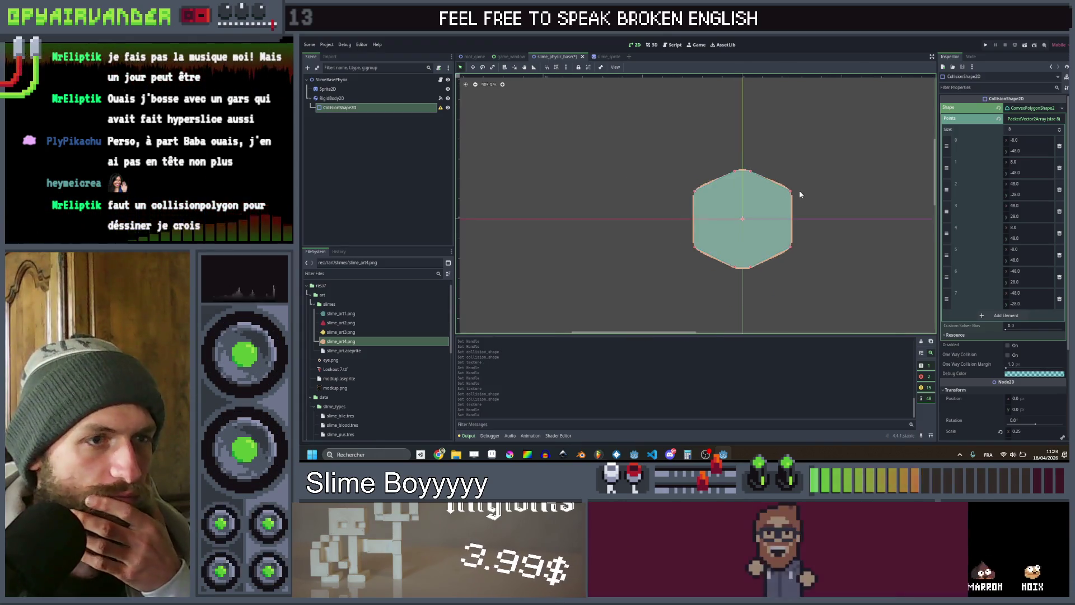
{"action": "scroll", "coordinate": [802, 195], "scroll_direction": "up", "scroll_amount": 2}
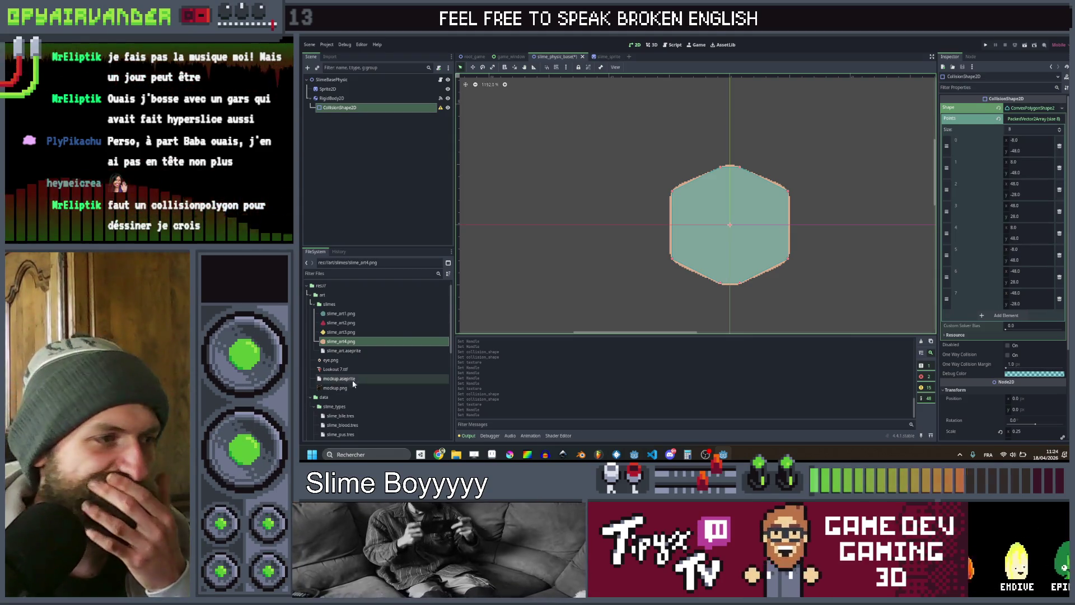
{"action": "scroll", "coordinate": [350, 386], "scroll_direction": "down", "scroll_amount": 3}
{"action": "left_click", "coordinate": [340, 395]}
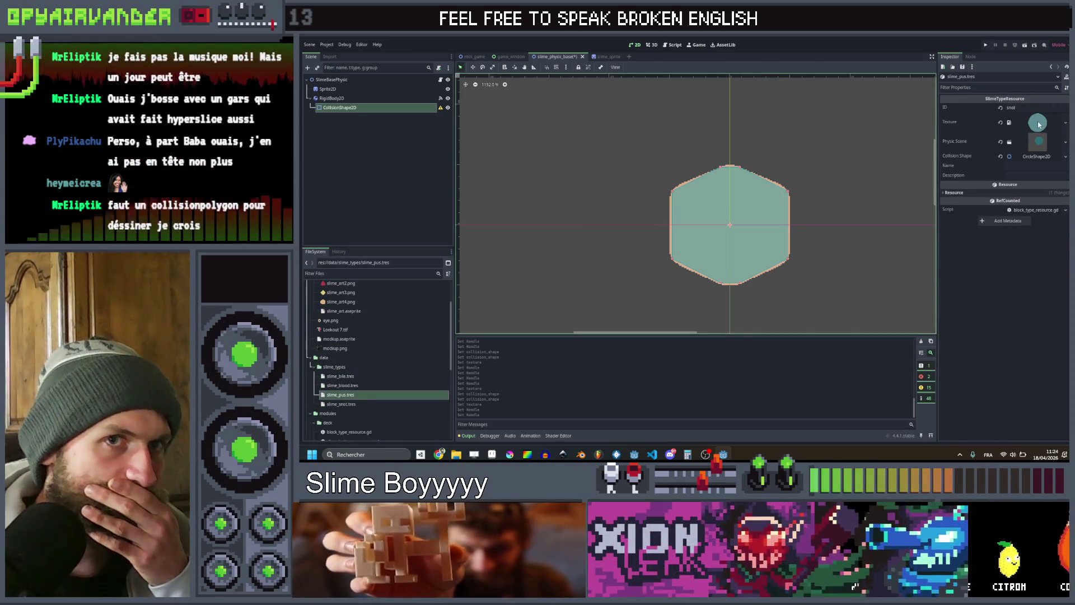
Step: Paste the fitted polygon as slime_pus's Collision Shape
{"action": "right_click", "coordinate": [1007, 157]}
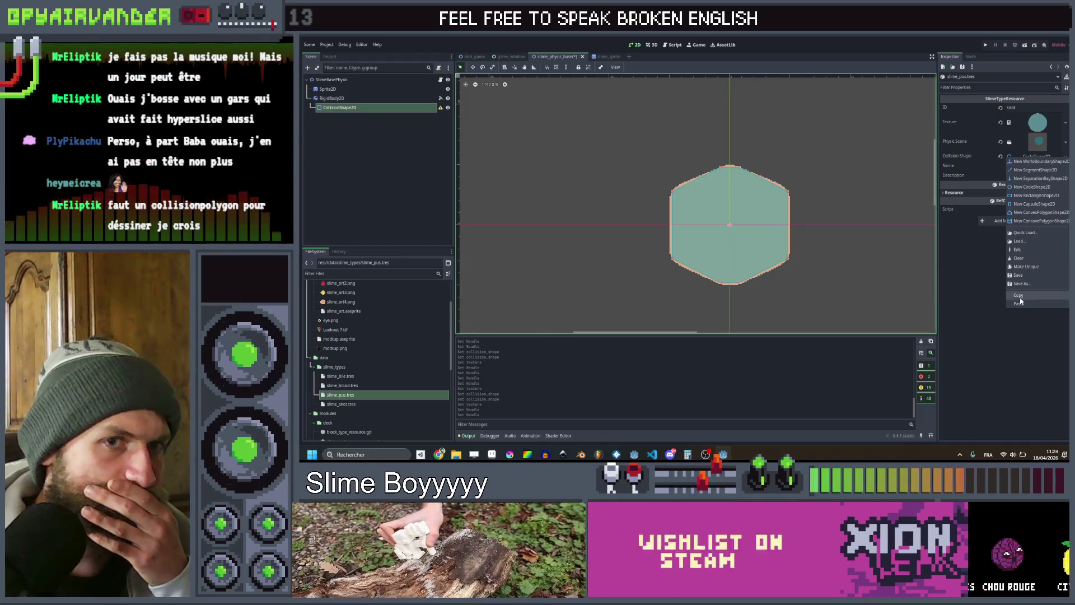
{"action": "left_click", "coordinate": [1018, 302]}
{"action": "right_click", "coordinate": [1007, 157]}
{"action": "left_click", "coordinate": [1026, 265]}
Step: Give slime_pus the slime_art4.png texture and the ID 'pus'
{"action": "left_click", "coordinate": [347, 301]}
{"action": "mouse_move", "coordinate": [347, 301]}
{"action": "left_mouse_down"}
{"action": "mouse_move", "coordinate": [728, 184]}
{"action": "mouse_move", "coordinate": [1038, 122]}
{"action": "left_mouse_up"}
{"action": "type", "text": "pus"}
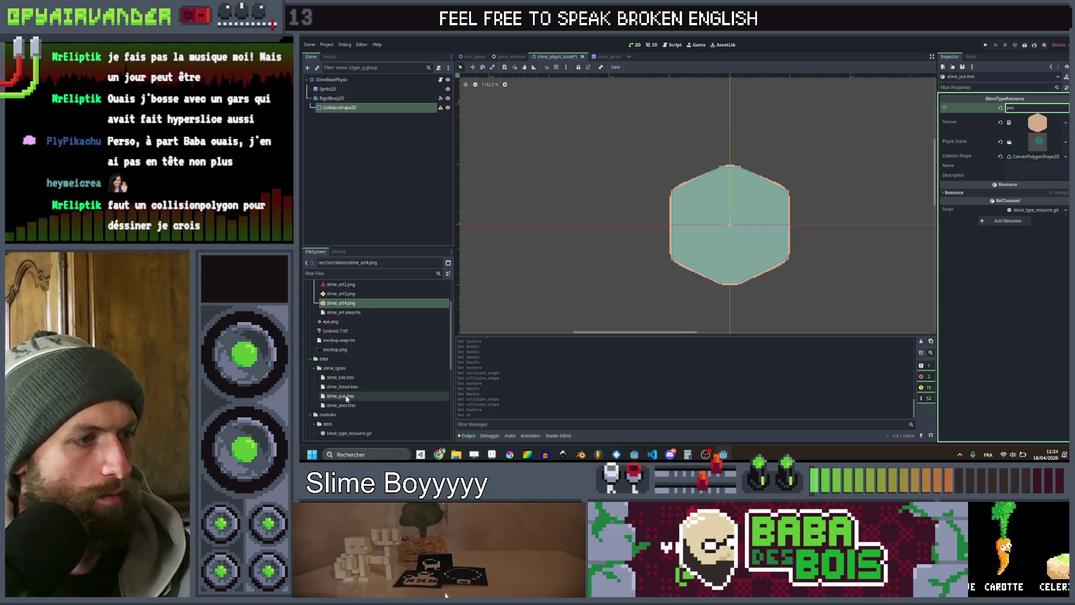
{"action": "left_click", "coordinate": [348, 157]}
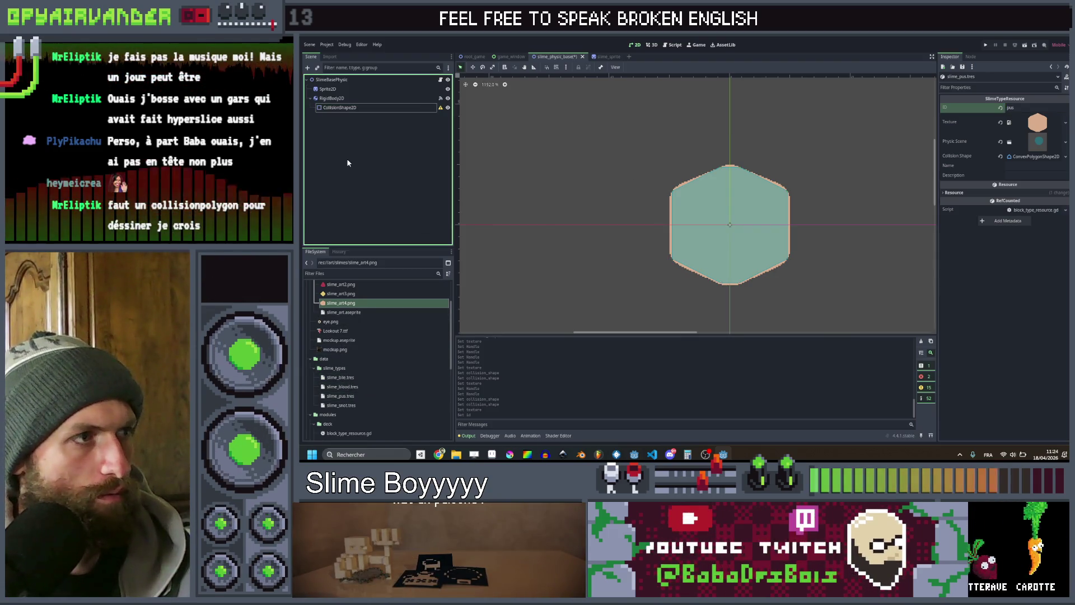
Step: Delete the test Sprite2D node from the scene
{"action": "left_click", "coordinate": [340, 89]}
{"action": "key", "text": "Delete"}
{"action": "key", "text": "Return"}
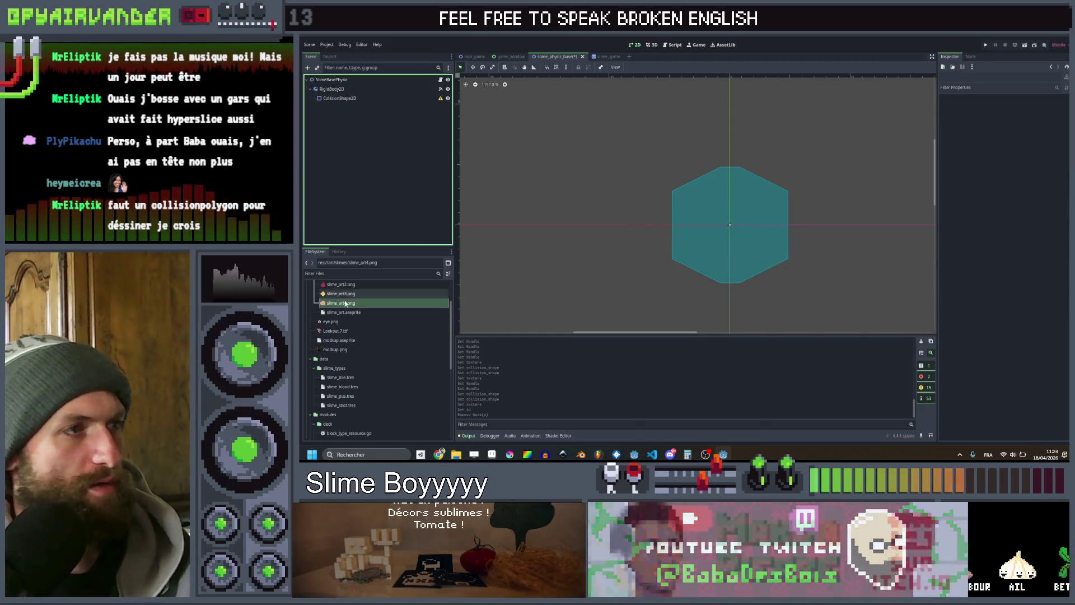
{"action": "scroll", "coordinate": [342, 344], "scroll_direction": "up", "scroll_amount": 1}
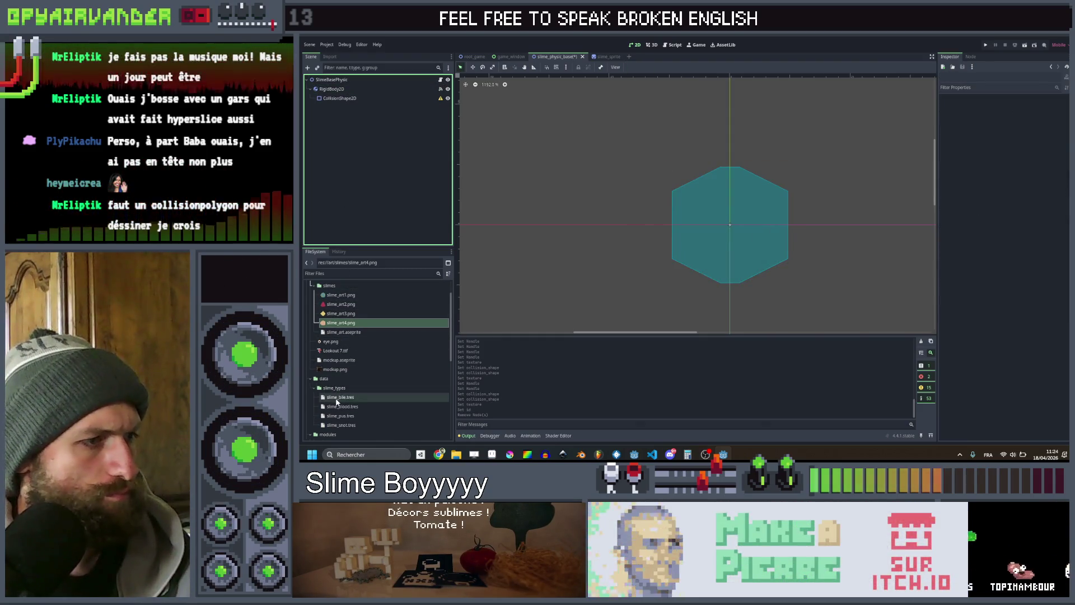
Step: Set slime_blood's ID to 'blood' and save the scene with Ctrl+S
{"action": "left_click", "coordinate": [336, 399]}
{"action": "left_click", "coordinate": [327, 407]}
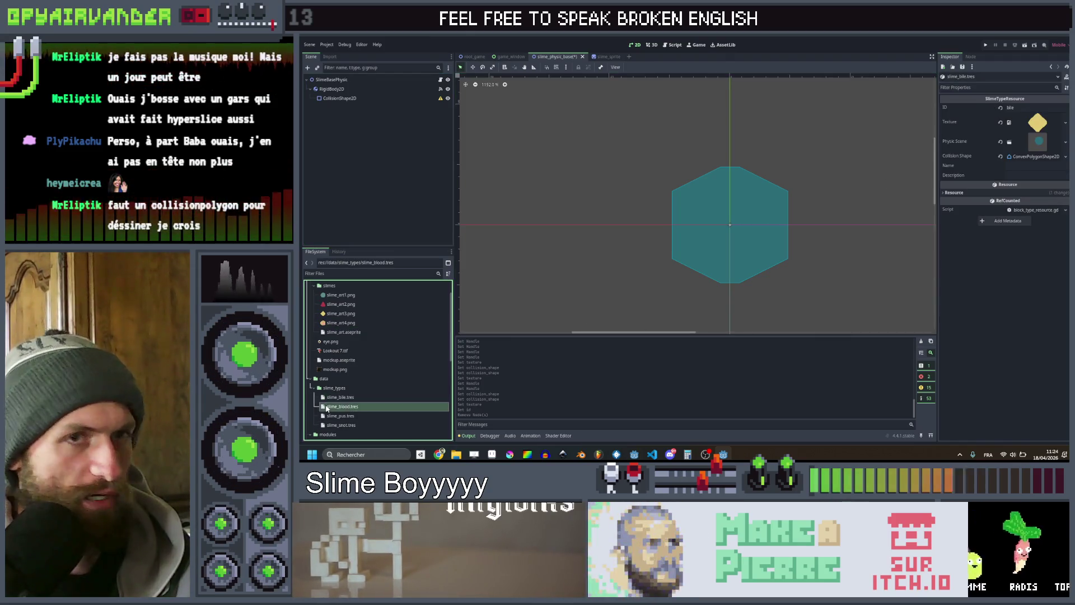
{"action": "double_click", "coordinate": [1024, 107]}
{"action": "type", "text": "blood"}
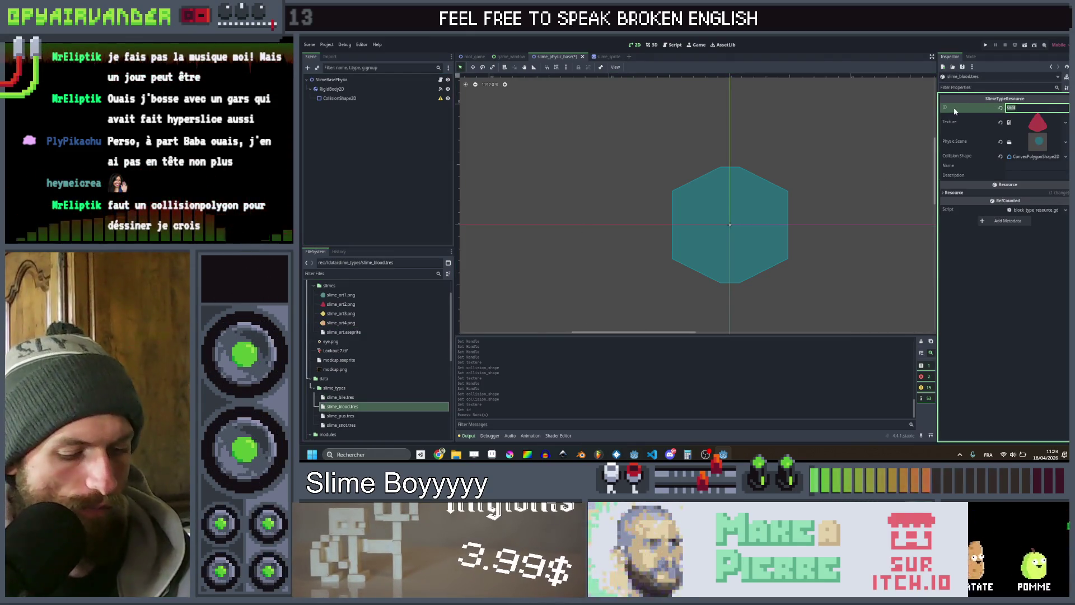
{"action": "key", "text": "ctrl+s"}
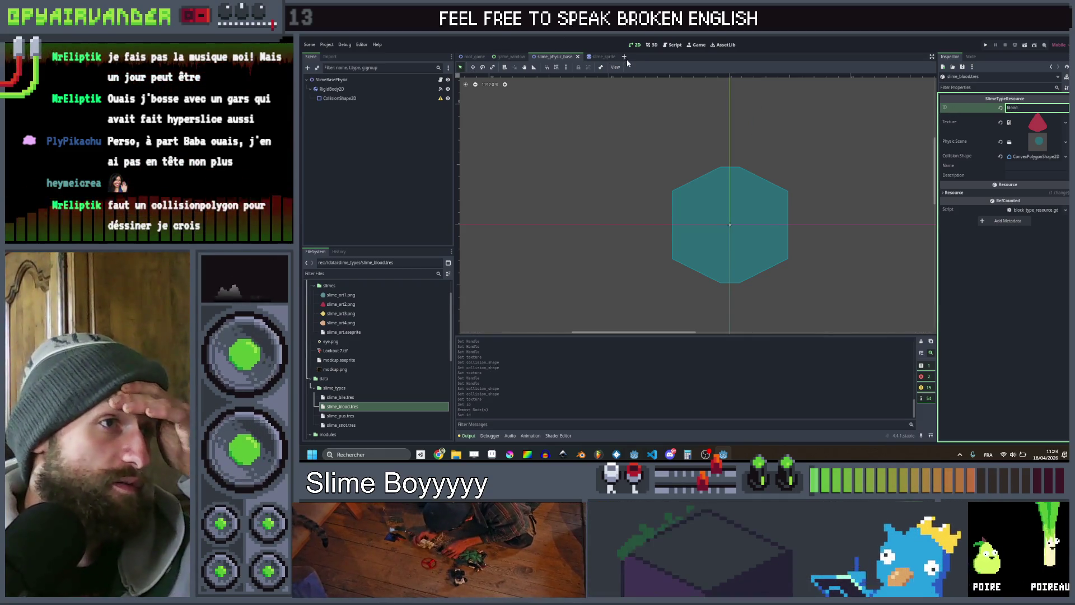
{"action": "left_click", "coordinate": [506, 56]}
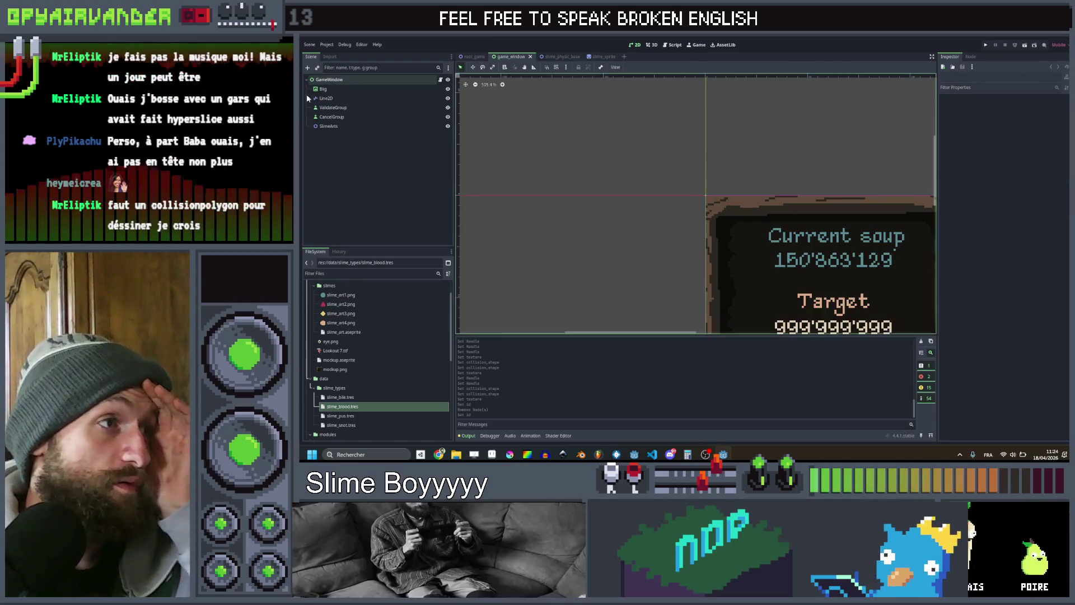
Step: In root_game, delete the twelve SlimePhysic bodies under SlimeRigidbodies
{"action": "left_click", "coordinate": [473, 57]}
{"action": "left_click", "coordinate": [336, 107]}
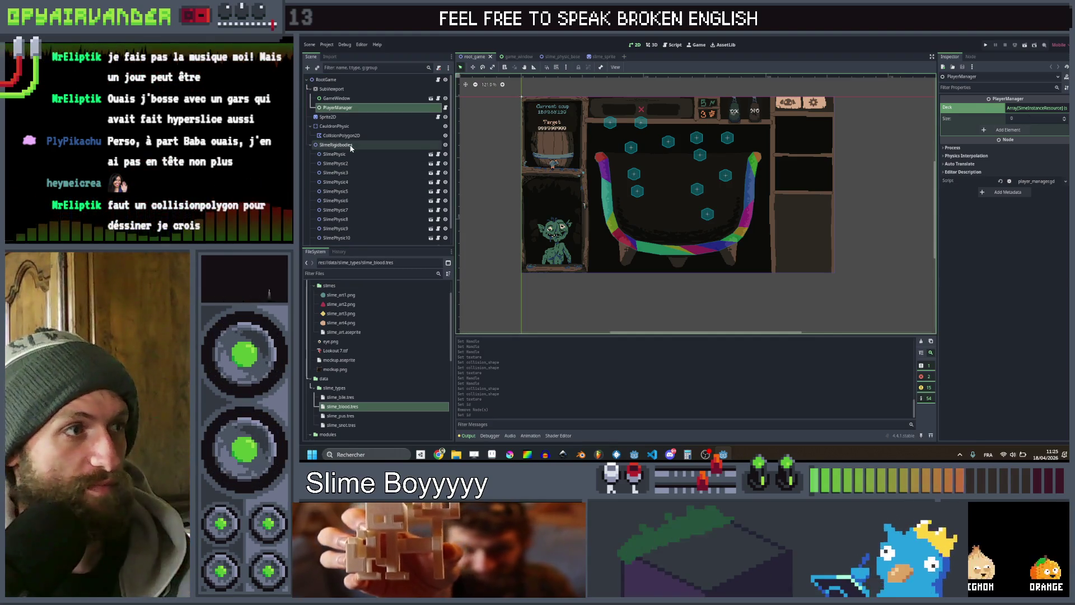
{"action": "left_click", "coordinate": [344, 145]}
{"action": "scroll", "coordinate": [353, 224], "scroll_direction": "down", "scroll_amount": 1}
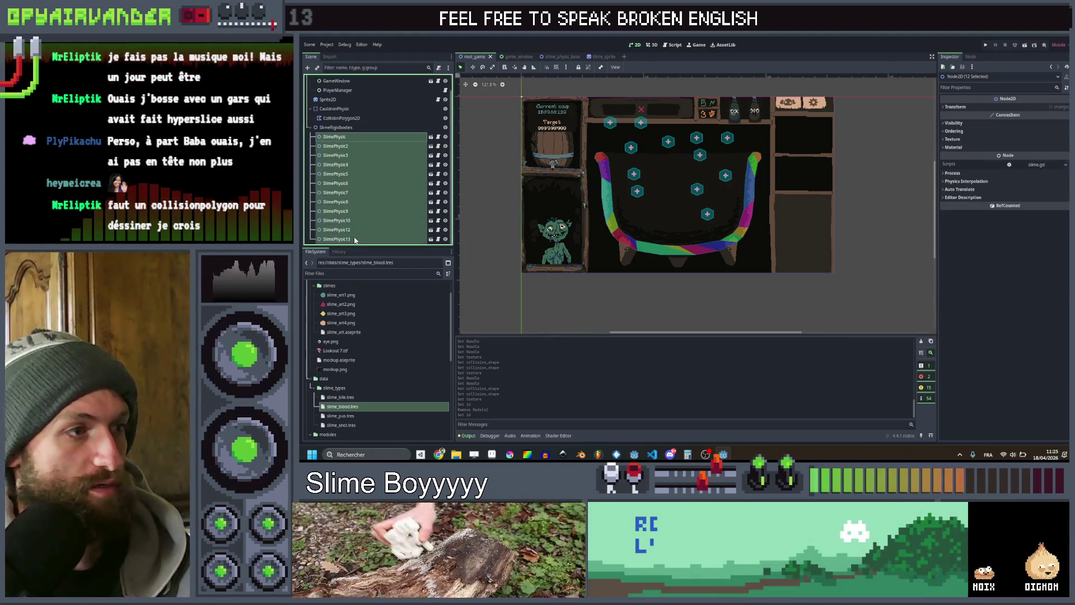
{"action": "left_click", "coordinate": [354, 239], "text": "shift"}
{"action": "key", "text": "Delete"}
{"action": "key", "text": "Return"}
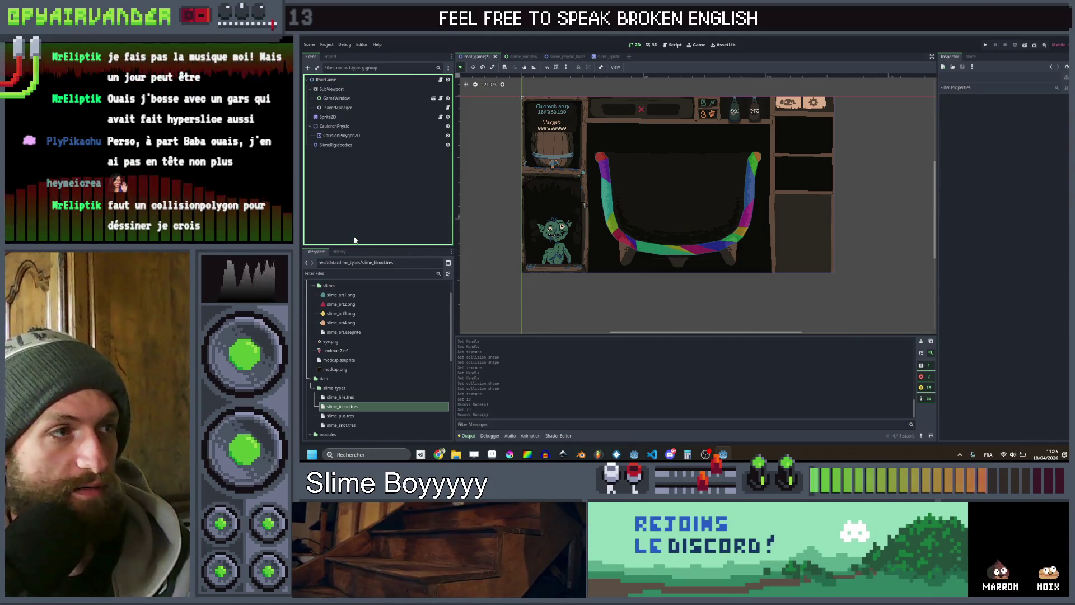
Step: Inspect the CauldronPhysic and Sprite2D nodes to check the emptied cauldron
{"action": "left_click", "coordinate": [356, 126]}
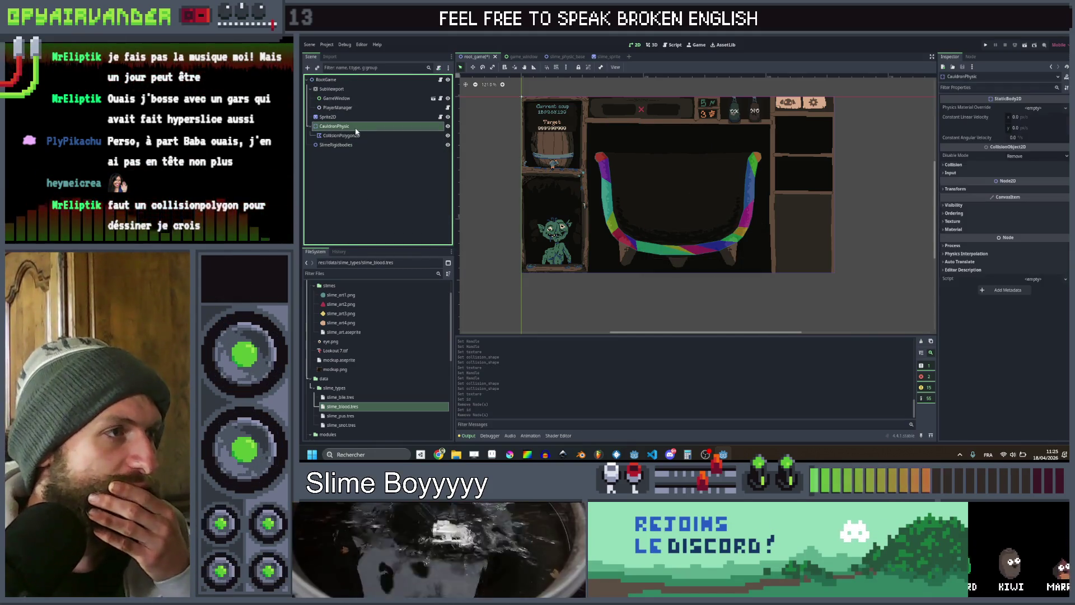
{"action": "left_click", "coordinate": [356, 118]}
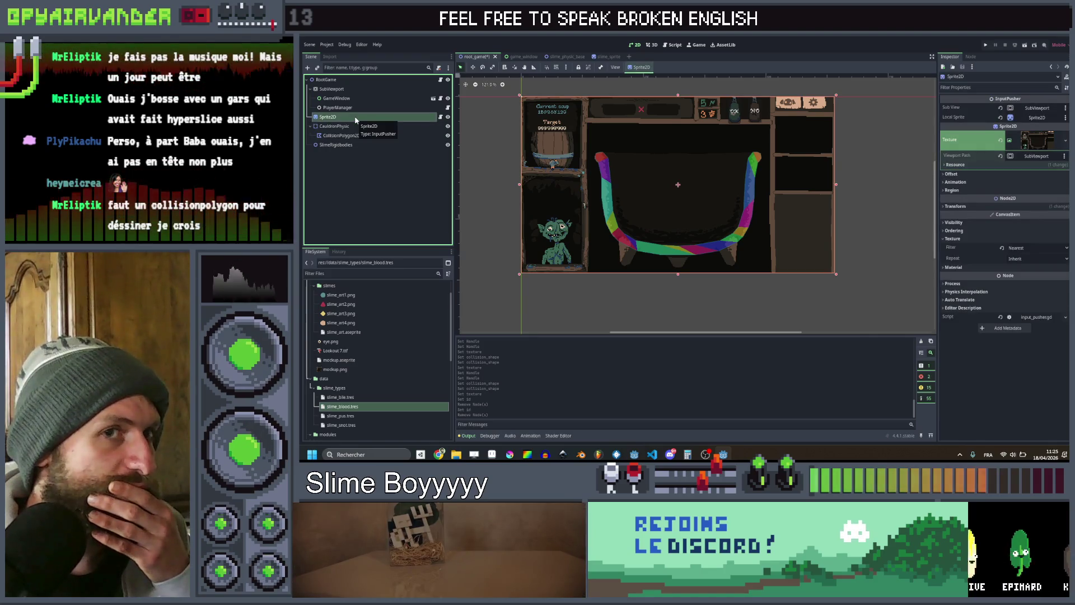
{"action": "left_click", "coordinate": [348, 183]}
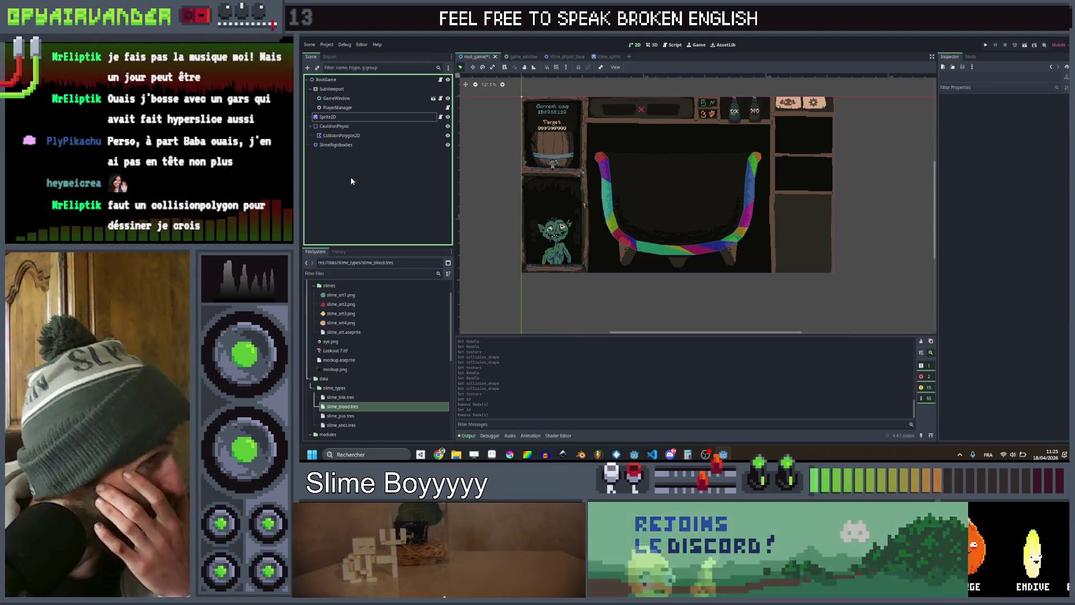
{"action": "left_click", "coordinate": [355, 127]}
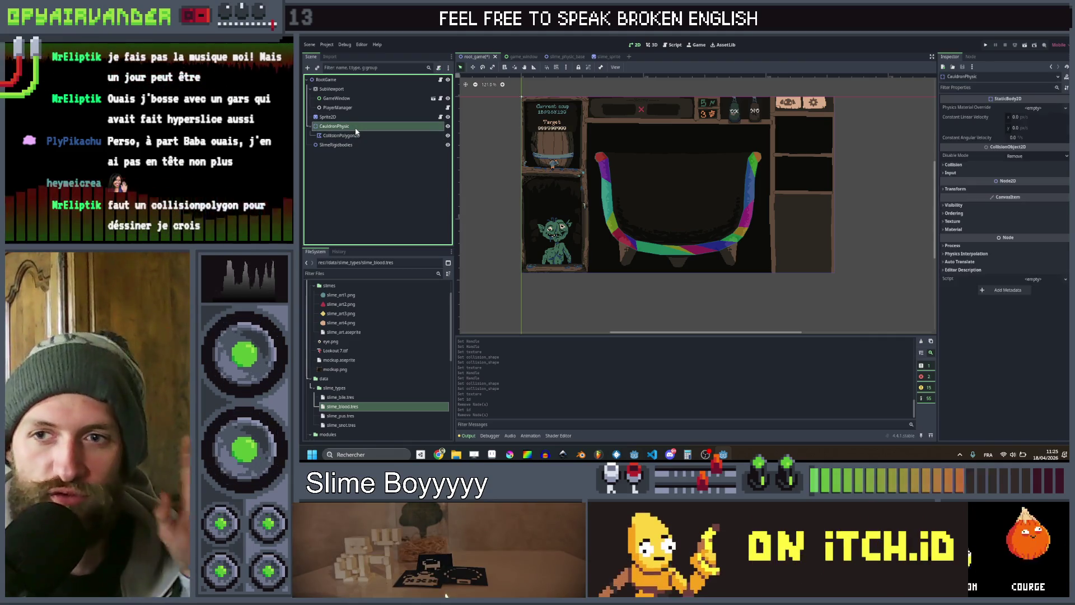
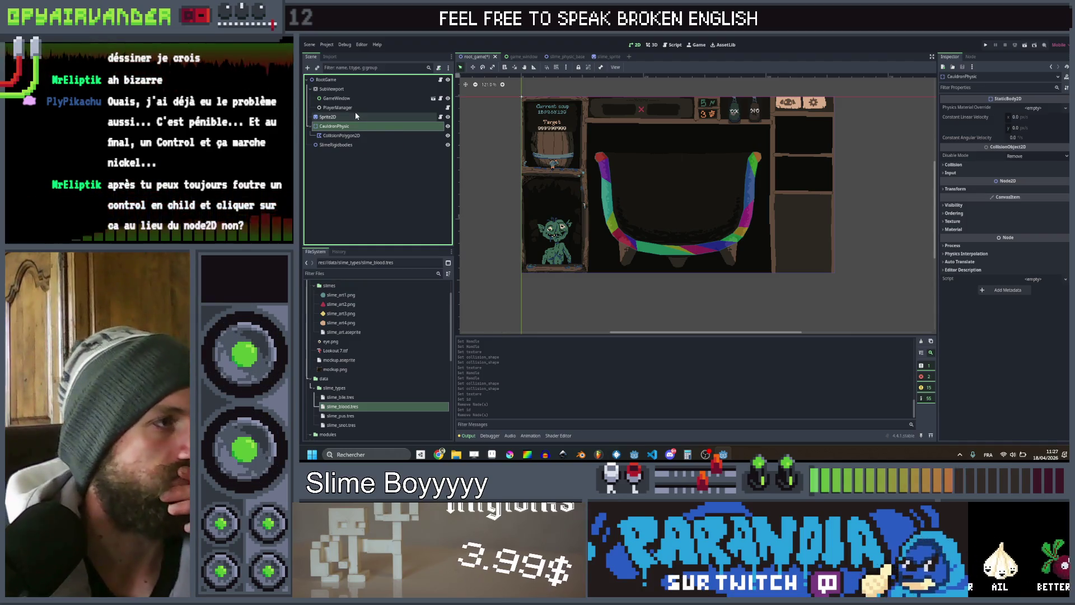
Step: Open game_window.gd from the GameWindow node and delete its SLIME_SPRITE preload line
{"action": "left_click", "coordinate": [359, 151]}
{"action": "left_click", "coordinate": [351, 106]}
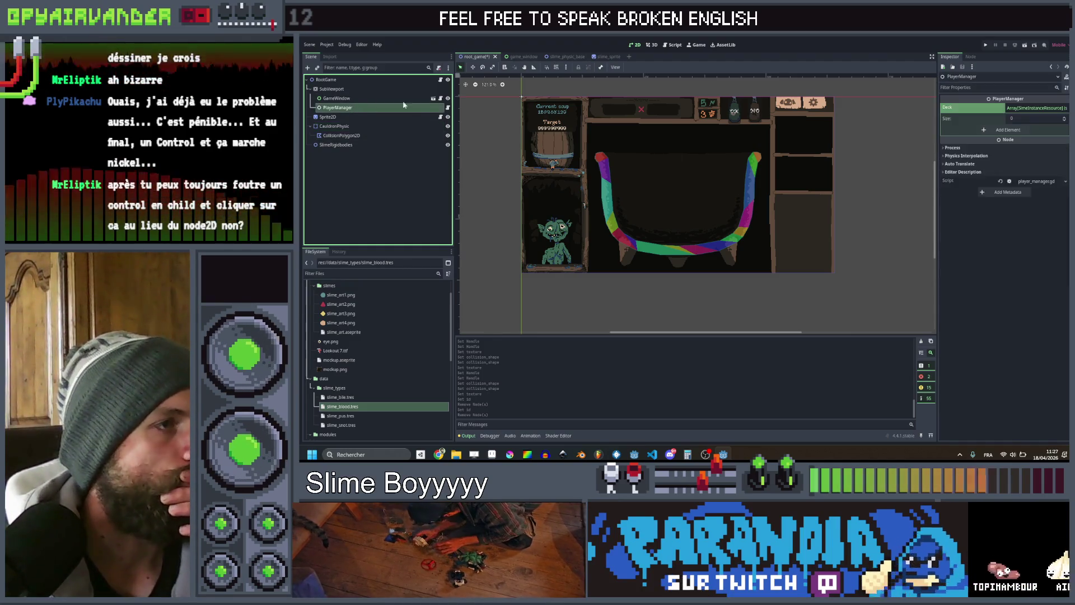
{"action": "left_click", "coordinate": [392, 97]}
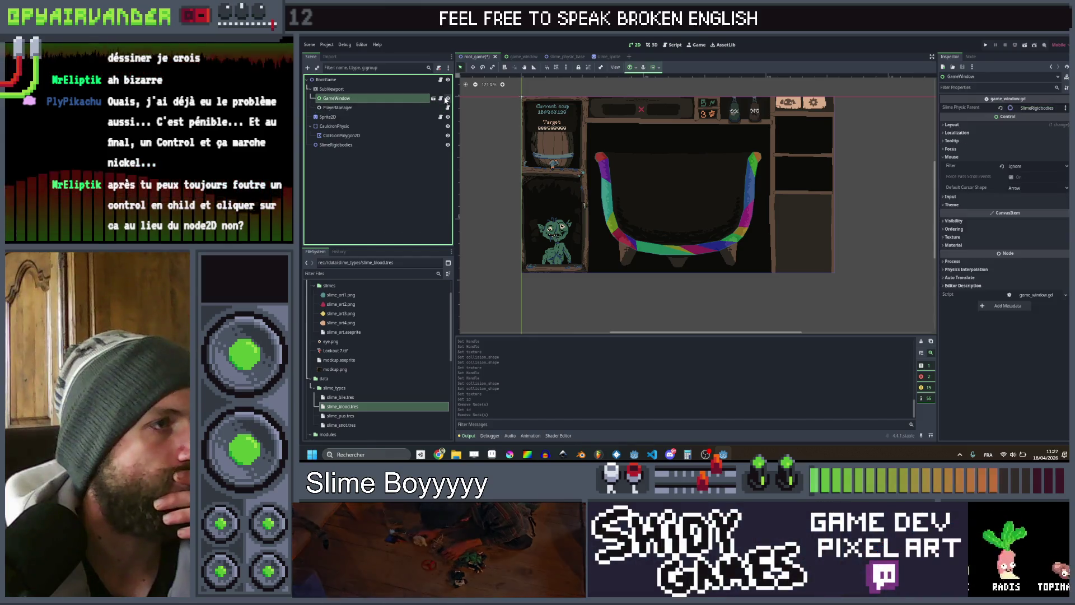
{"action": "left_click", "coordinate": [432, 98]}
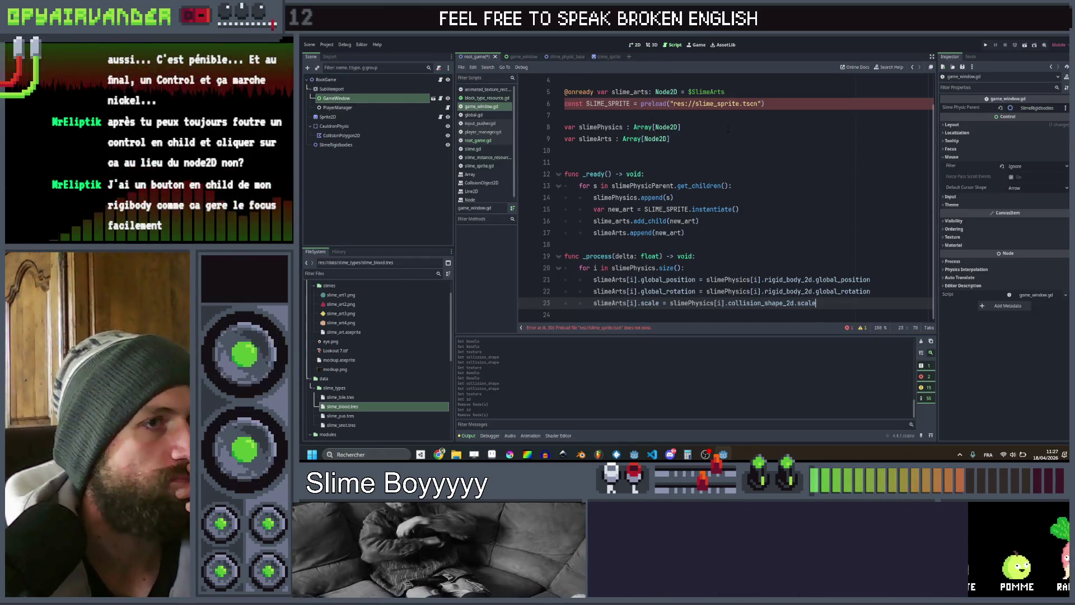
{"action": "scroll", "coordinate": [767, 140], "scroll_direction": "up", "scroll_amount": 2}
{"action": "left_click_drag", "start_coordinate": [765, 138], "coordinate": [506, 137]}
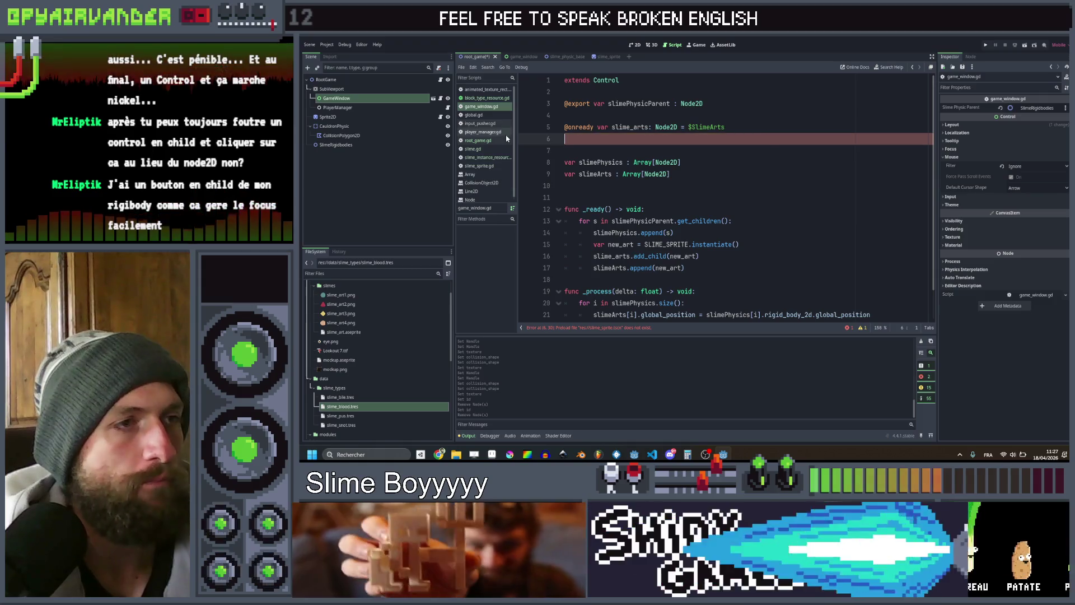
{"action": "key", "text": "BackSpace"}
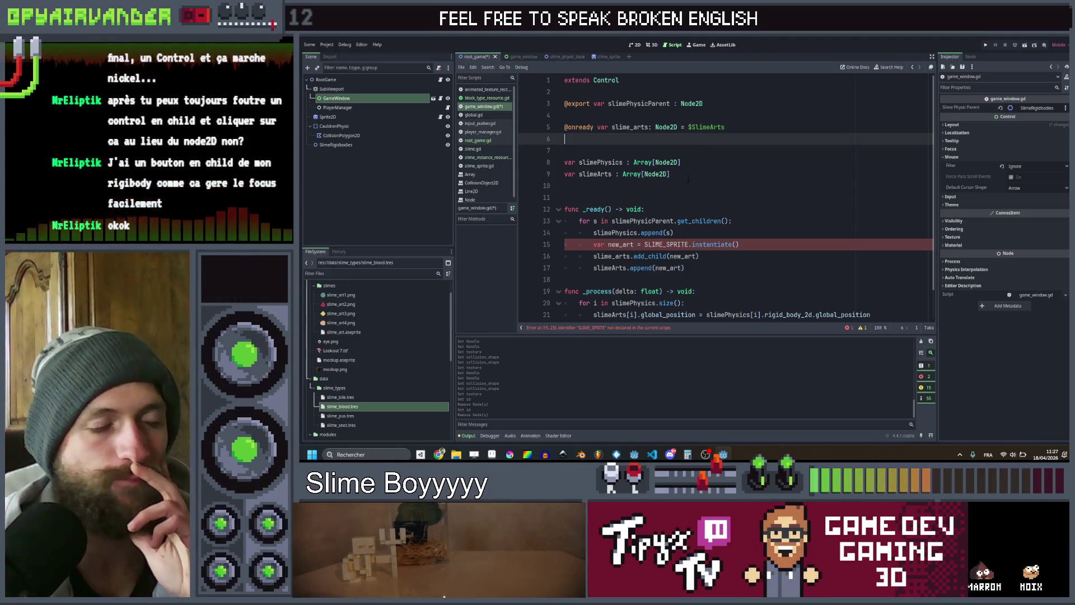
Step: Review the _process lines that copy slime position, rotation and scale from physics bodies
{"action": "scroll", "coordinate": [689, 178], "scroll_direction": "down", "scroll_amount": 2}
{"action": "scroll", "coordinate": [689, 179], "scroll_direction": "up", "scroll_amount": 2}
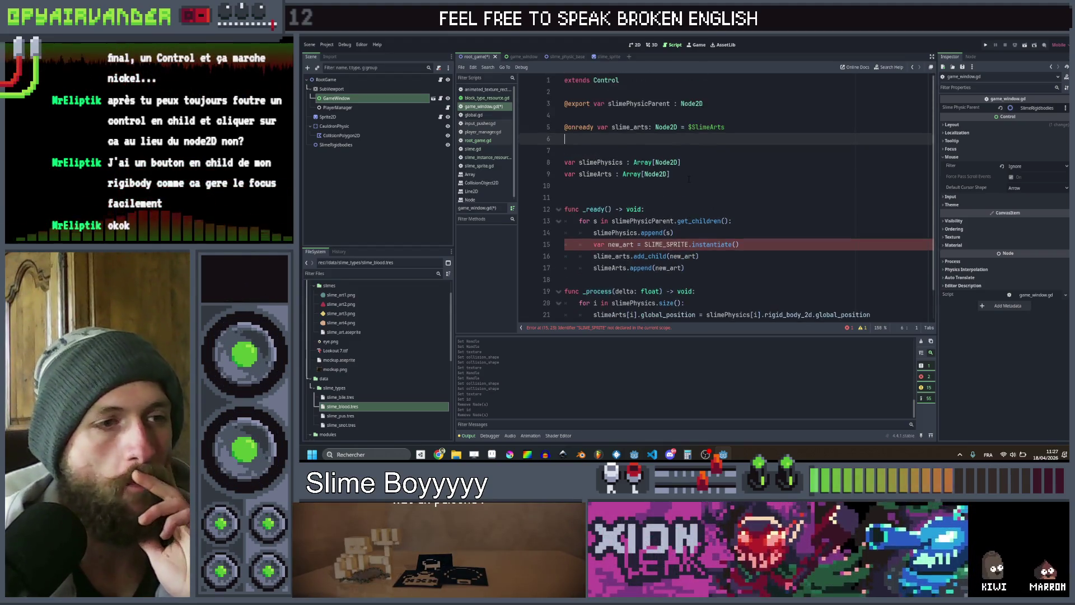
{"action": "scroll", "coordinate": [689, 178], "scroll_direction": "down", "scroll_amount": 1}
{"action": "mouse_move", "coordinate": [815, 302]}
{"action": "left_mouse_down"}
{"action": "mouse_move", "coordinate": [616, 291]}
{"action": "mouse_move", "coordinate": [582, 279]}
{"action": "mouse_move", "coordinate": [565, 256]}
{"action": "mouse_move", "coordinate": [564, 279]}
{"action": "left_mouse_up"}
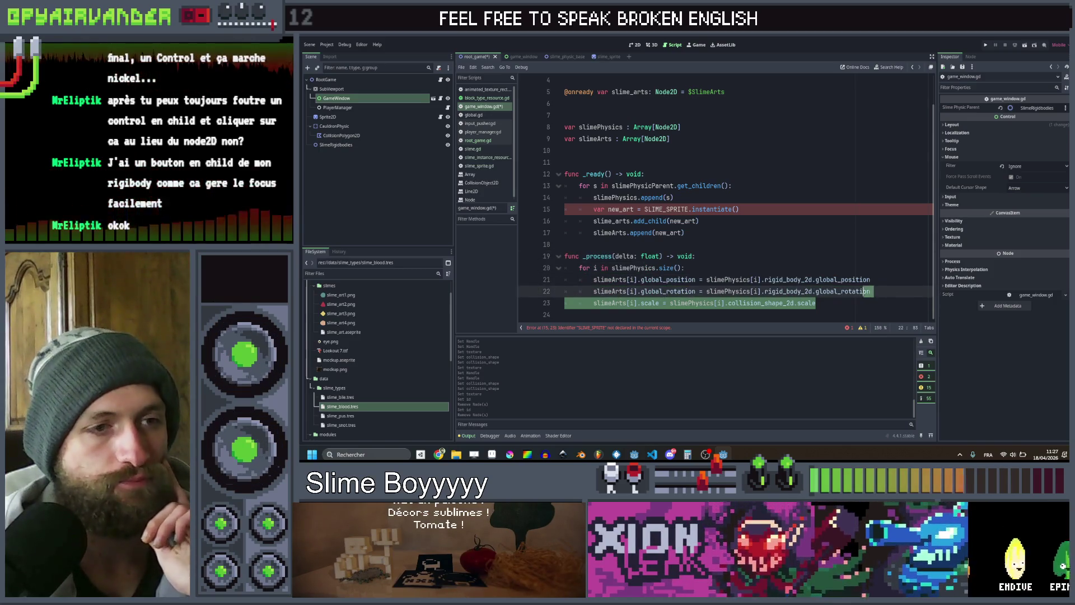
{"action": "left_click", "coordinate": [868, 302]}
{"action": "mouse_move", "coordinate": [868, 302]}
{"action": "left_mouse_down"}
{"action": "mouse_move", "coordinate": [566, 268]}
{"action": "mouse_move", "coordinate": [593, 279]}
{"action": "mouse_move", "coordinate": [862, 291]}
{"action": "mouse_move", "coordinate": [850, 302]}
{"action": "mouse_move", "coordinate": [583, 268]}
{"action": "mouse_move", "coordinate": [707, 280]}
{"action": "left_mouse_up"}
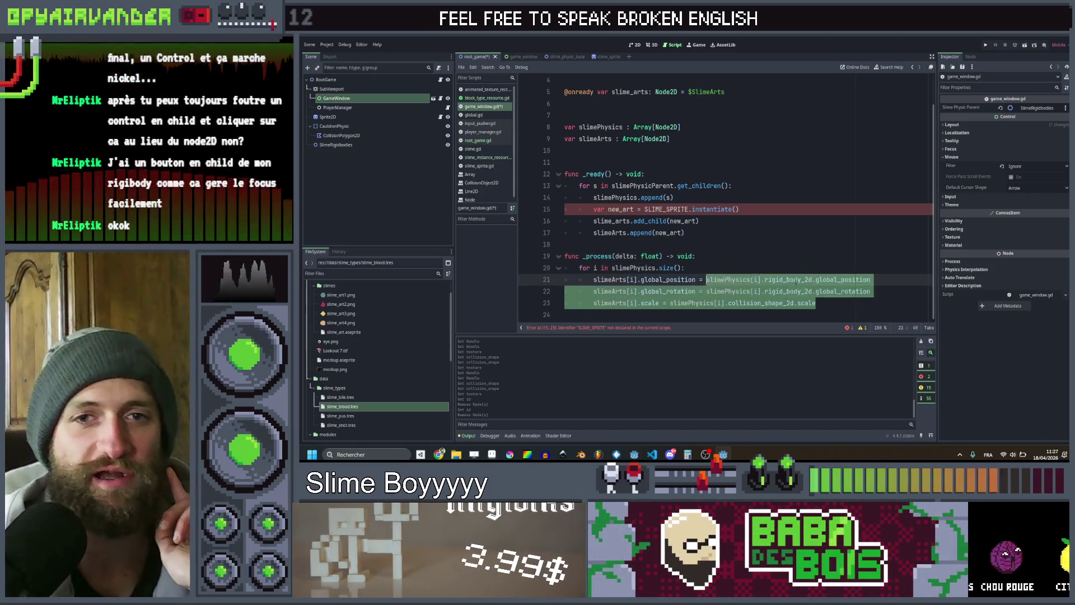
{"action": "mouse_move", "coordinate": [816, 282]}
{"action": "left_mouse_down"}
{"action": "mouse_move", "coordinate": [845, 303]}
{"action": "mouse_move", "coordinate": [565, 279]}
{"action": "left_mouse_up"}
{"action": "left_click", "coordinate": [853, 302]}
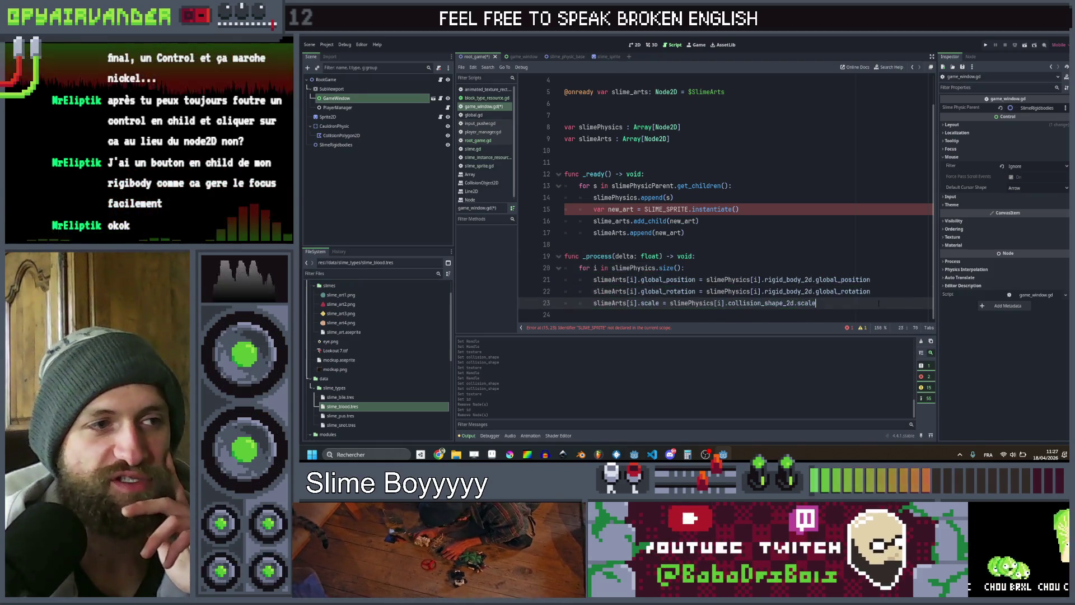
{"action": "scroll", "coordinate": [669, 224], "scroll_direction": "up", "scroll_amount": 1}
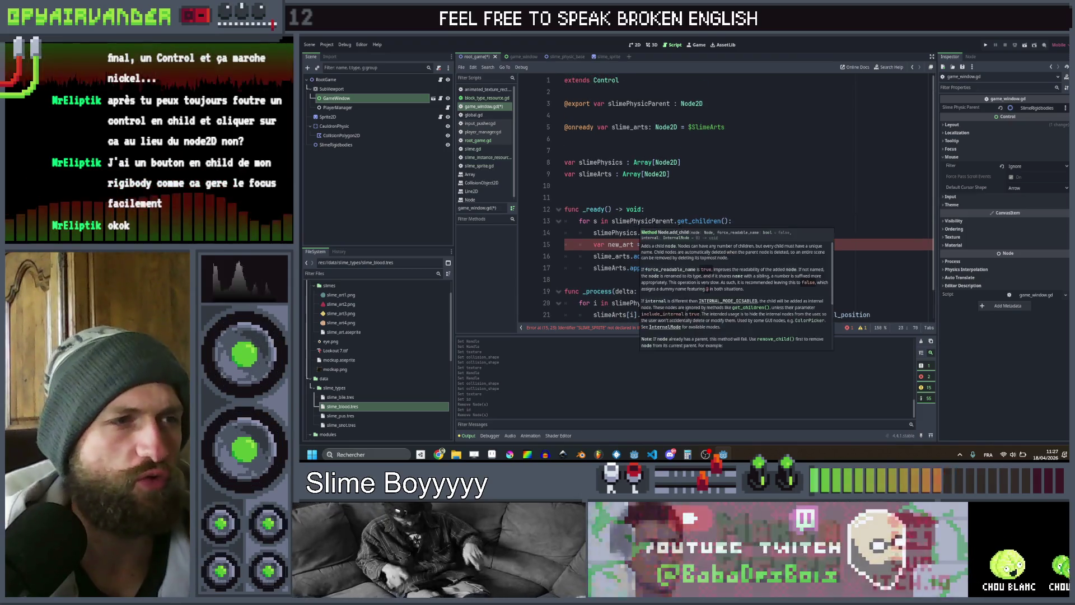
{"action": "left_click", "coordinate": [669, 208]}
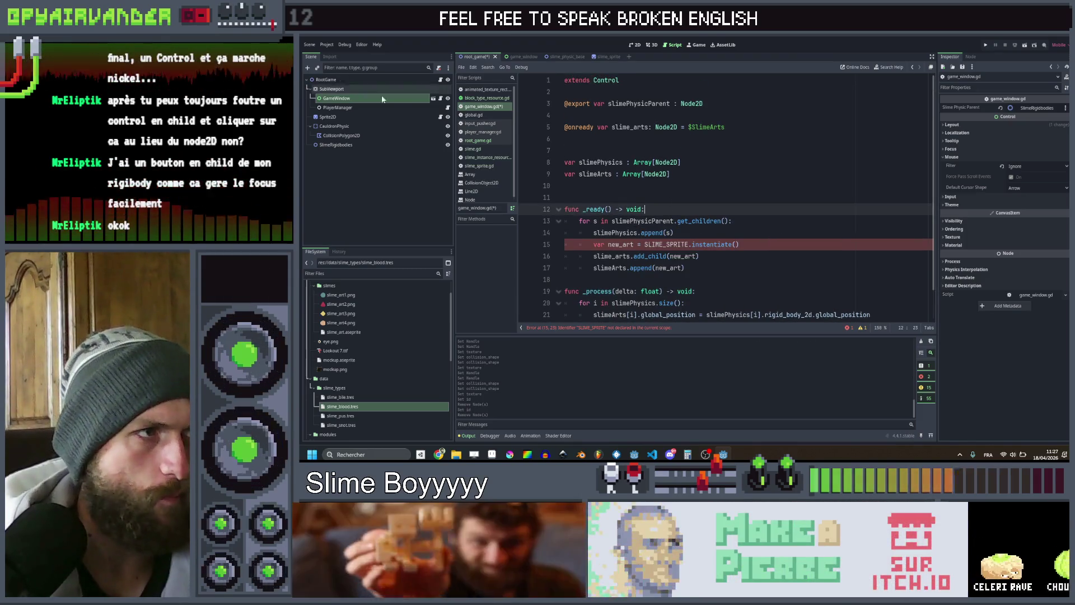
Step: Check the SlimeArts and GameWindow nodes in game_window, then switch to the root_game scene
{"action": "left_click", "coordinate": [434, 99]}
{"action": "left_click", "coordinate": [424, 159]}
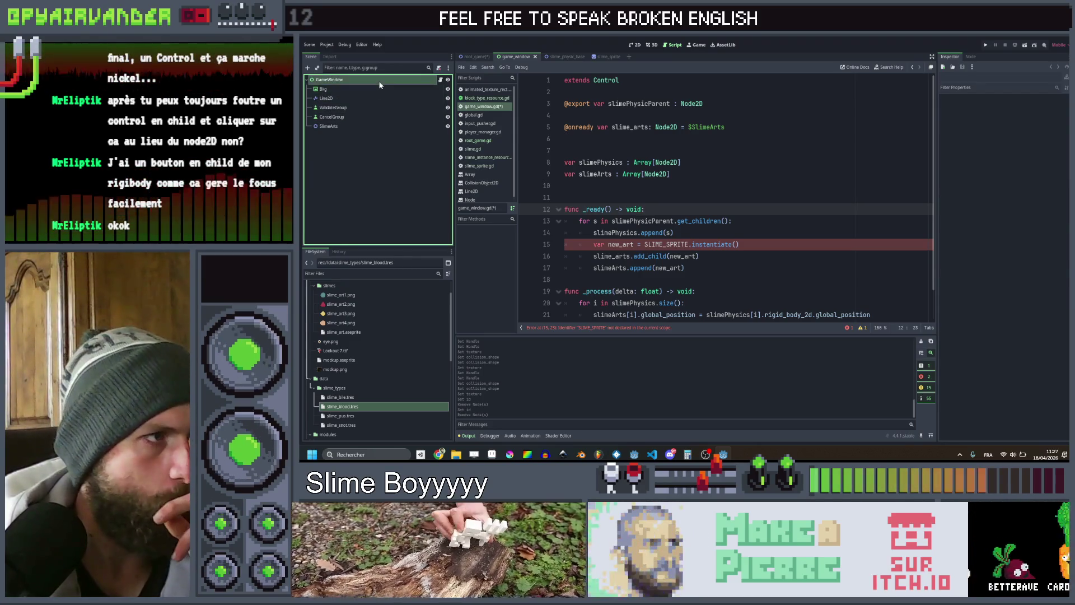
{"action": "left_click", "coordinate": [365, 124]}
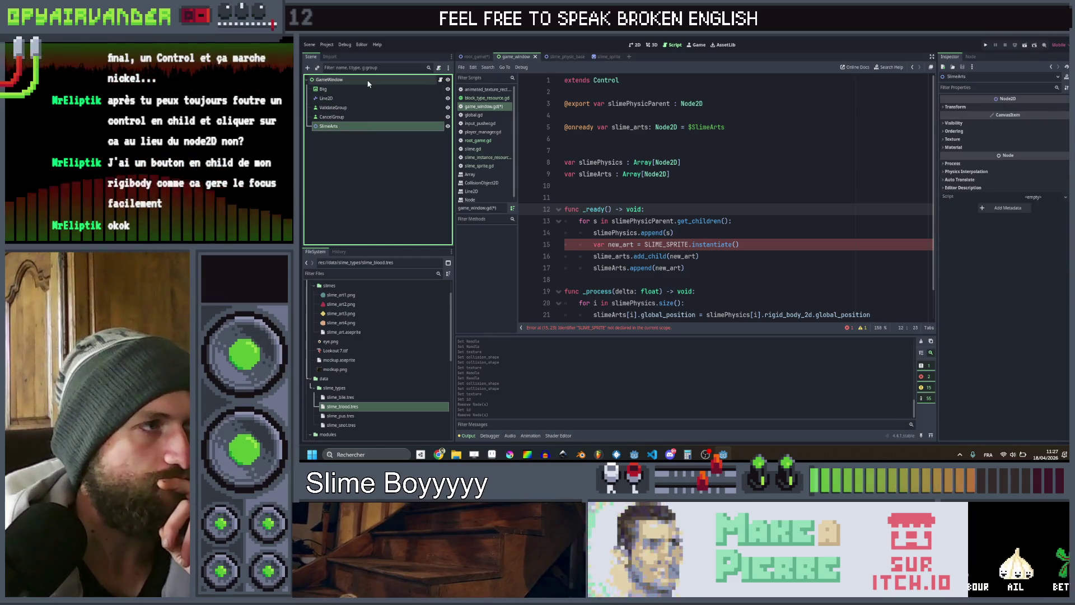
{"action": "left_click", "coordinate": [335, 79]}
{"action": "left_click", "coordinate": [660, 209]}
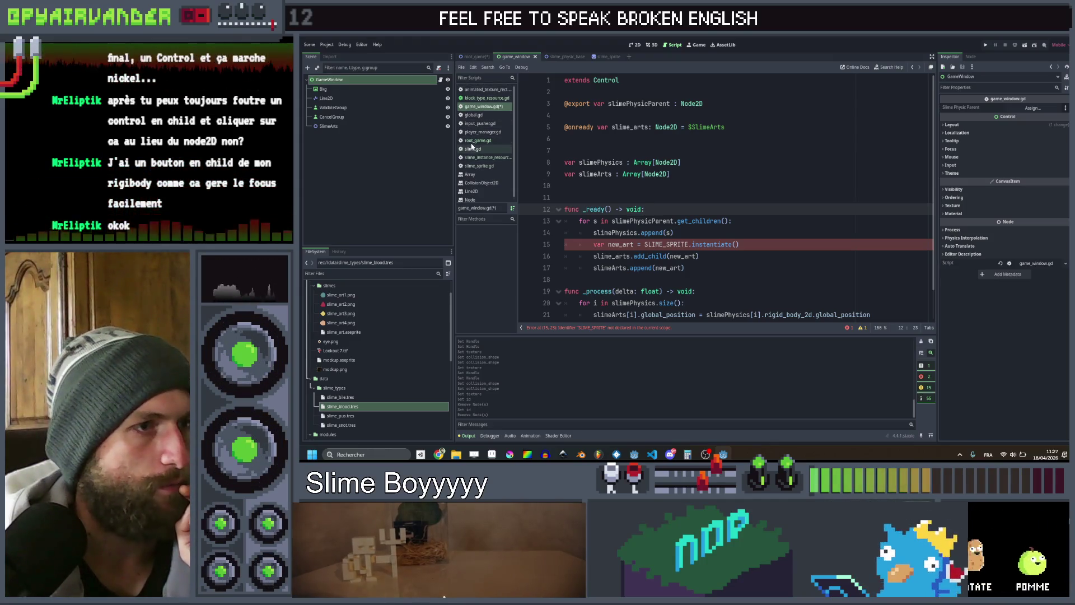
{"action": "left_click", "coordinate": [476, 57]}
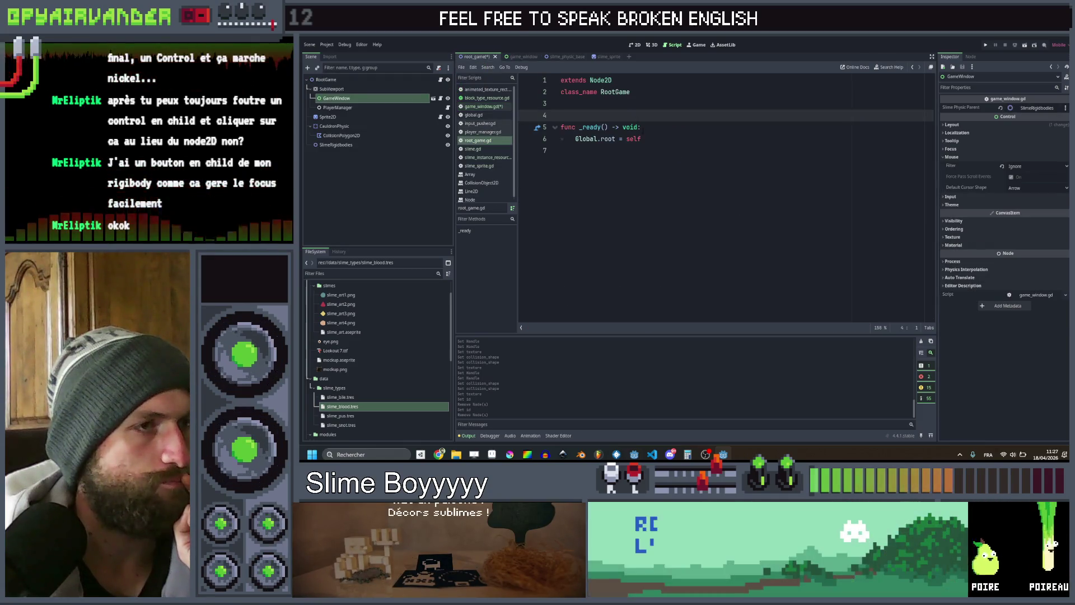
Step: Add onready references to GameWindow and PlayerManager on lines 4 and 5
{"action": "key", "text": "Return"}
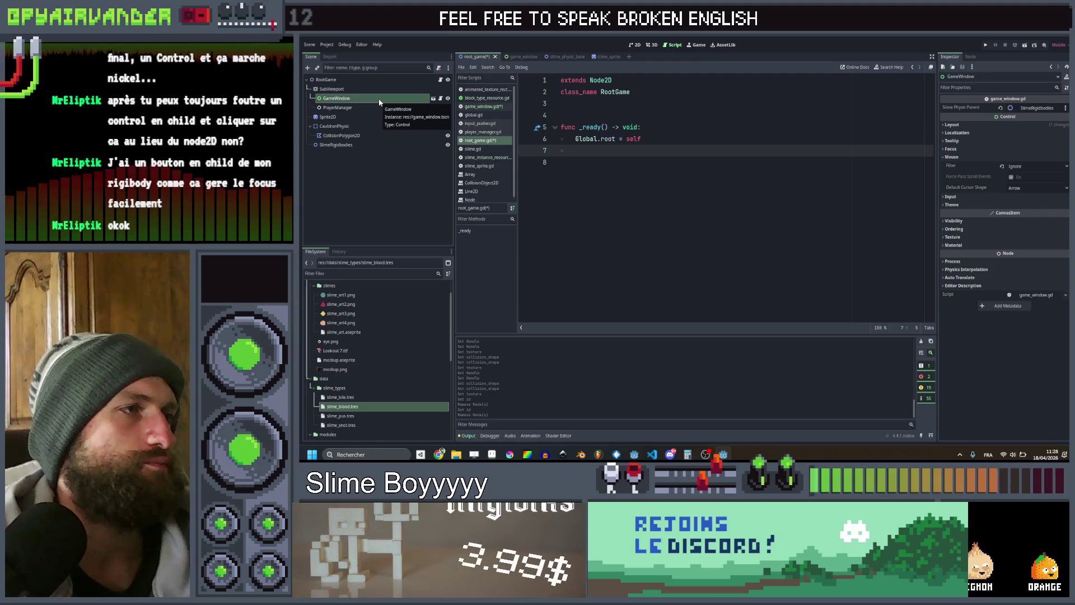
{"action": "left_click_drag", "start_coordinate": [355, 101], "coordinate": [597, 115]}
{"action": "left_click_drag", "start_coordinate": [326, 108], "coordinate": [565, 127]}
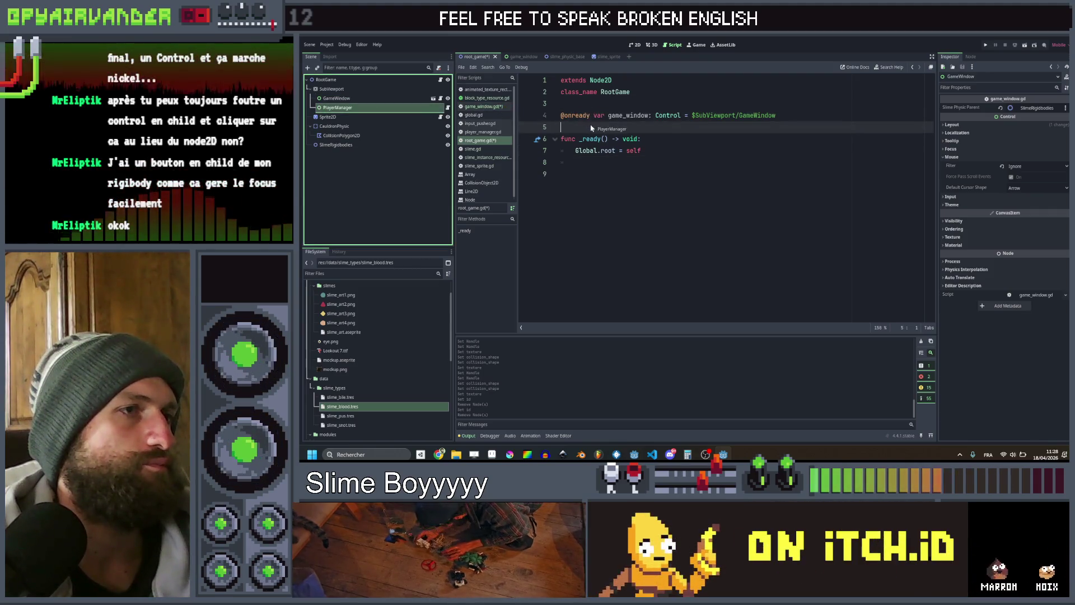
Step: Call game_window.first_fill() in _ready and save root_game.gd
{"action": "left_click", "coordinate": [671, 173]}
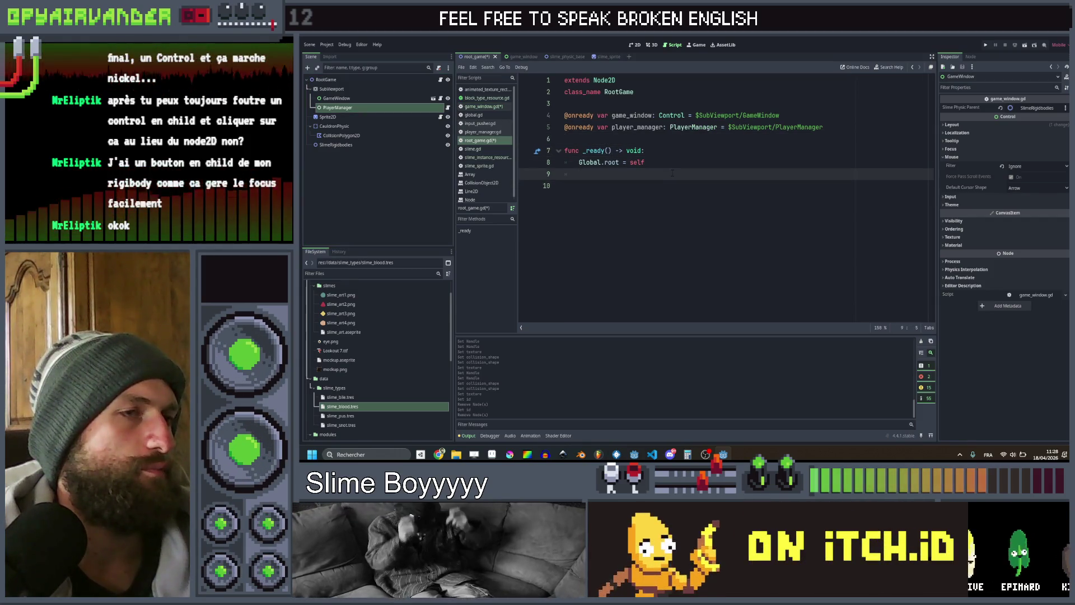
{"action": "type", "text": "game_window."}
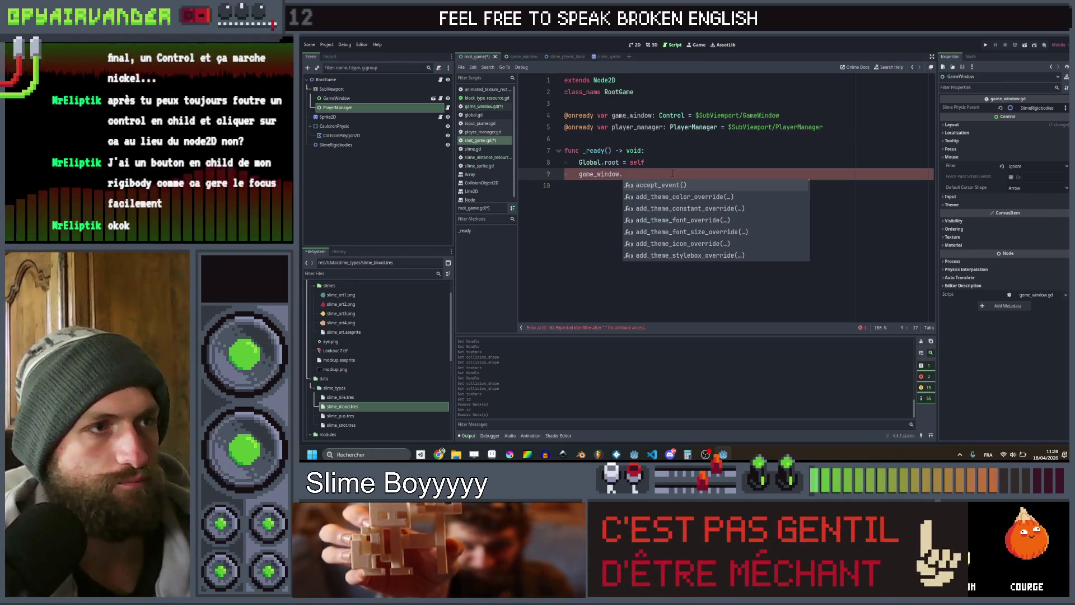
{"action": "key", "text": "BackSpace"}
{"action": "key", "text": "BackSpace"}
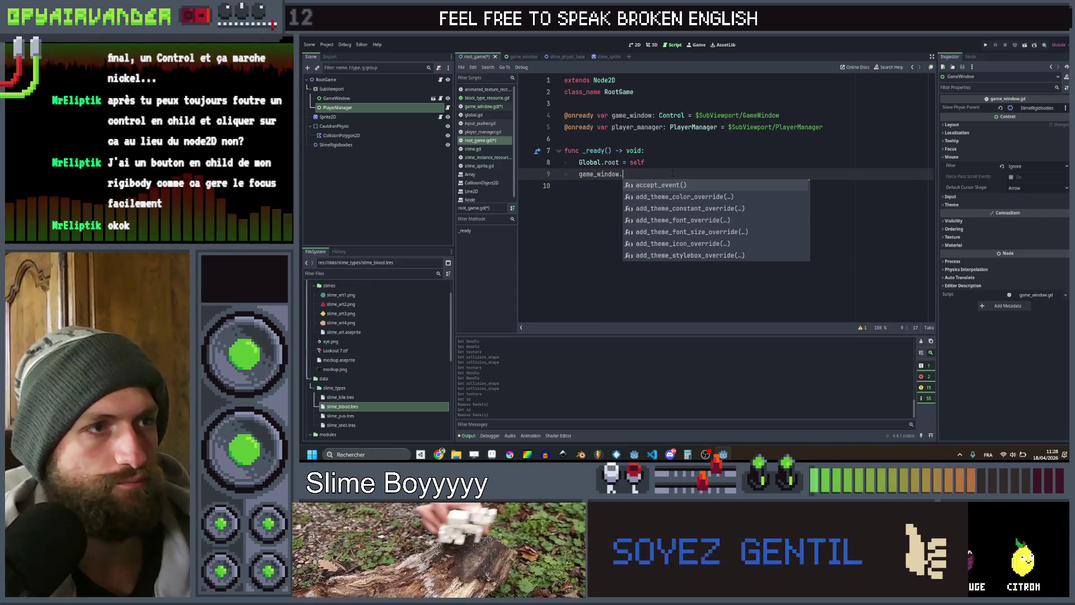
{"action": "key", "text": "BackSpace"}
{"action": "key", "text": "BackSpace"}
{"action": "key", "text": "BackSpace"}
{"action": "key", "text": "BackSpace"}
{"action": "key", "text": "BackSpace"}
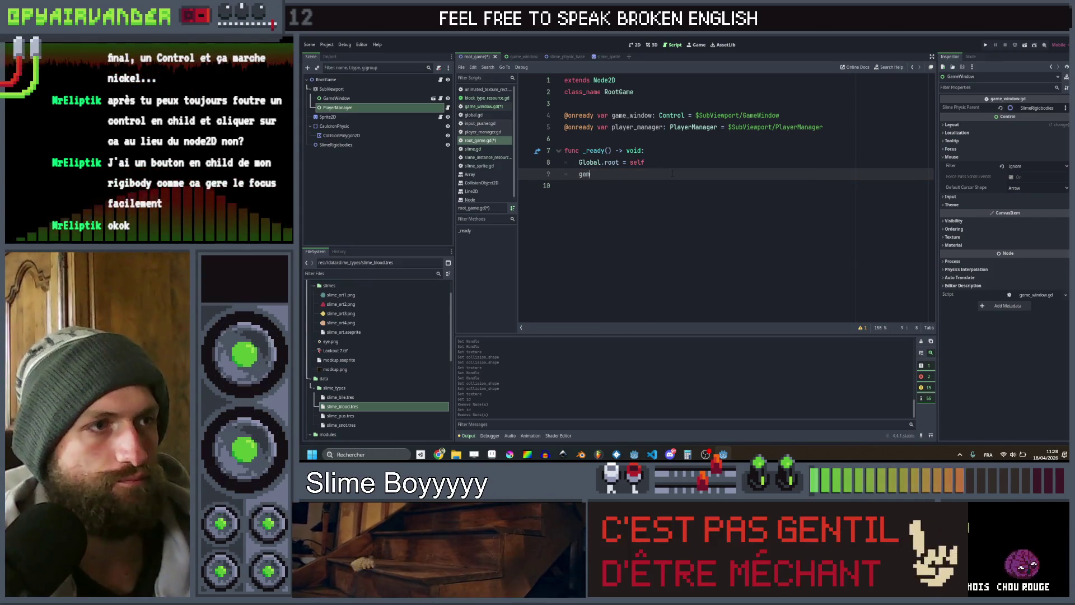
{"action": "type", "text": "e"}
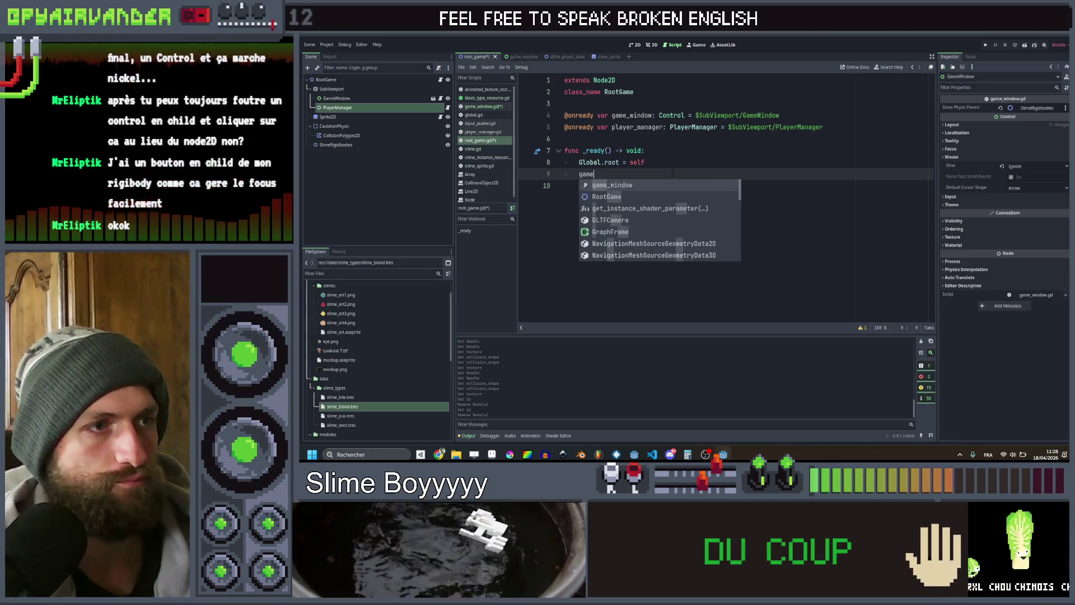
{"action": "key", "text": "Return"}
{"action": "type", "text": ".star"}
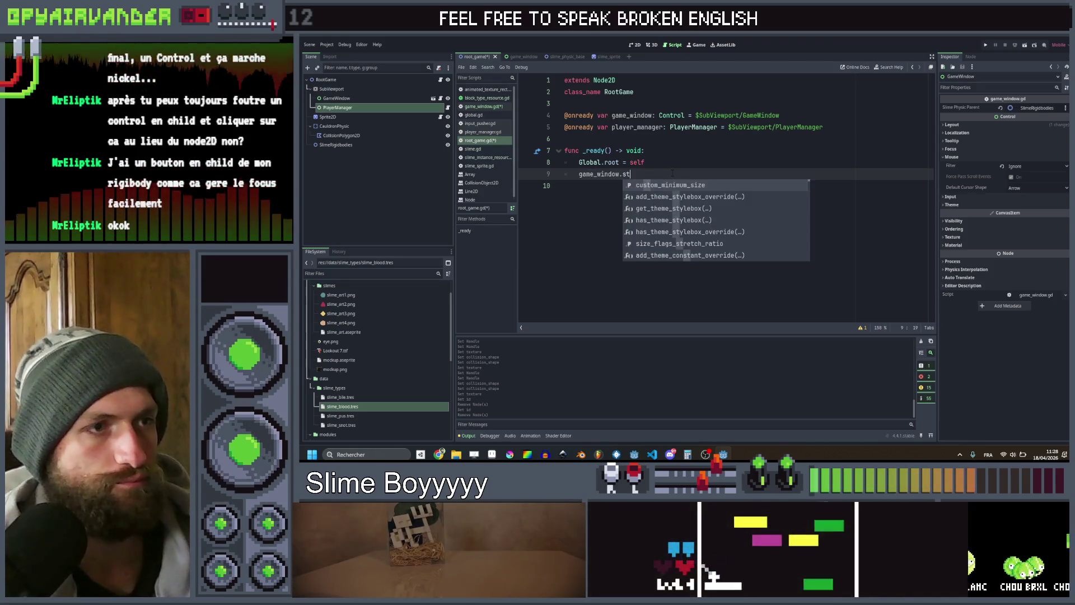
{"action": "type", "text": "t"}
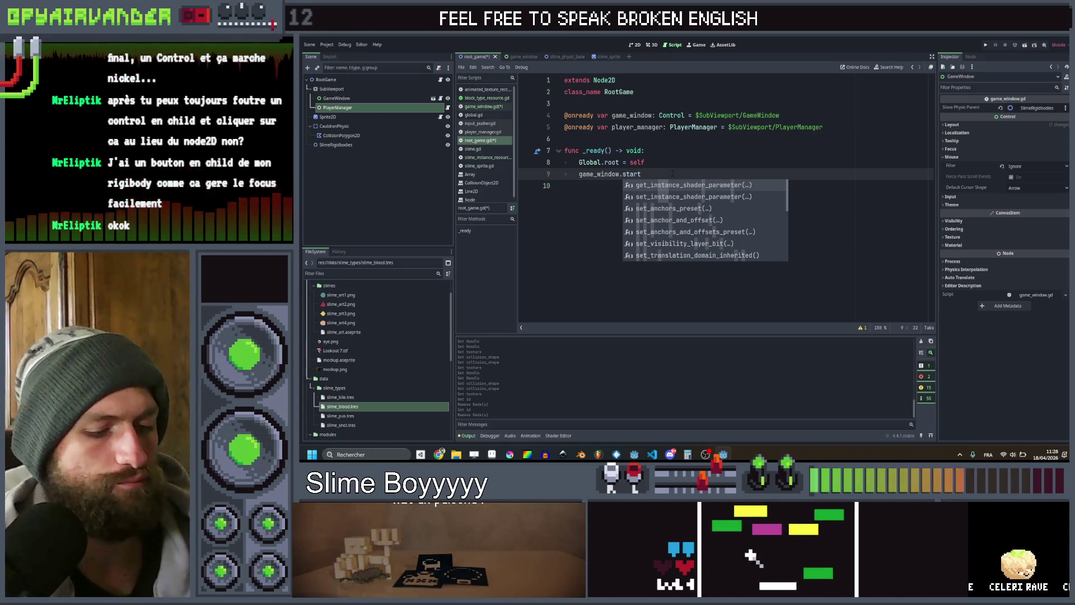
{"action": "type", "text": "_"}
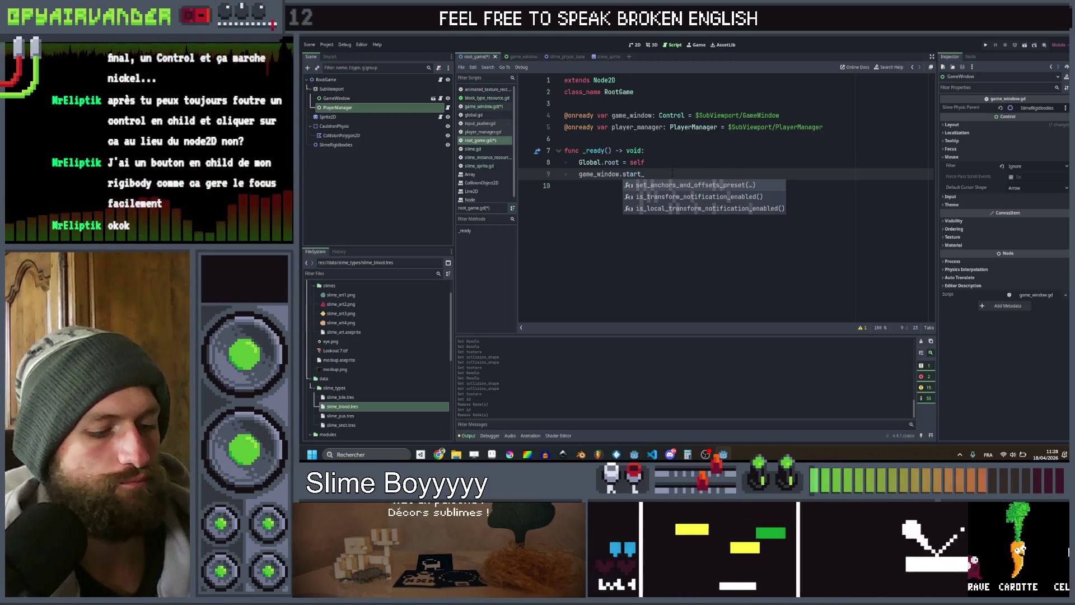
{"action": "key", "text": "BackSpace"}
{"action": "key", "text": "BackSpace"}
{"action": "key", "text": "BackSpace"}
{"action": "key", "text": "BackSpace"}
{"action": "type", "text": "first_"}
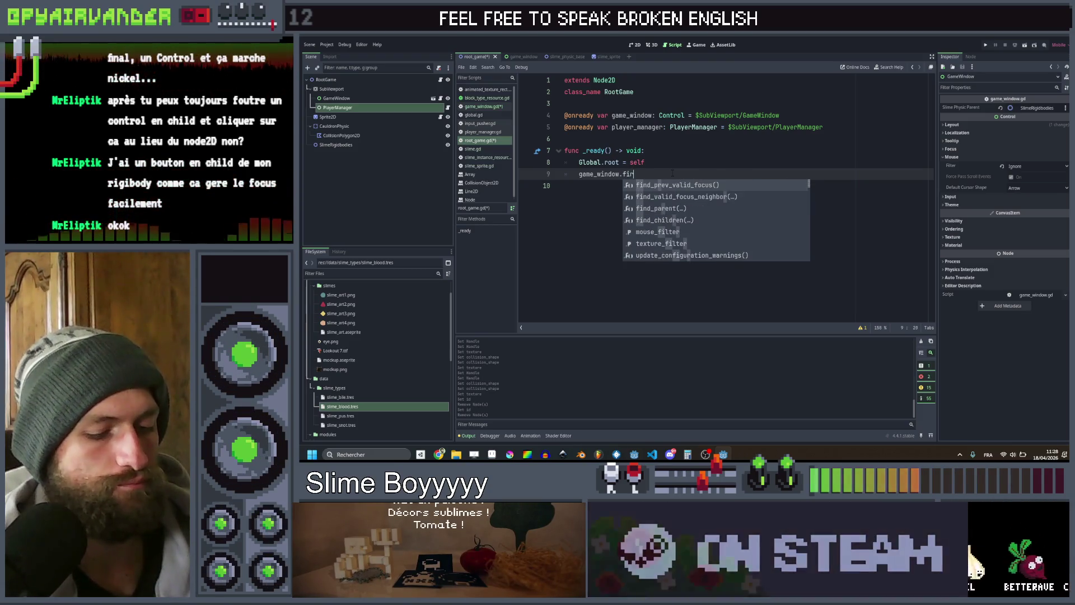
{"action": "type", "text": "fill()"}
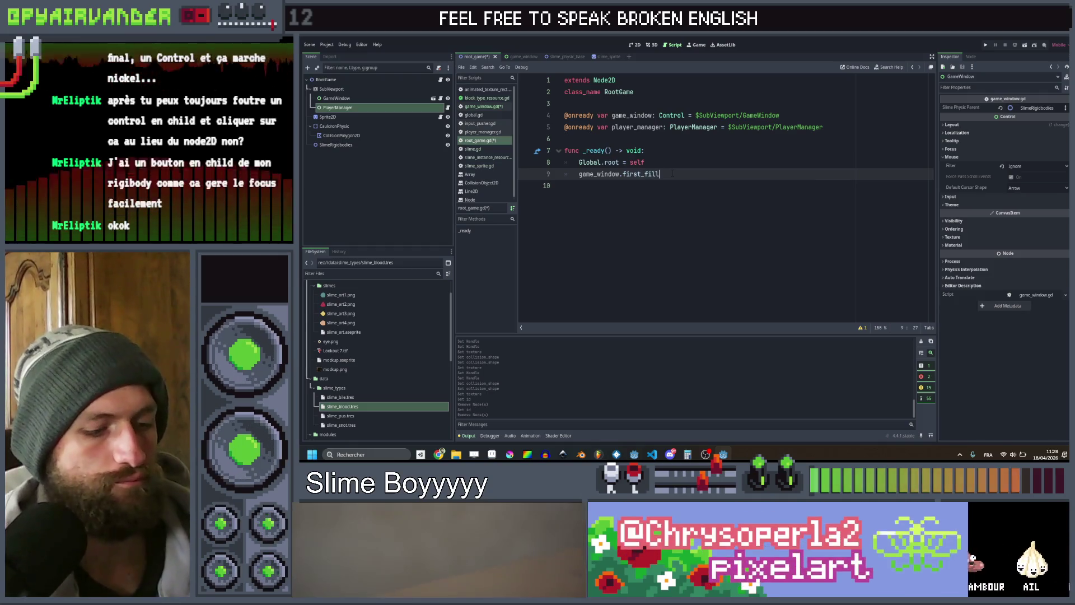
{"action": "key", "text": "ctrl+s"}
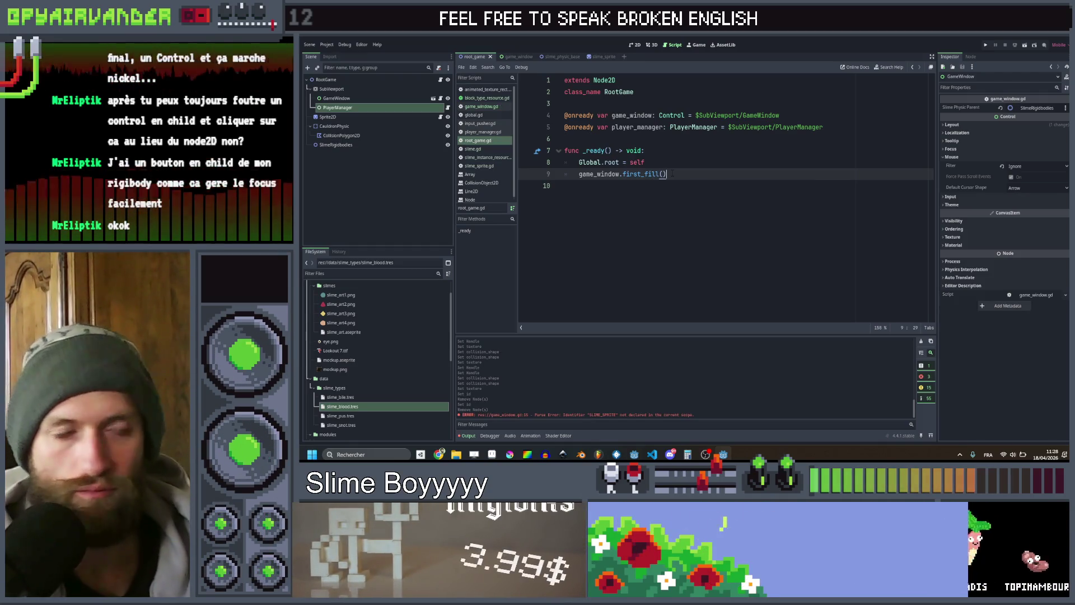
Step: Pass player_manager.deck into first_fill, then reopen game_window.gd
{"action": "left_click", "coordinate": [639, 127]}
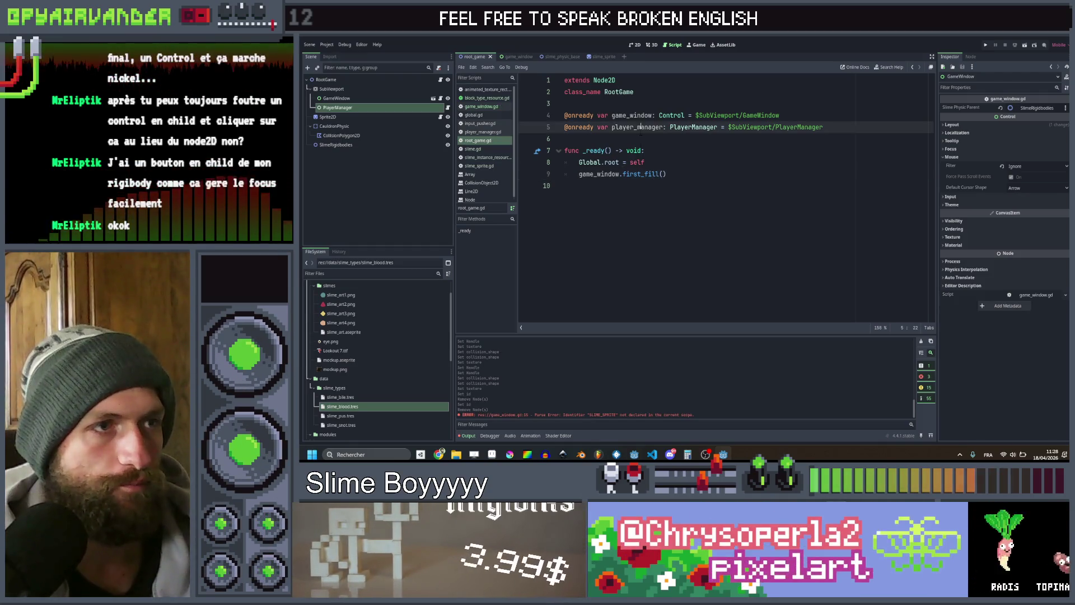
{"action": "left_click", "coordinate": [663, 174]}
{"action": "type", "text": ".deck"}
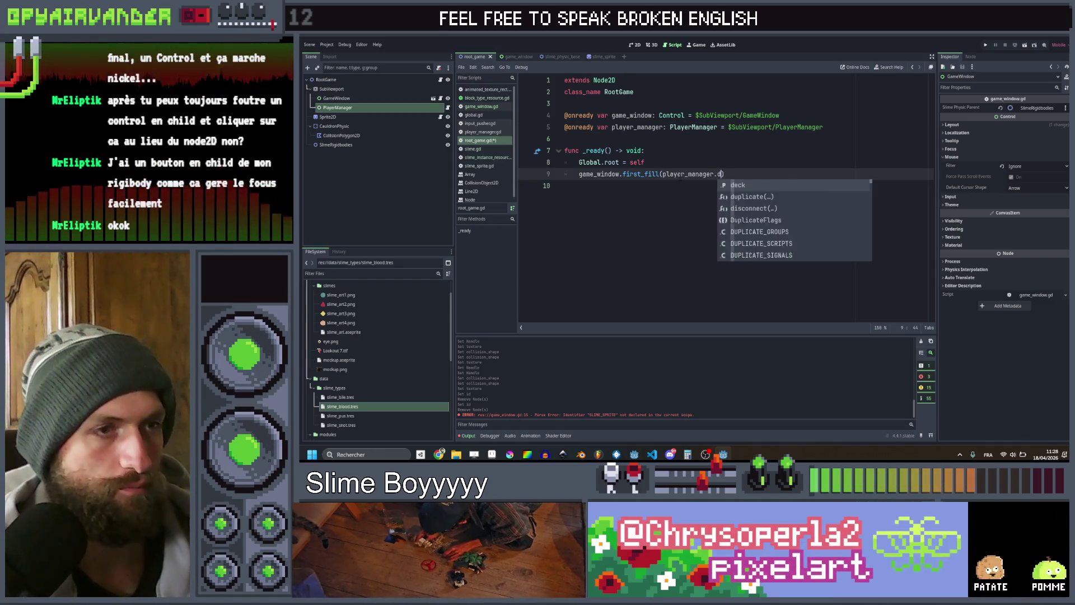
{"action": "double_click", "coordinate": [641, 175]}
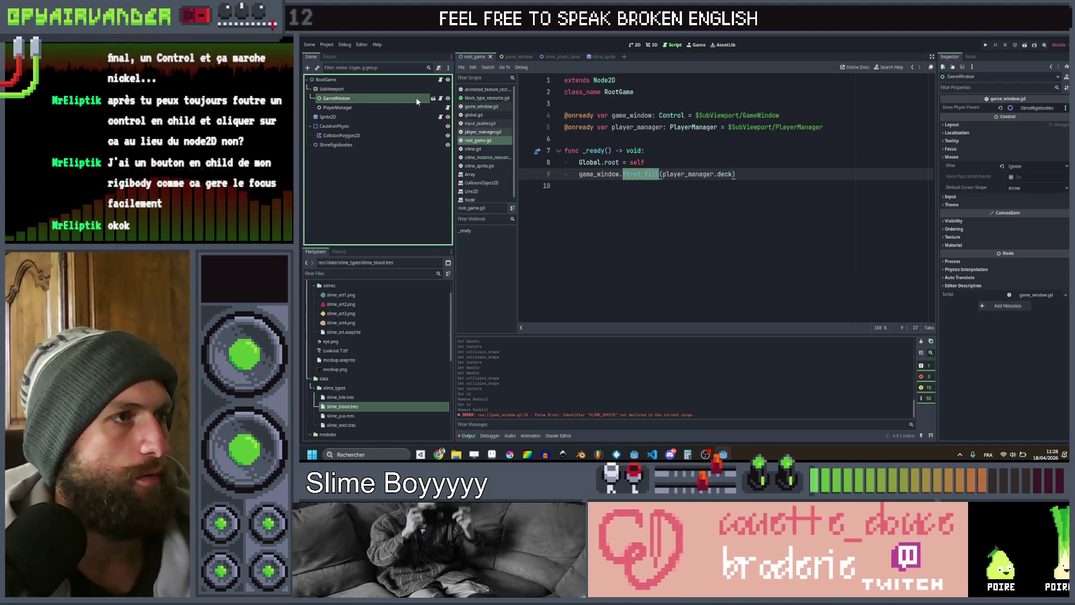
{"action": "left_click", "coordinate": [432, 98]}
{"action": "left_click", "coordinate": [672, 197]}
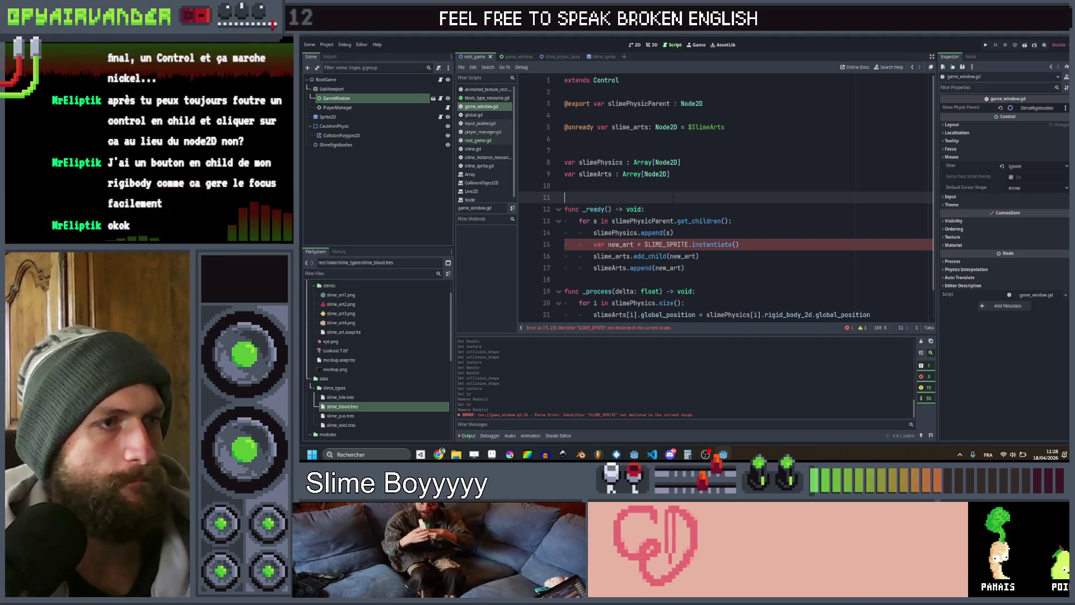
Step: Delete the _ready function and its slime setup loop from game_window.gd
{"action": "key", "text": "Return"}
{"action": "key", "text": "Return"}
{"action": "key", "text": "Up"}
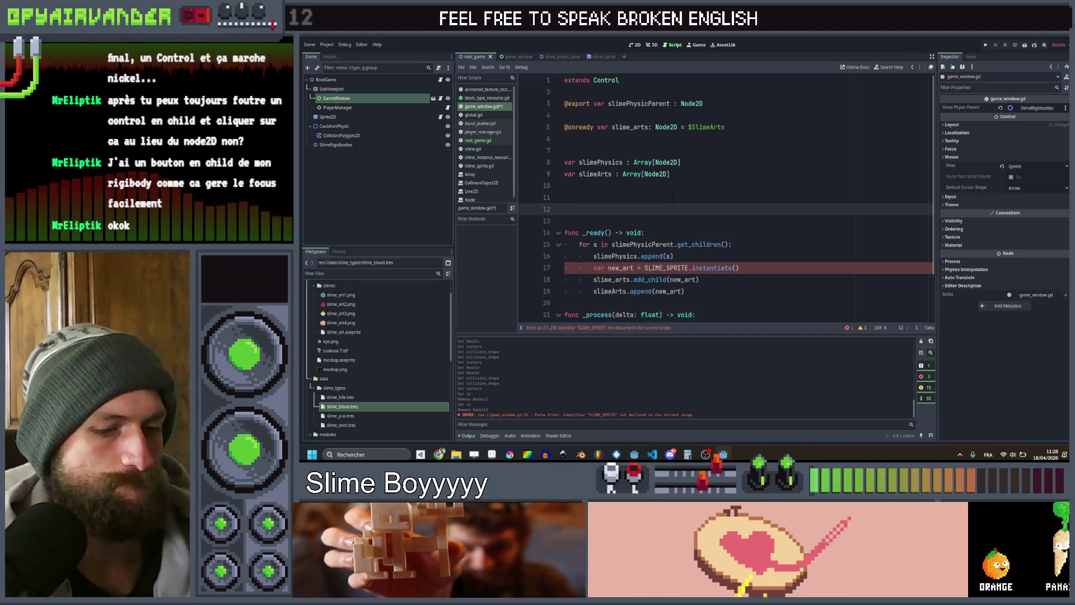
{"action": "scroll", "coordinate": [673, 197], "scroll_direction": "down", "scroll_amount": 2}
{"action": "left_click_drag", "start_coordinate": [684, 233], "coordinate": [565, 197]}
{"action": "key", "text": "Delete"}
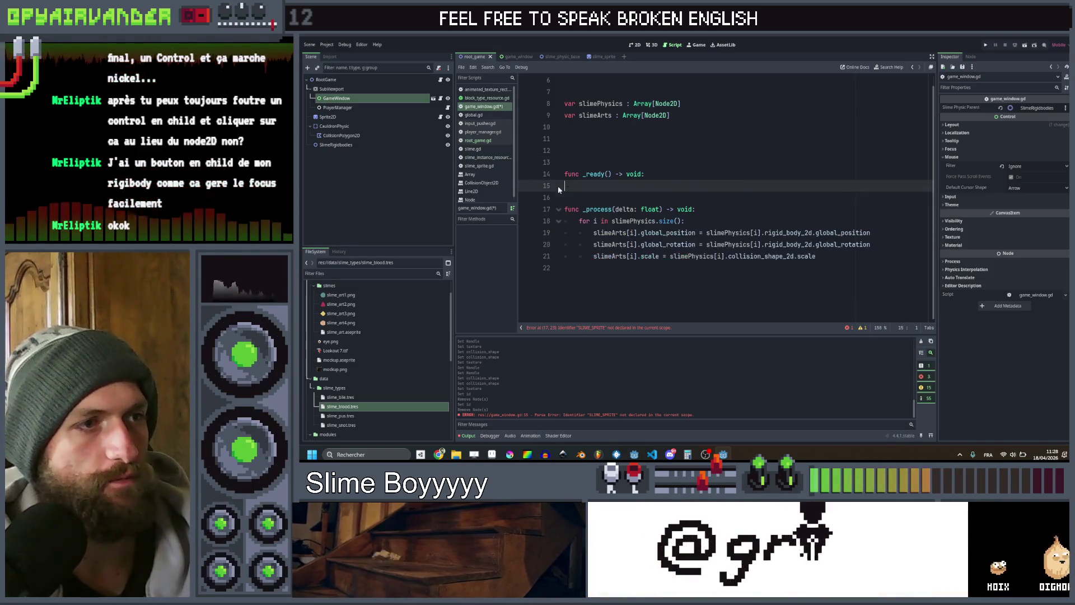
{"action": "key", "text": "shift+Up"}
{"action": "key", "text": "Delete"}
{"action": "key", "text": "shift+Up"}
{"action": "key", "text": "Delete"}
Step: Start typing the 'func first_fill(deck : Array[Slime' header on line 12
{"action": "left_click", "coordinate": [595, 209]}
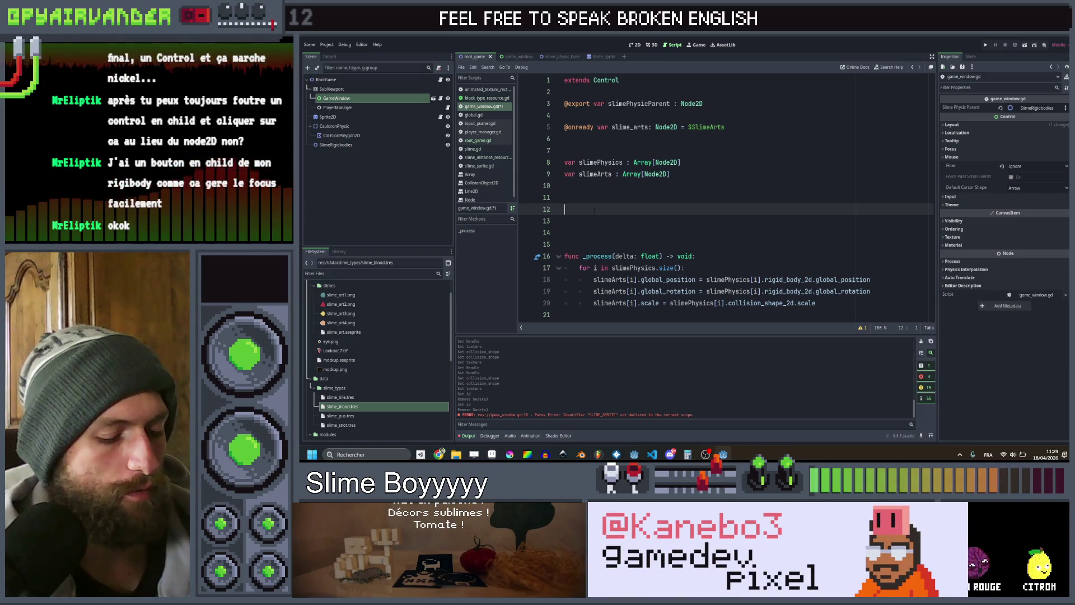
{"action": "type", "text": "unc first_fill"}
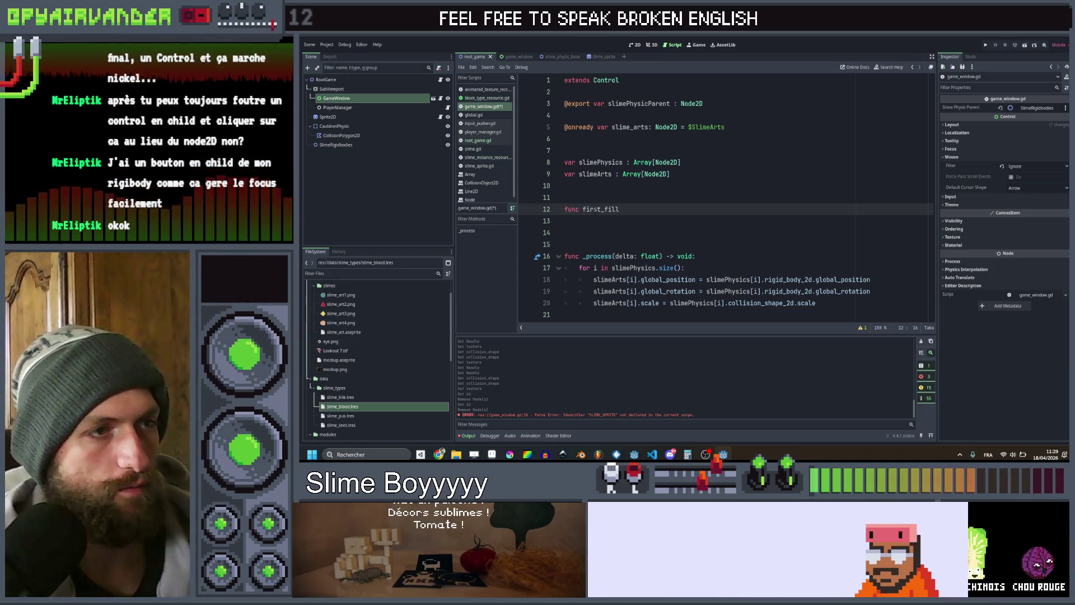
{"action": "type", "text": "(d"}
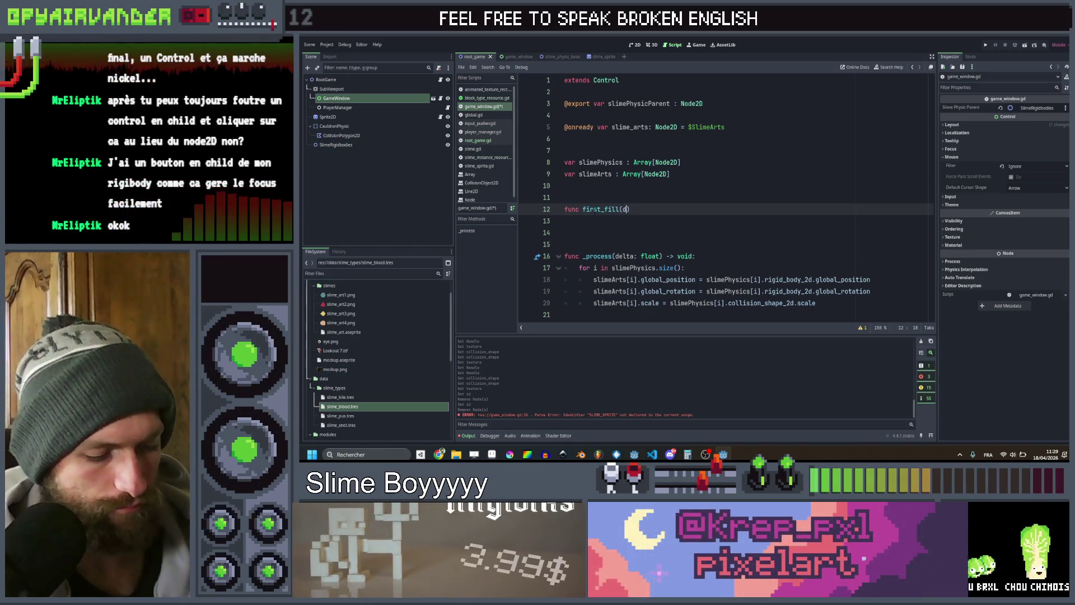
{"action": "type", "text": "eck : "}
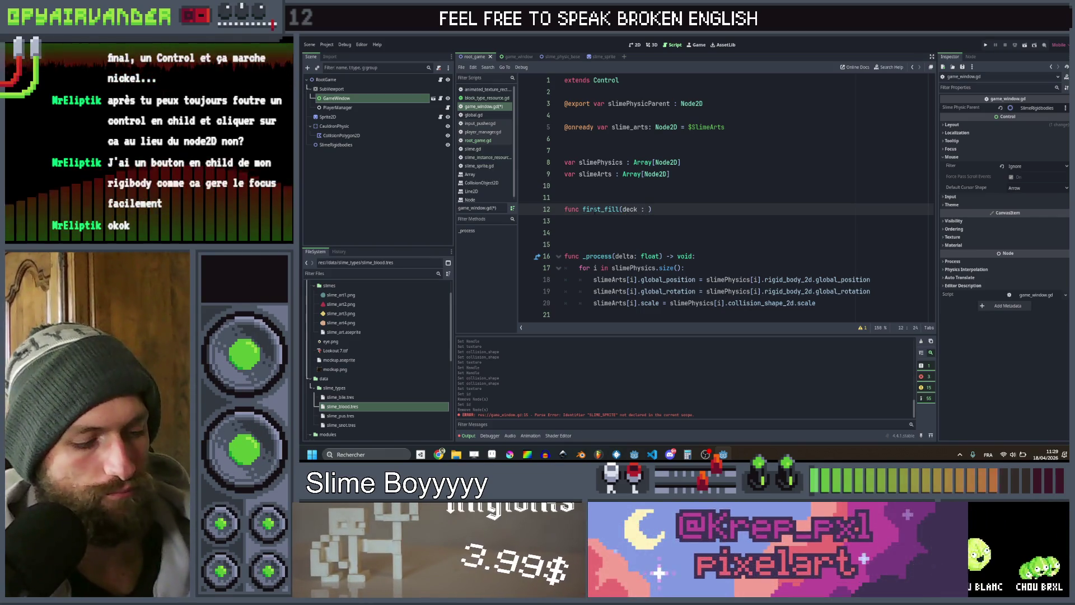
{"action": "type", "text": "Array[Sli"}
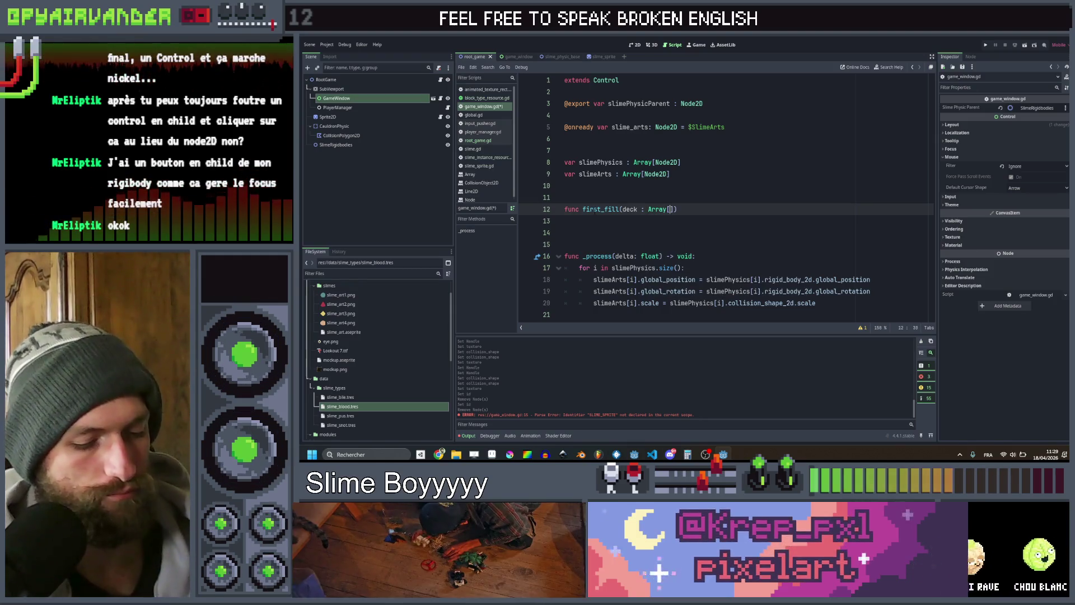
{"action": "type", "text": "me"}
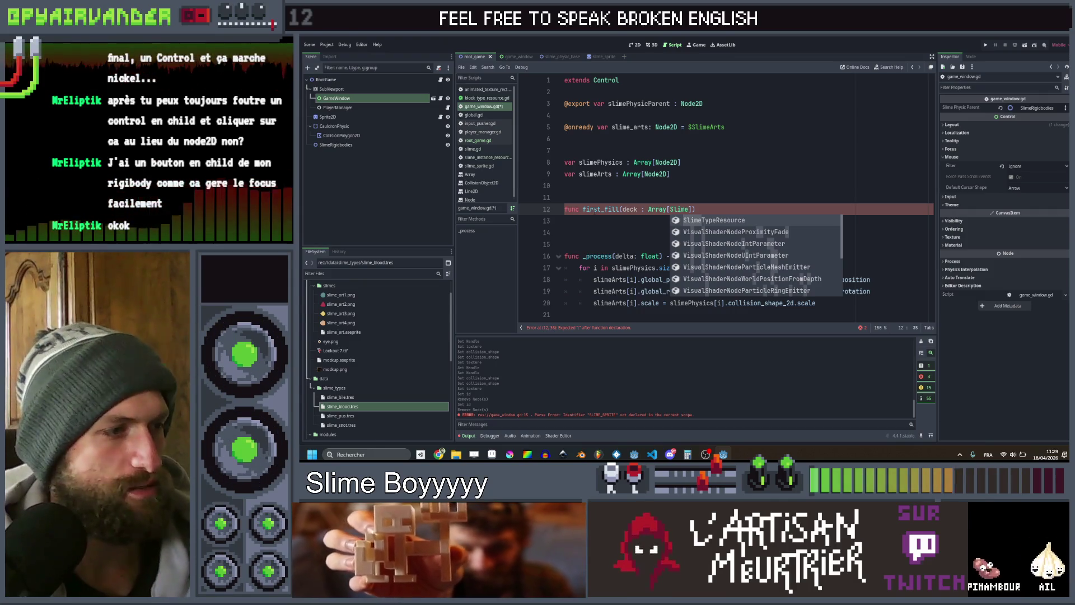
{"action": "scroll", "coordinate": [352, 350], "scroll_direction": "up", "scroll_amount": 3}
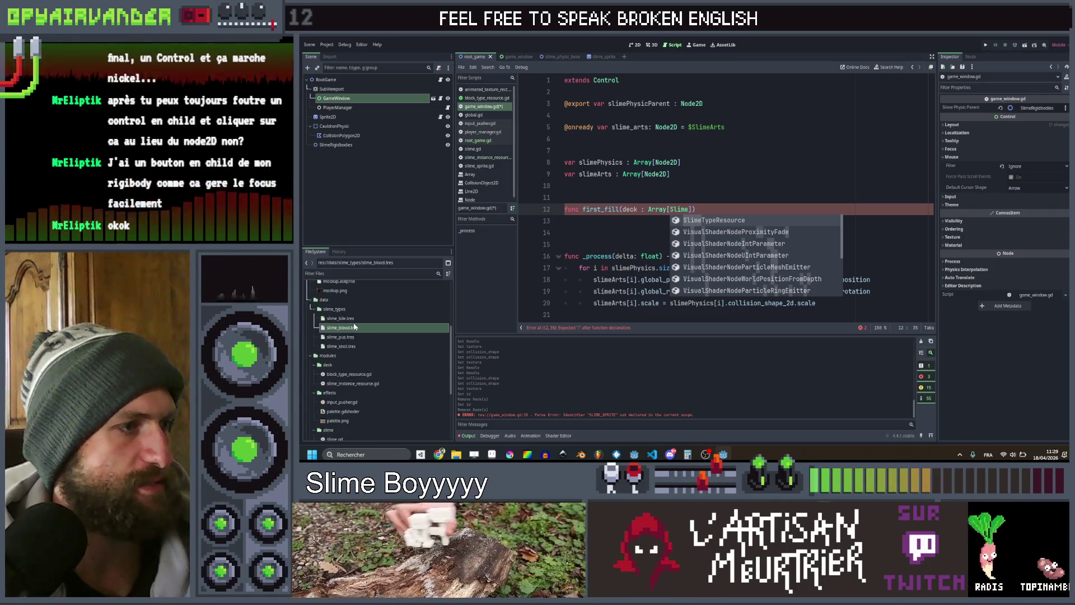
{"action": "scroll", "coordinate": [353, 320], "scroll_direction": "up", "scroll_amount": 5}
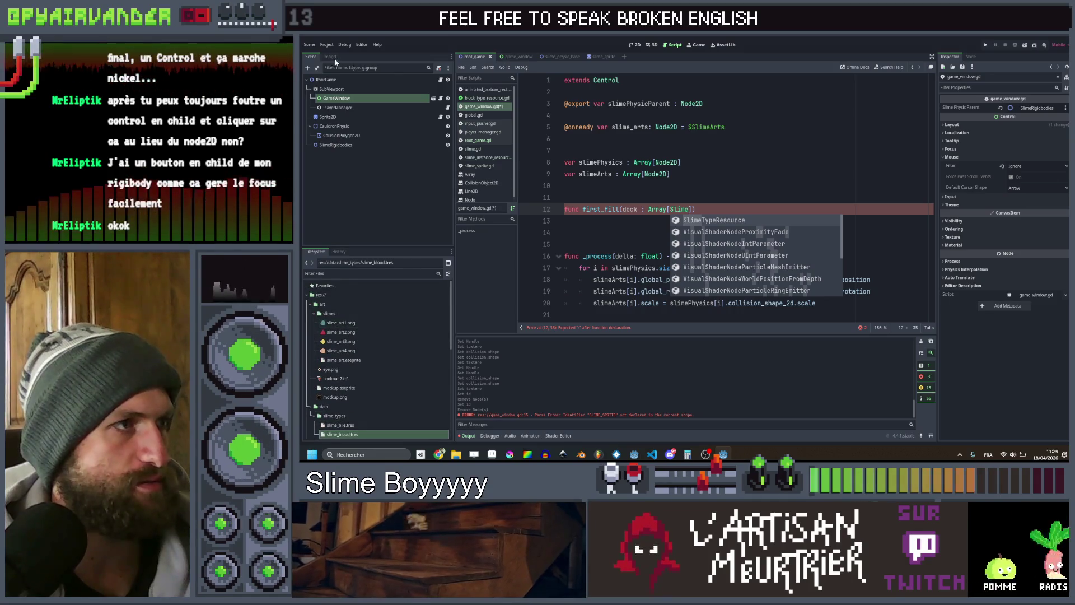
Step: In player_manager.gd, fix the misspelled SimeInstanceResource type to SlimeInstanceResource
{"action": "left_click", "coordinate": [351, 108]}
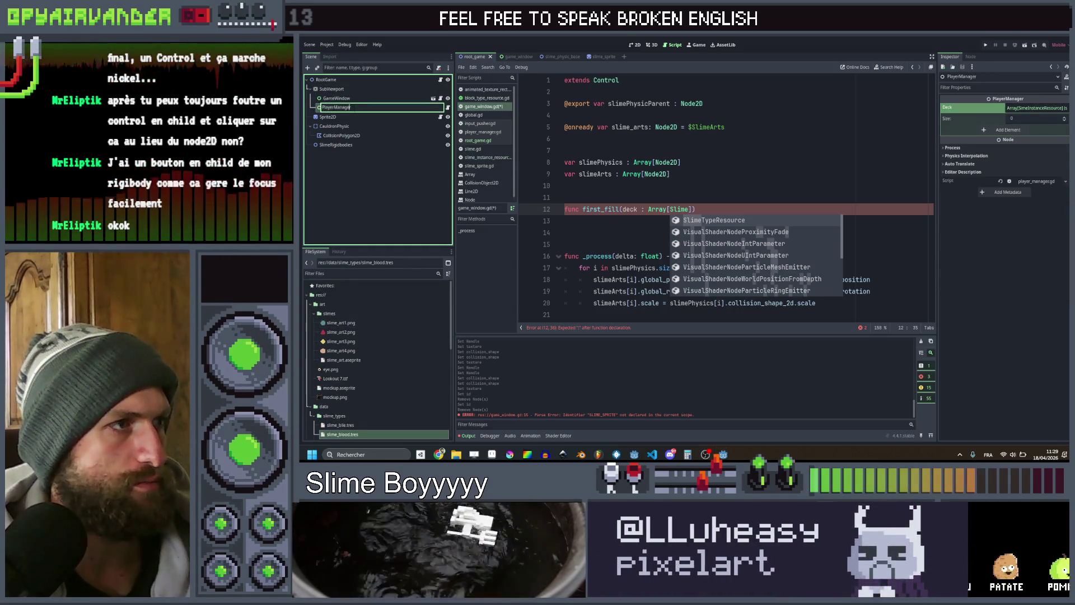
{"action": "left_click", "coordinate": [490, 133]}
{"action": "double_click", "coordinate": [653, 115]}
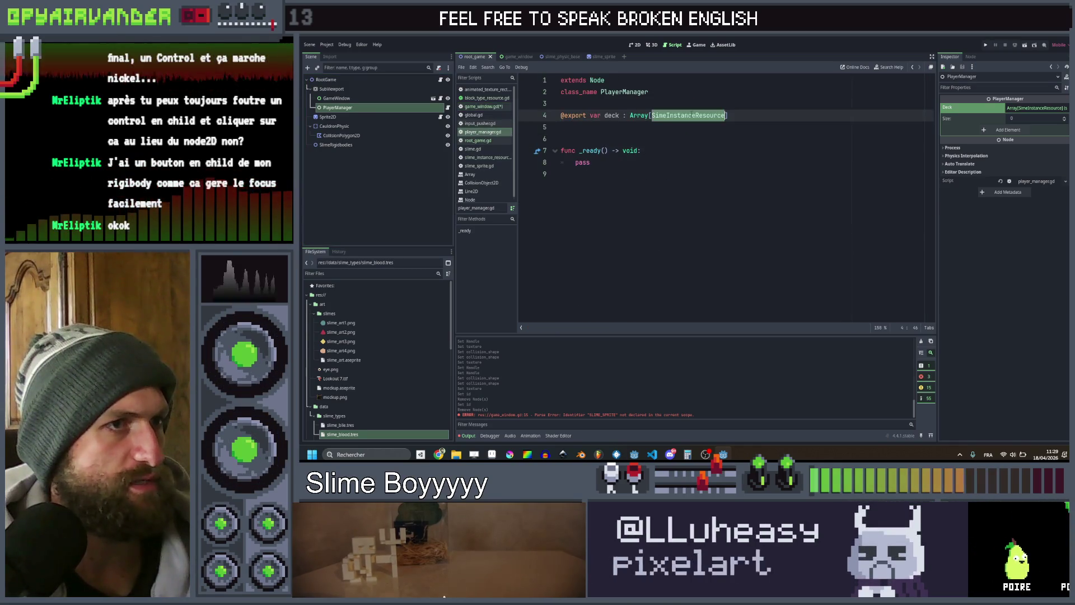
{"action": "left_click", "coordinate": [653, 116]}
{"action": "type", "text": "l"}
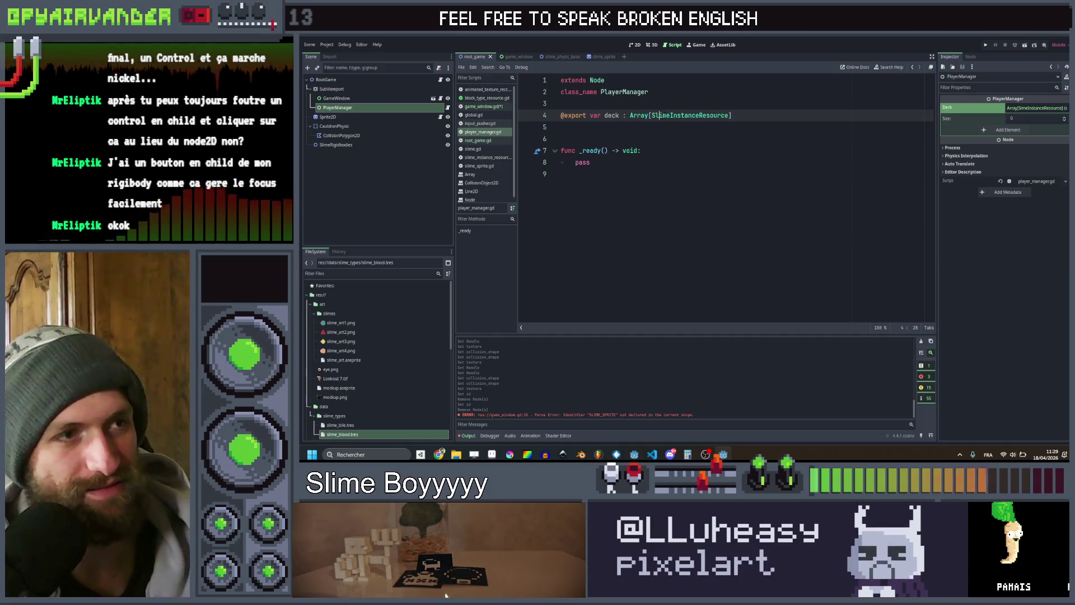
{"action": "double_click", "coordinate": [653, 115]}
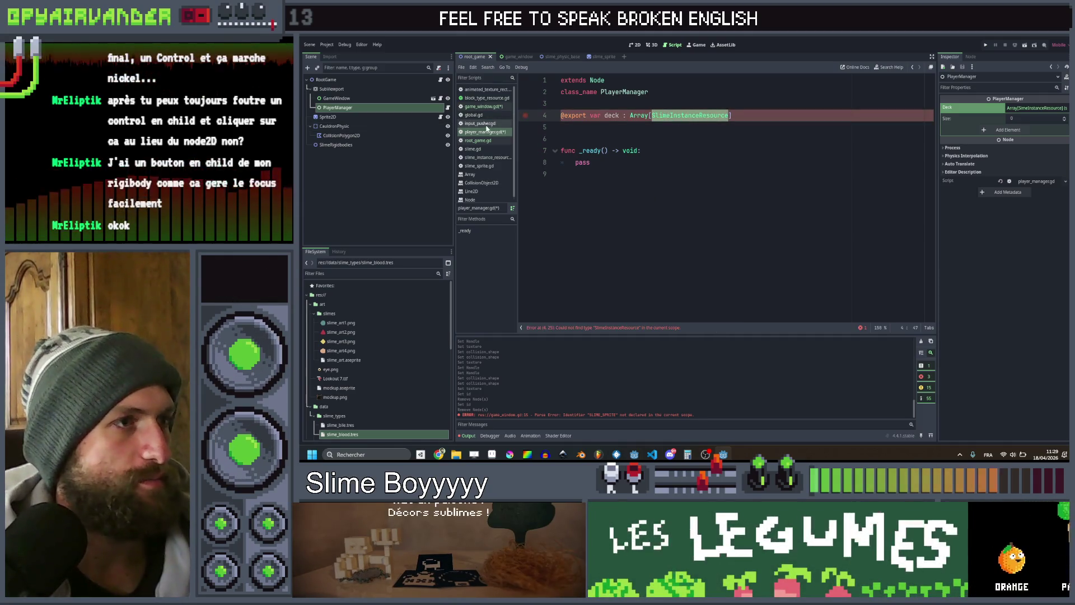
Step: Add the missing 'l' to SlimeInstanceResource's class_name and locate block_type_resource.gd in FileSystem
{"action": "left_click", "coordinate": [486, 98]}
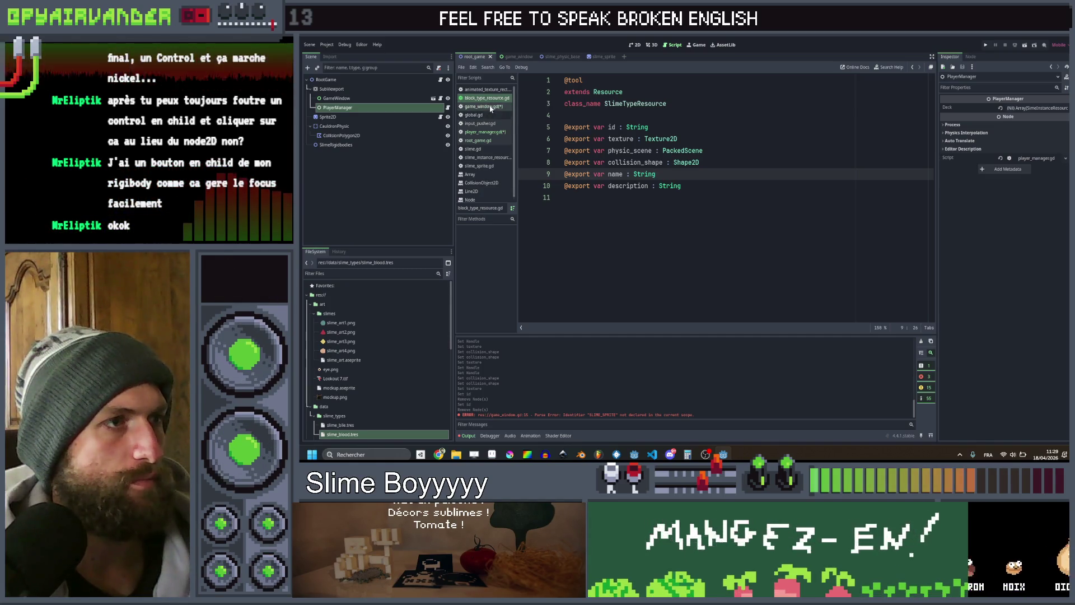
{"action": "left_click", "coordinate": [488, 157]}
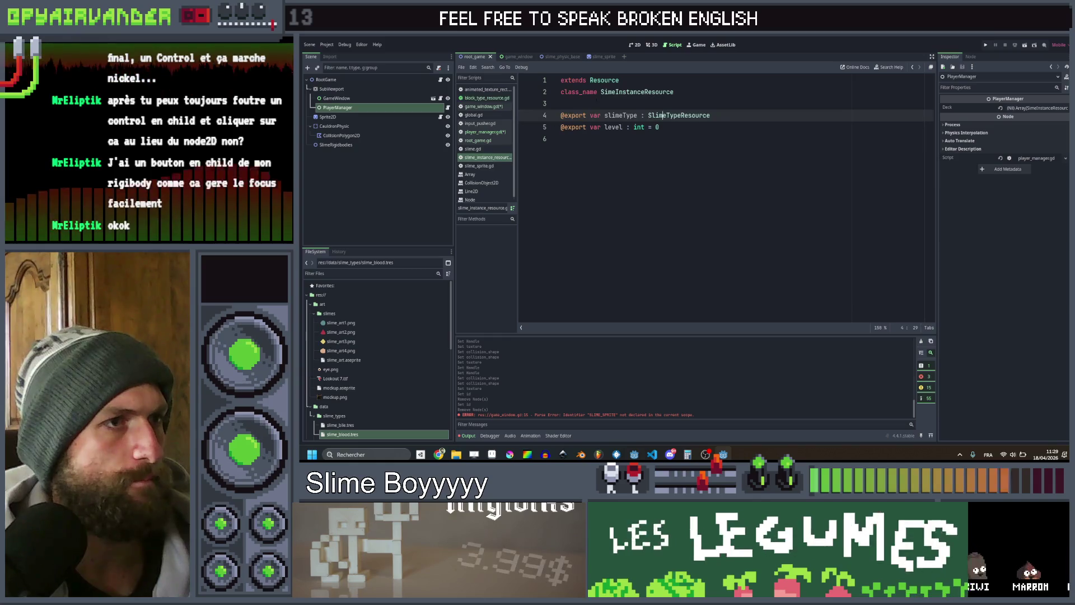
{"action": "type", "text": "l"}
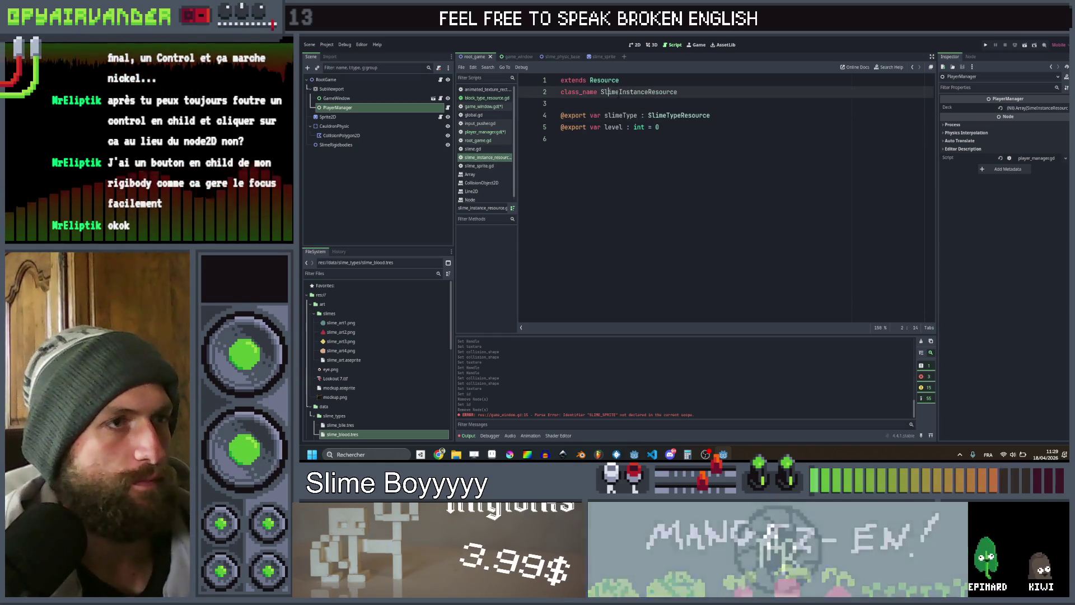
{"action": "left_click", "coordinate": [487, 99]}
{"action": "scroll", "coordinate": [388, 345], "scroll_direction": "down", "scroll_amount": 5}
{"action": "left_click", "coordinate": [359, 362]}
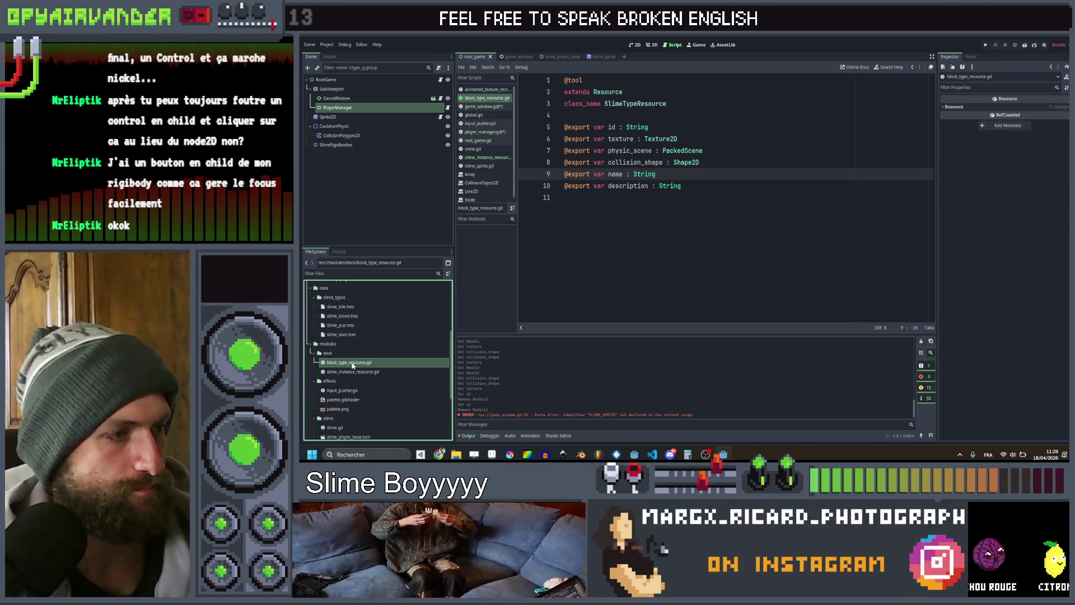
Step: Rename block_type_resource.gd to slime_type_resource.gd
{"action": "key", "text": "F2"}
{"action": "type", "text": "s"}
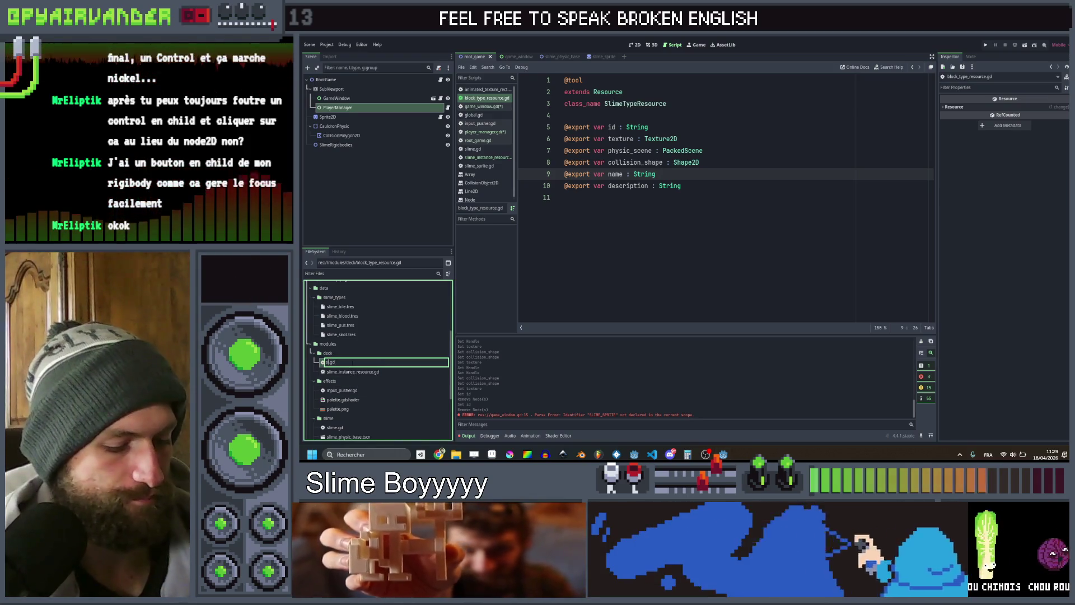
{"action": "type", "text": "ype_resource"}
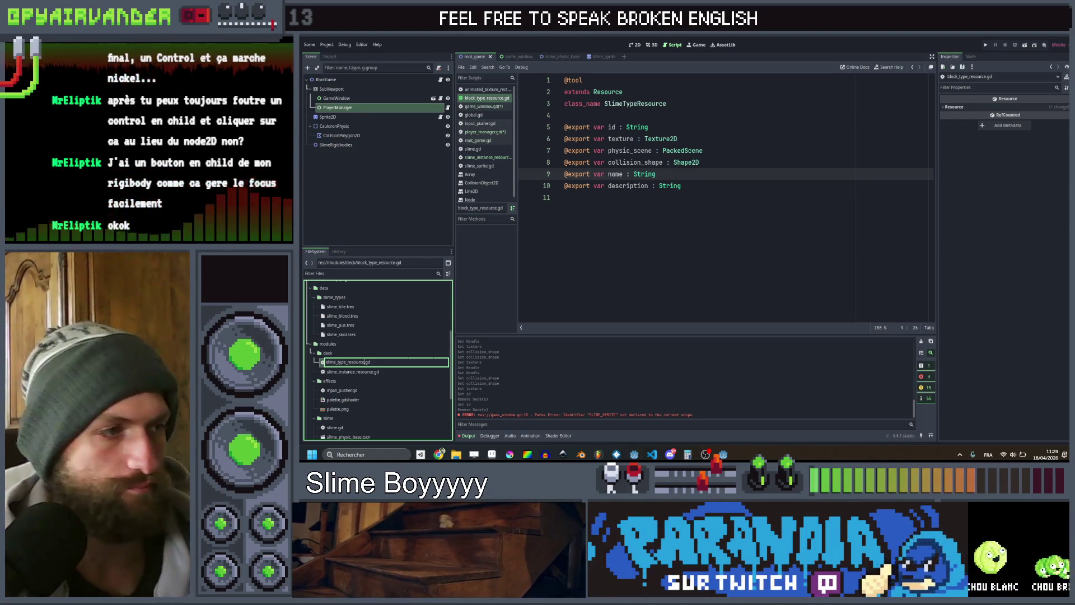
{"action": "key", "text": "Escape"}
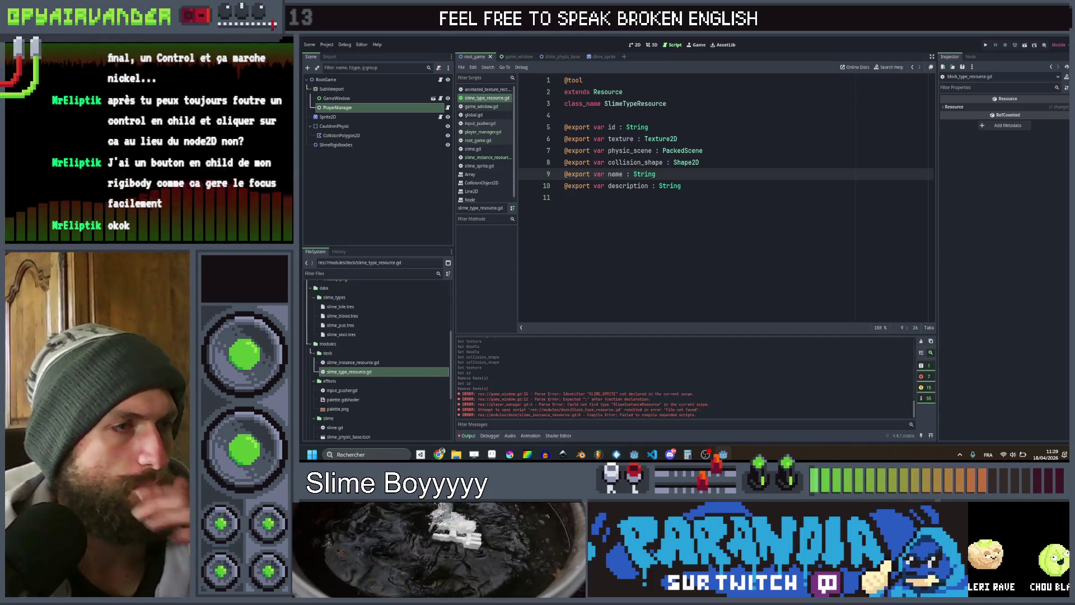
Step: Remove the extra empty line 6 in player_manager.gd, save, and reopen game_window.gd
{"action": "left_click", "coordinate": [370, 98]}
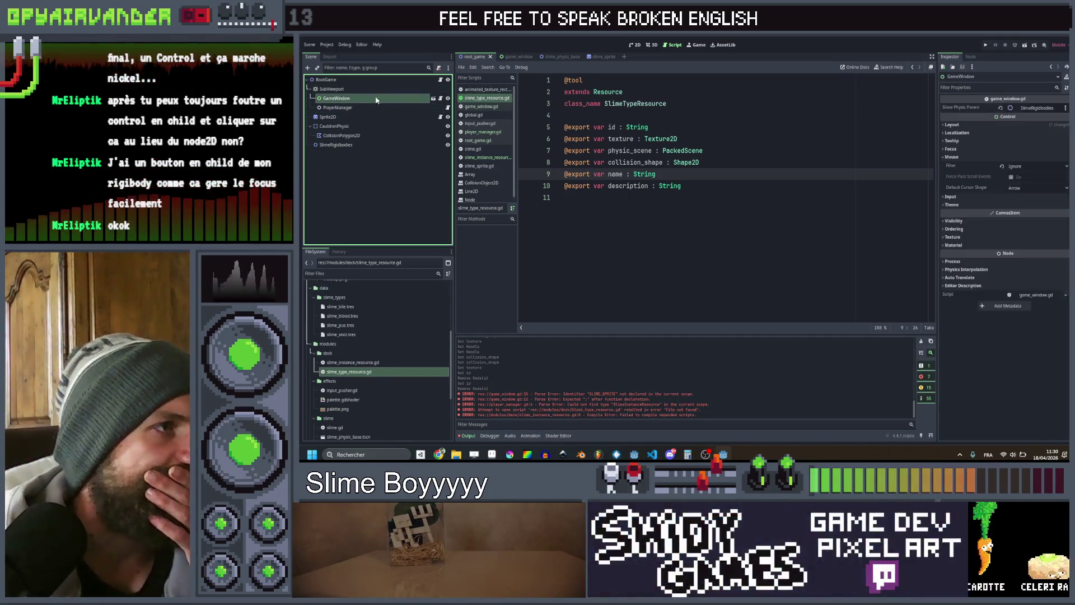
{"action": "left_click", "coordinate": [448, 107]}
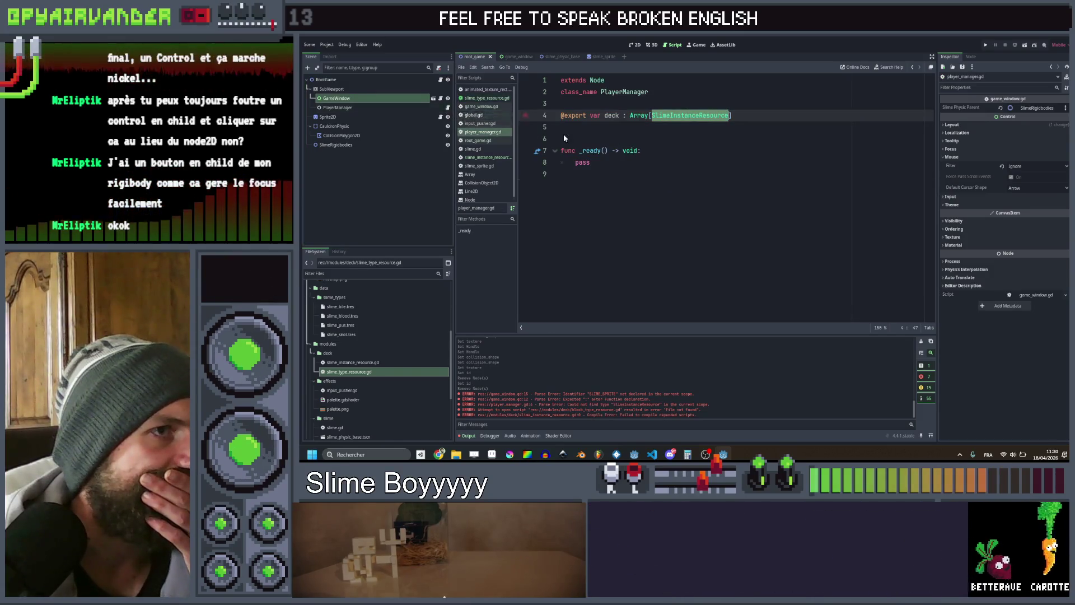
{"action": "key", "text": "Down"}
{"action": "key", "text": "Down"}
{"action": "key", "text": "Down"}
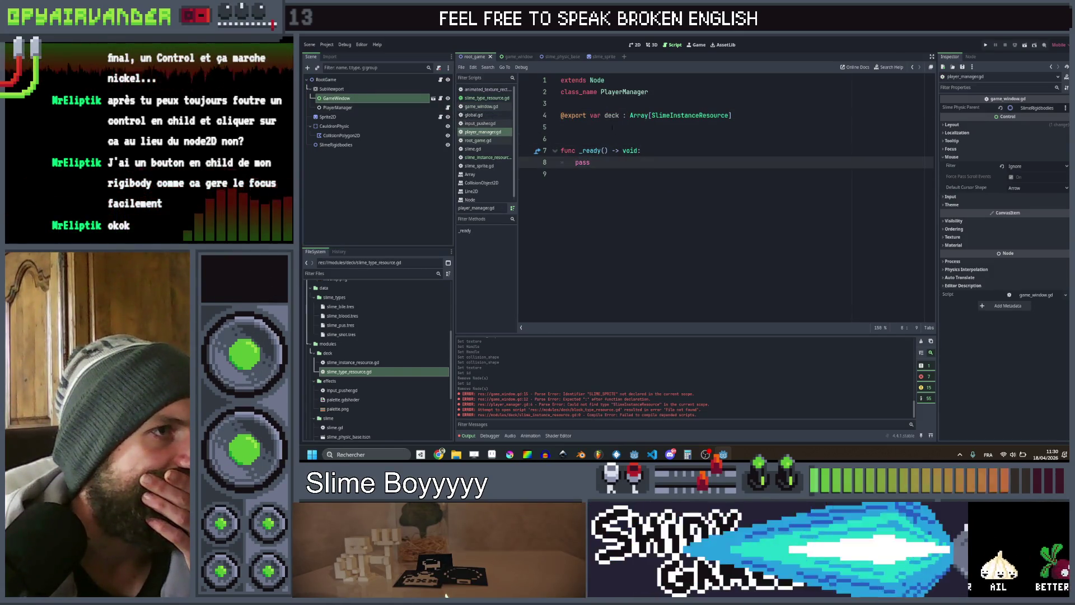
{"action": "left_click", "coordinate": [559, 137]}
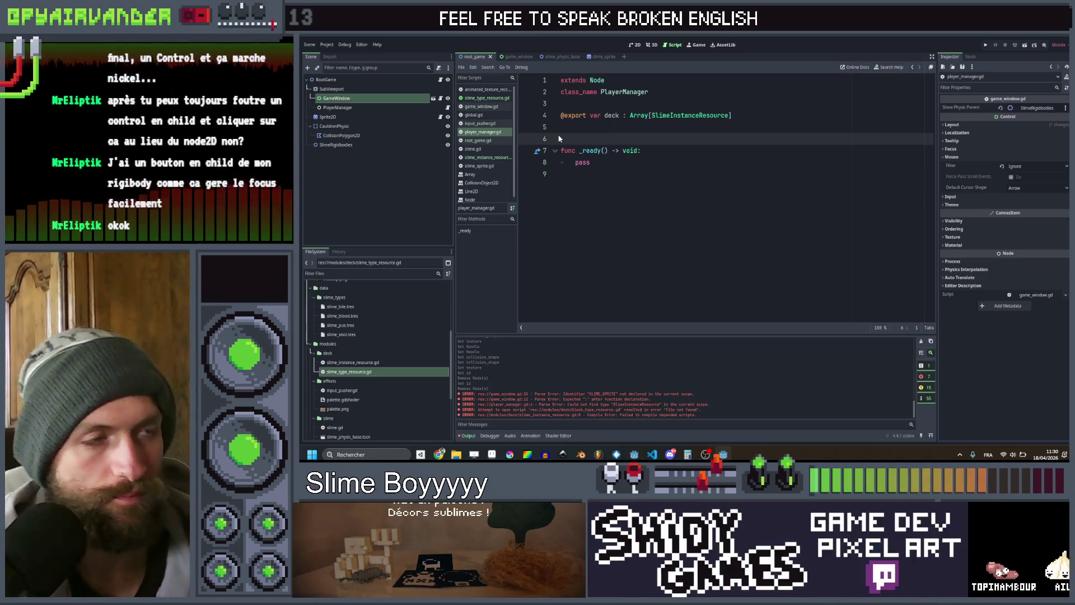
{"action": "key", "text": "BackSpace"}
{"action": "left_click", "coordinate": [692, 148]}
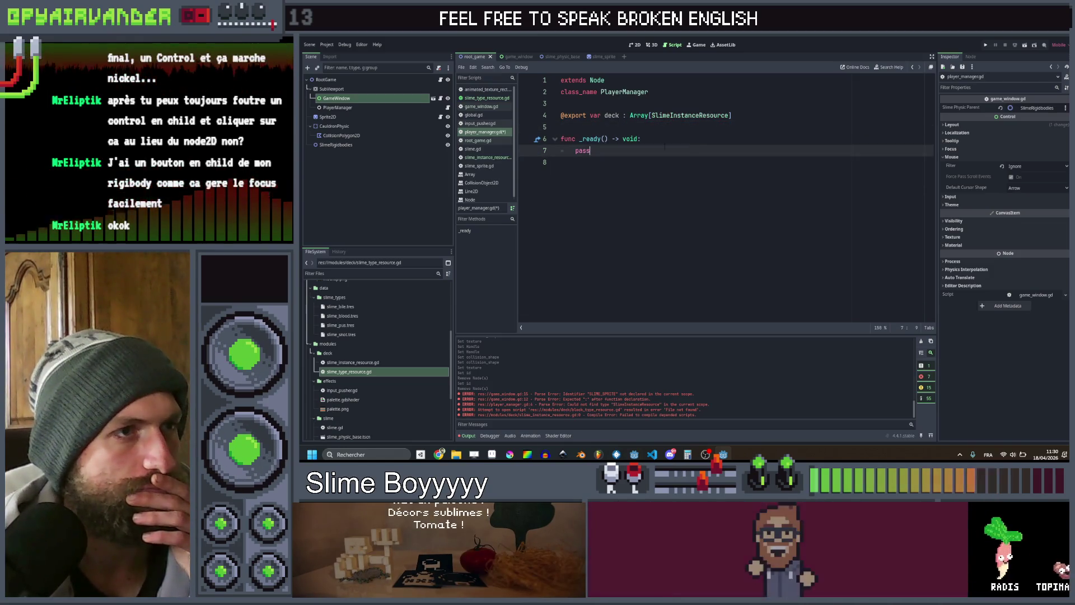
{"action": "key", "text": "ctrl+s"}
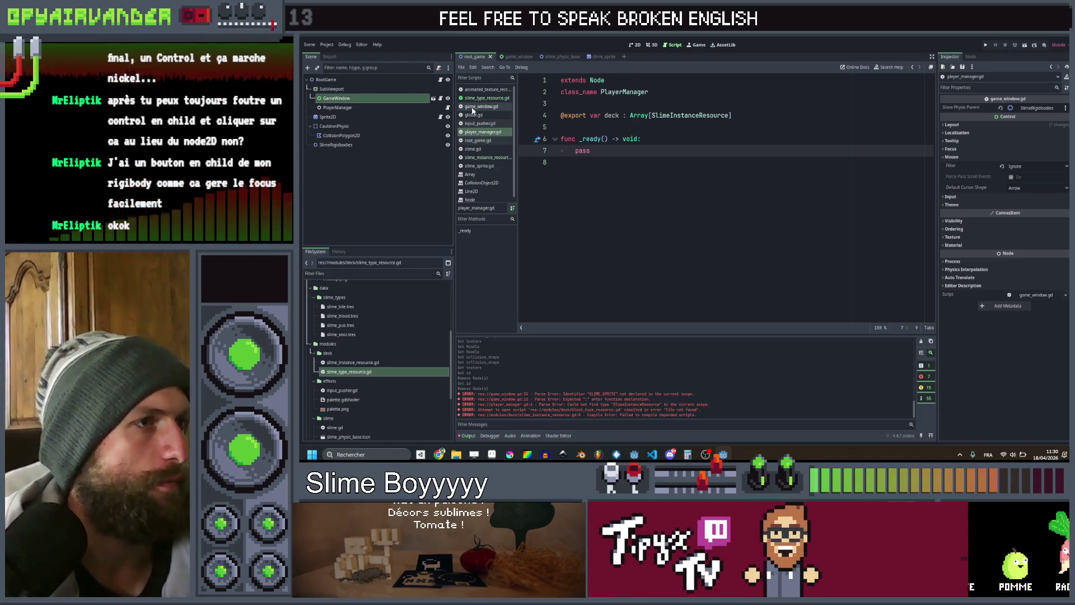
{"action": "left_click", "coordinate": [473, 107]}
{"action": "left_click", "coordinate": [747, 200]}
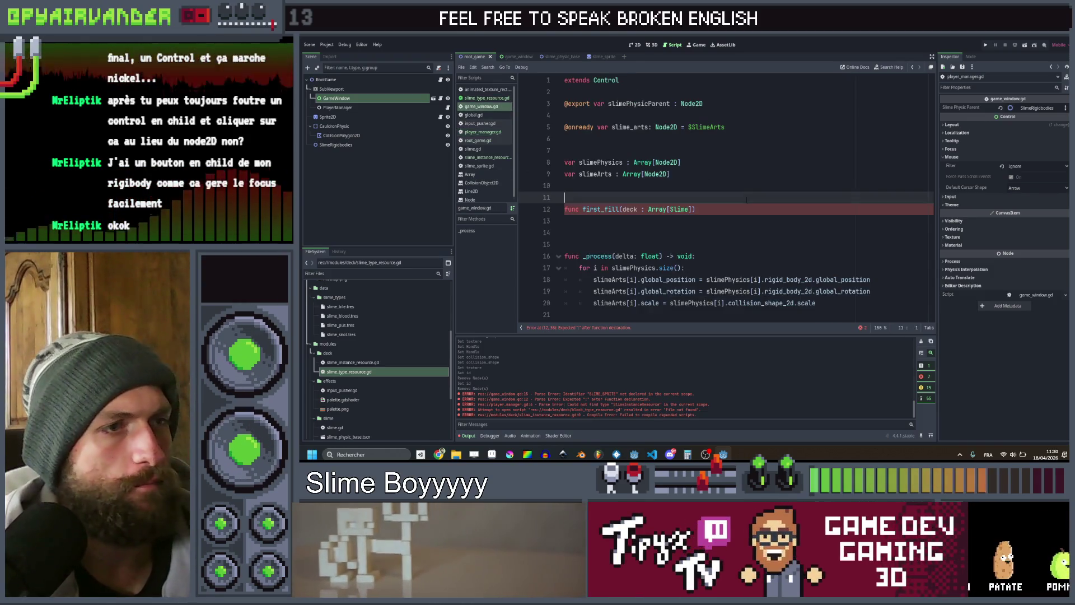
Step: Correct the deck parameter type to Array[SlimeInstanceResource] and save
{"action": "left_click", "coordinate": [686, 209]}
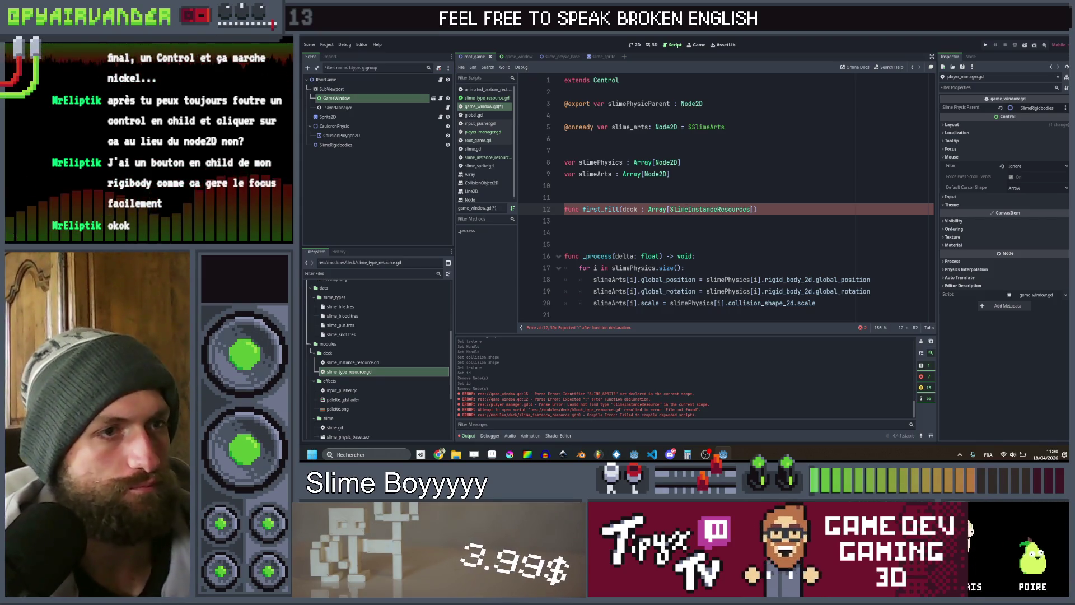
{"action": "key", "text": "BackSpace"}
{"action": "key", "text": "ctrl+s"}
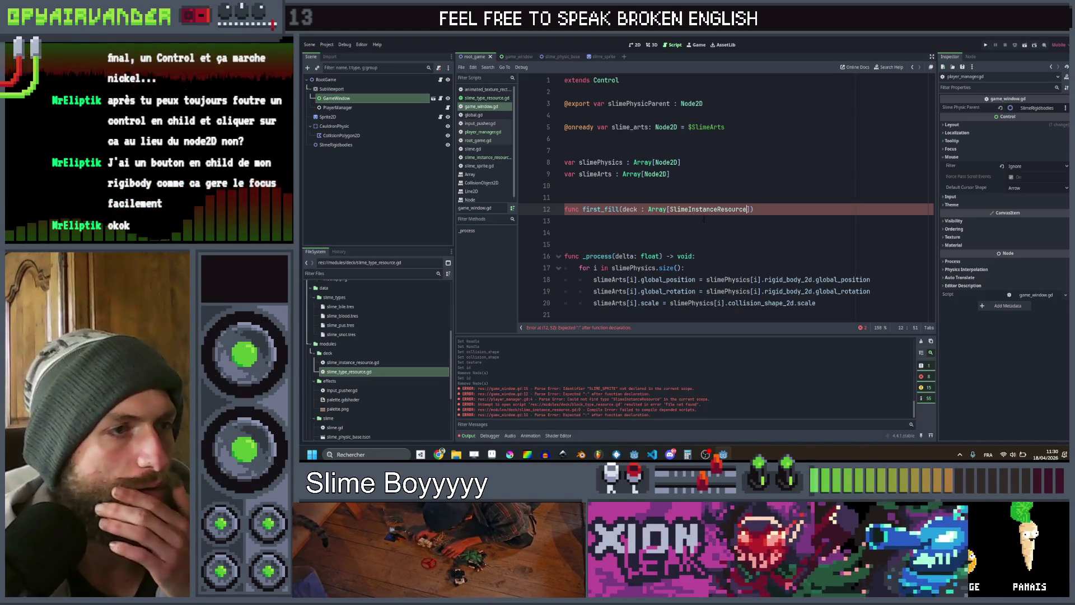
Step: Add 'for i in 16:' as first_fill's body, with blank lines inserted above
{"action": "left_click", "coordinate": [704, 219]}
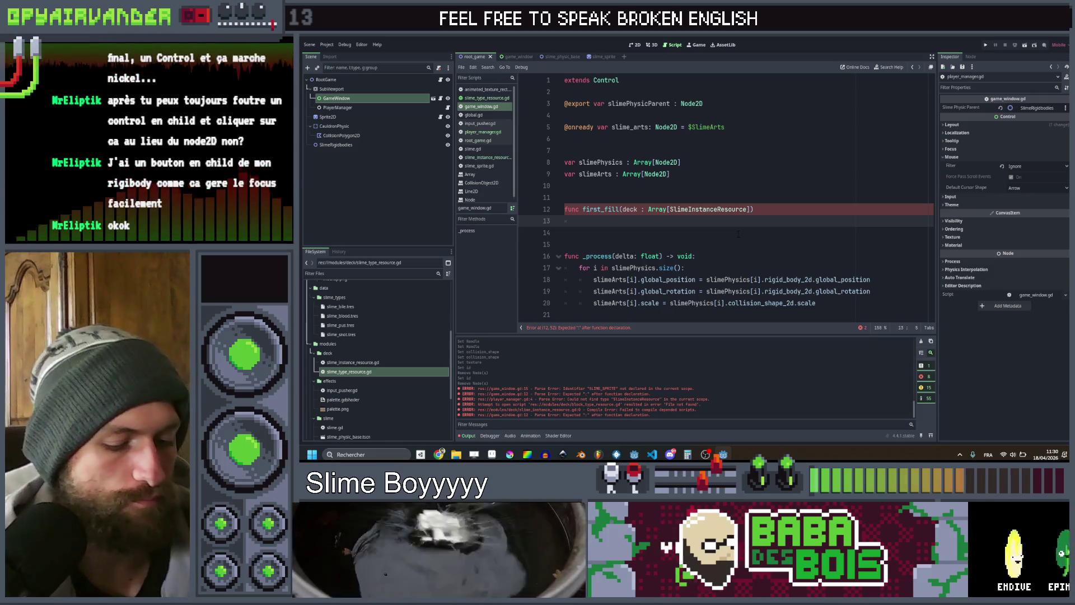
{"action": "key", "text": "Tab"}
{"action": "type", "text": "for"}
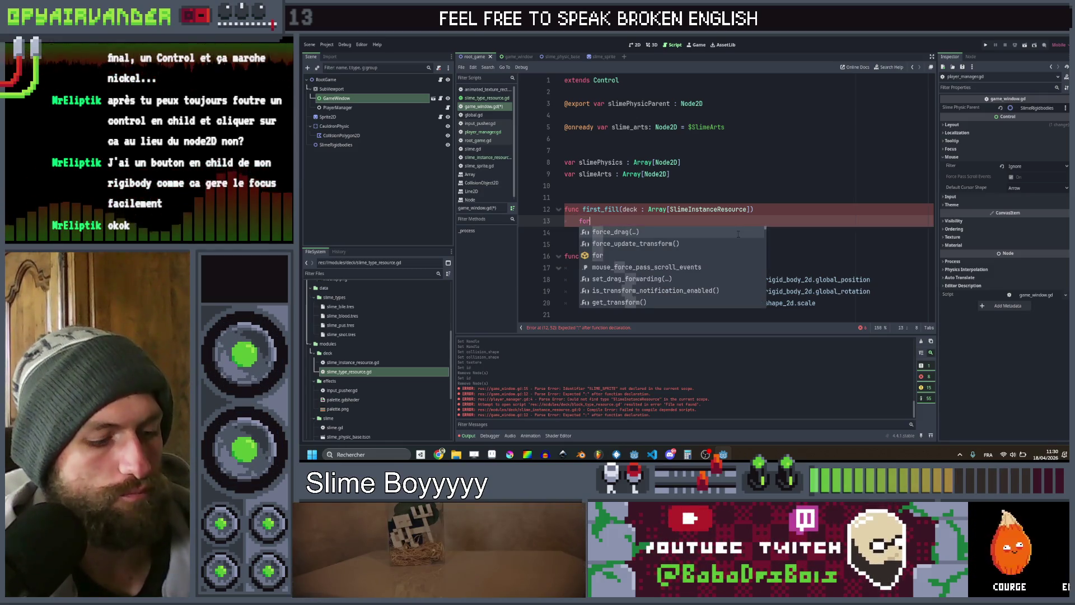
{"action": "type", "text": " i in "}
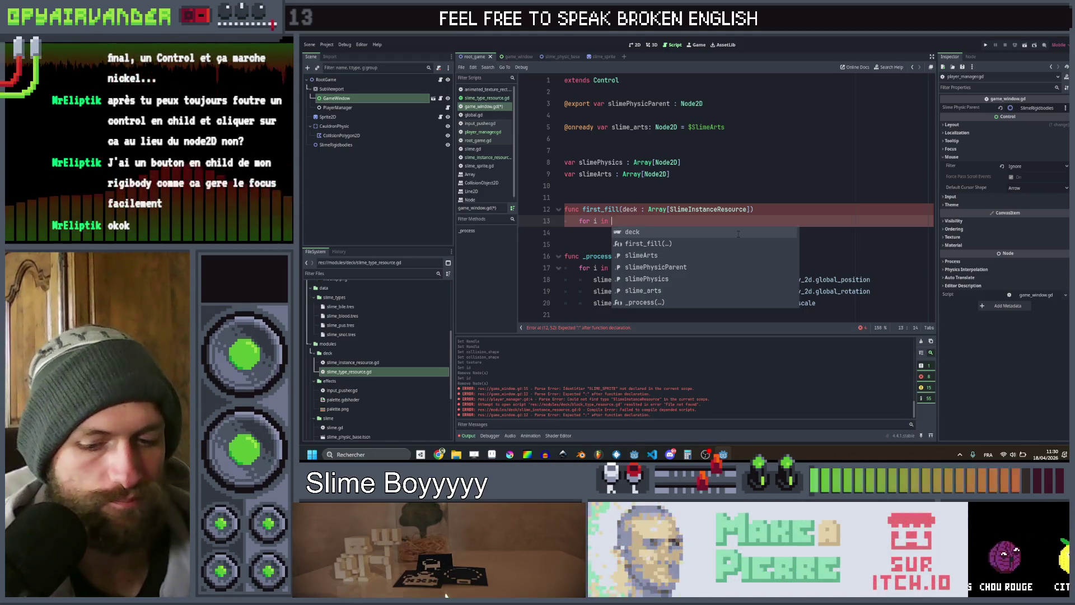
{"action": "type", "text": "15"}
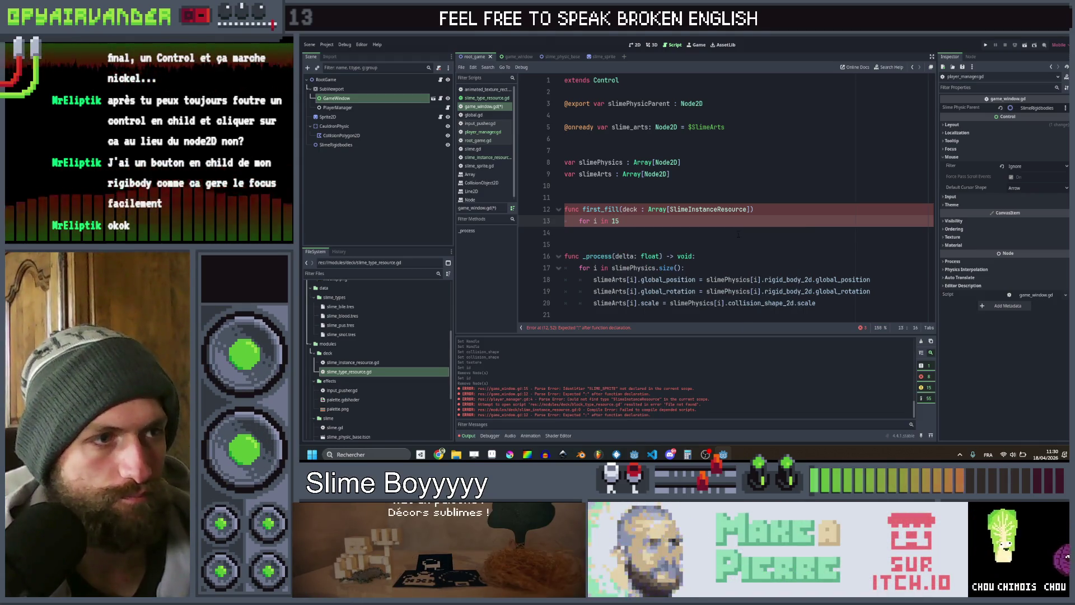
{"action": "key", "text": "BackSpace"}
{"action": "type", "text": "6:"}
{"action": "key", "text": "Left"}
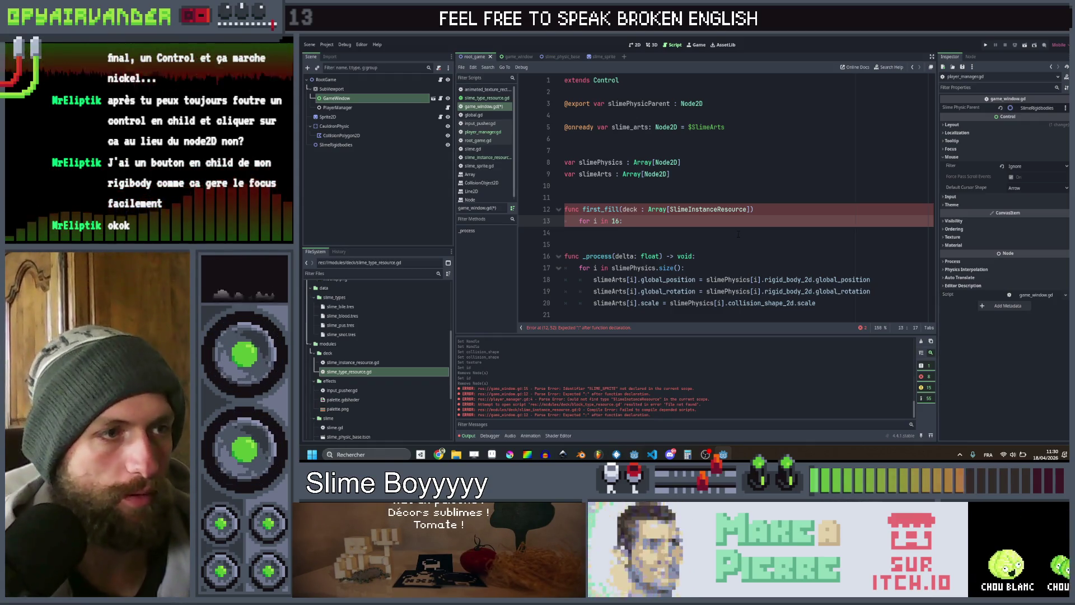
{"action": "key", "text": "ctrl+Left"}
{"action": "key", "text": "ctrl+Left"}
{"action": "key", "text": "ctrl+Left"}
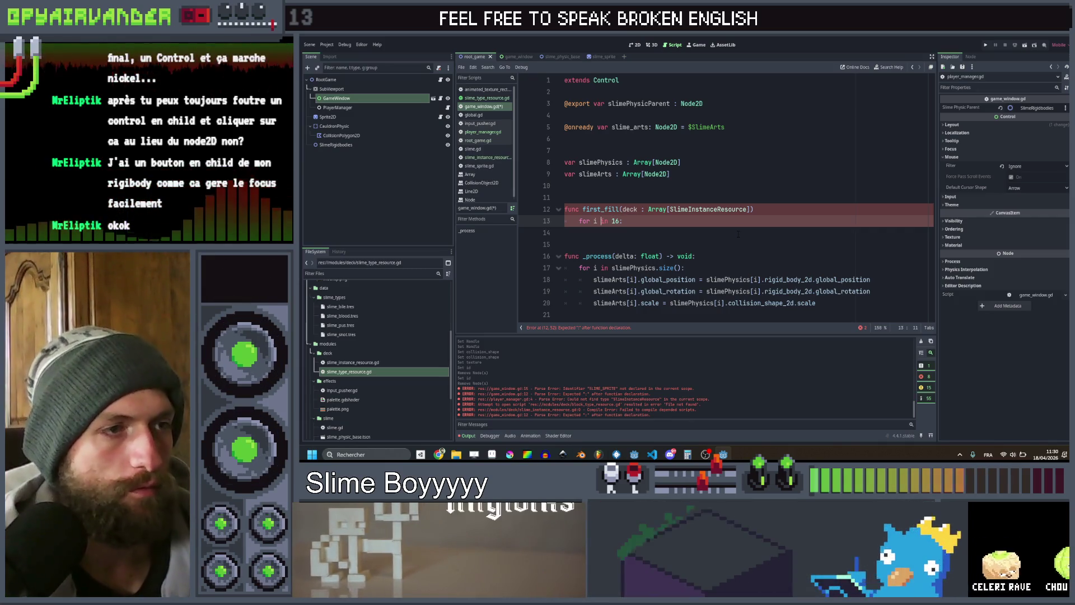
{"action": "key", "text": "Return"}
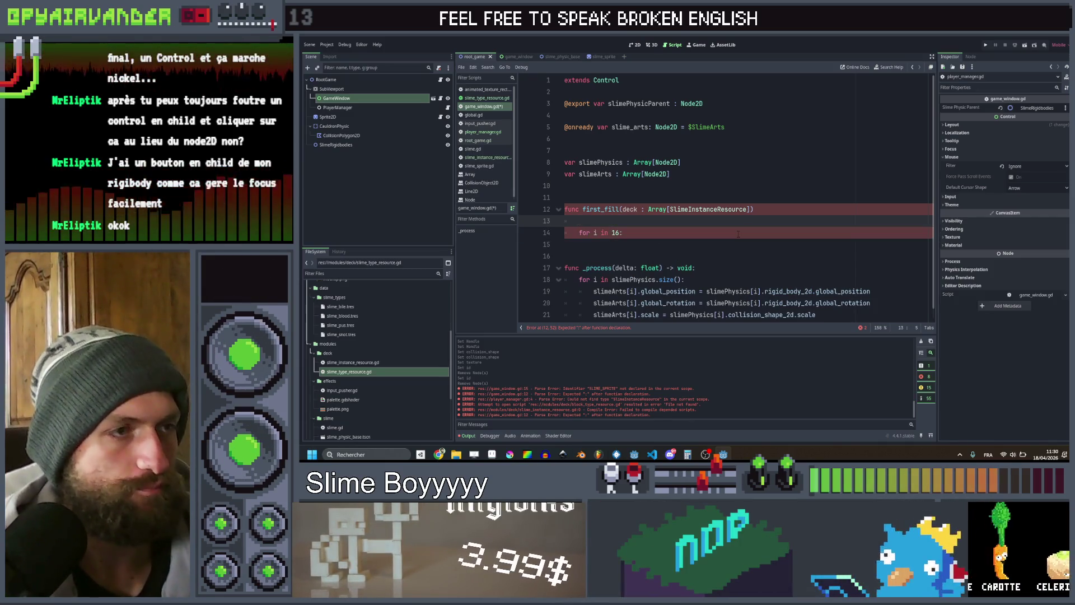
{"action": "key", "text": "Up"}
{"action": "key", "text": "Up"}
{"action": "key", "text": "Return"}
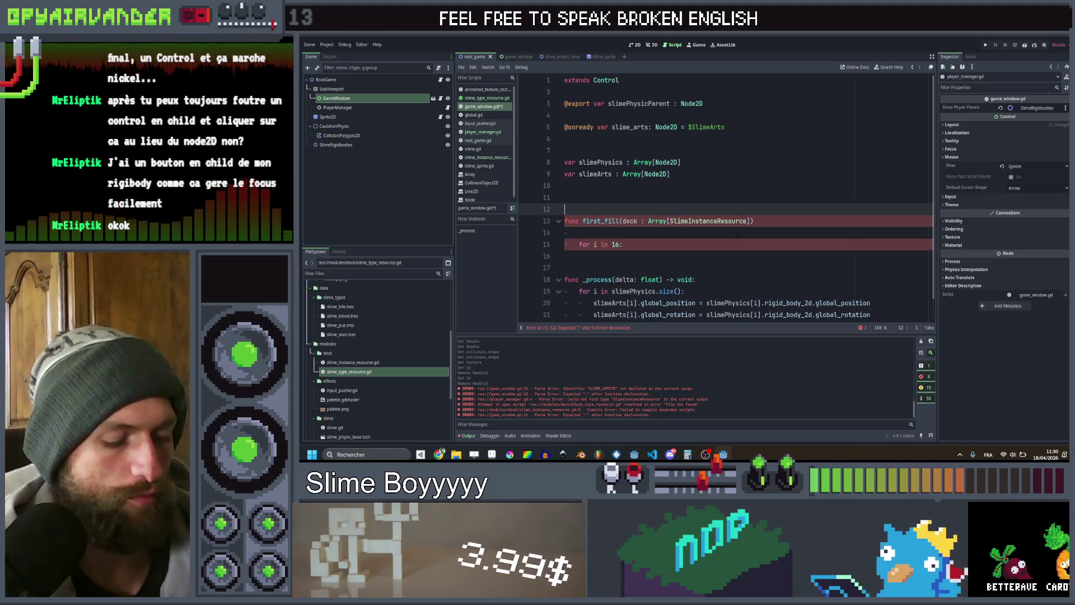
Step: Declare 'var slime_amount_in_cauldron = 16' above first_fill
{"action": "key", "text": "Up"}
{"action": "type", "text": "var"}
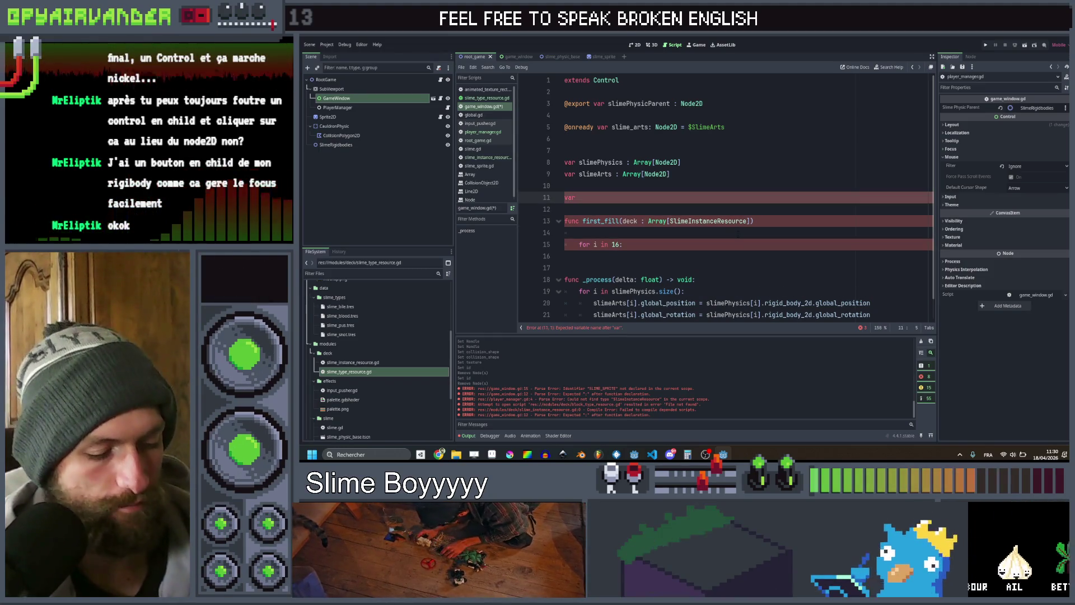
{"action": "key", "text": "BackSpace"}
{"action": "key", "text": "BackSpace"}
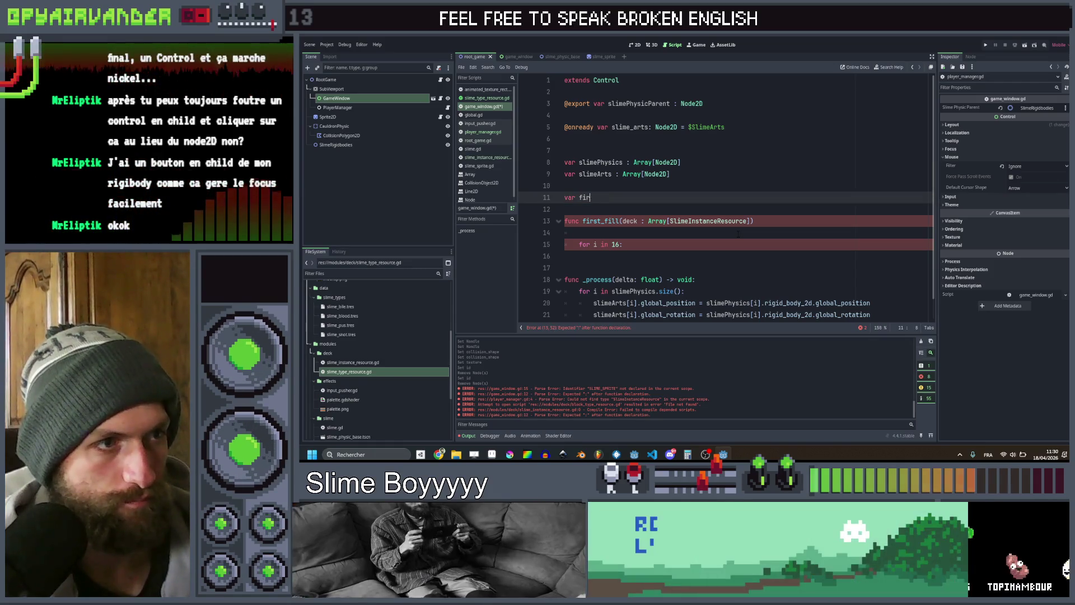
{"action": "type", "text": "sl"}
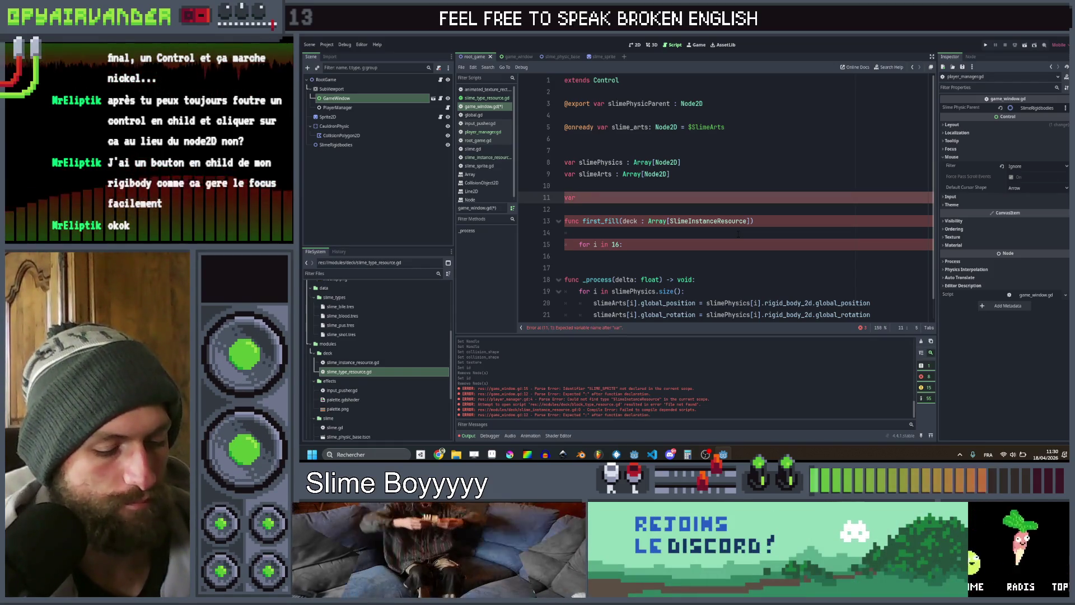
{"action": "type", "text": "e_"}
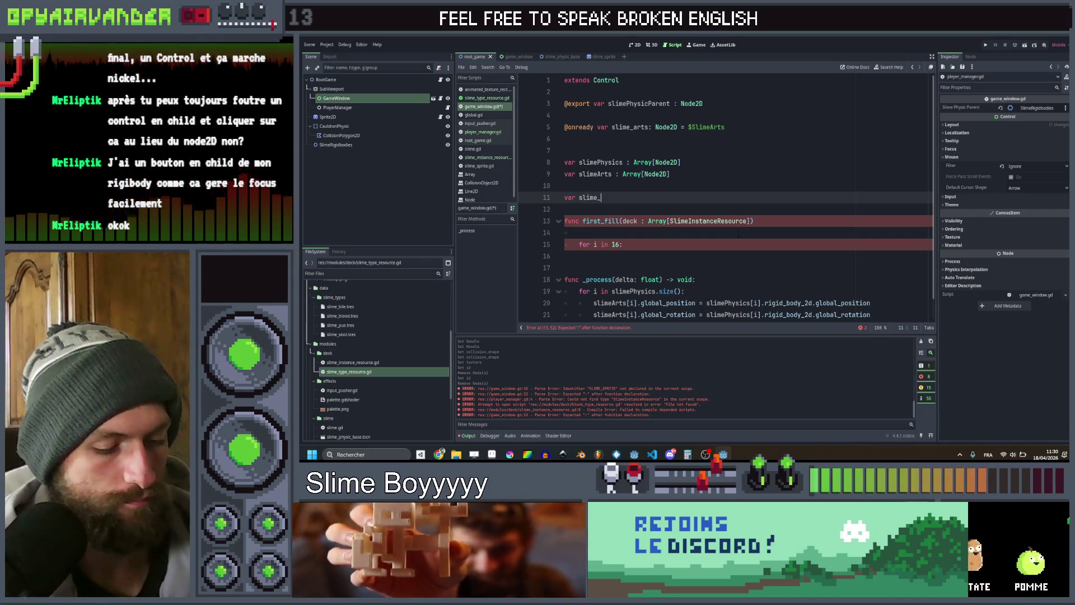
{"action": "type", "text": "t_"}
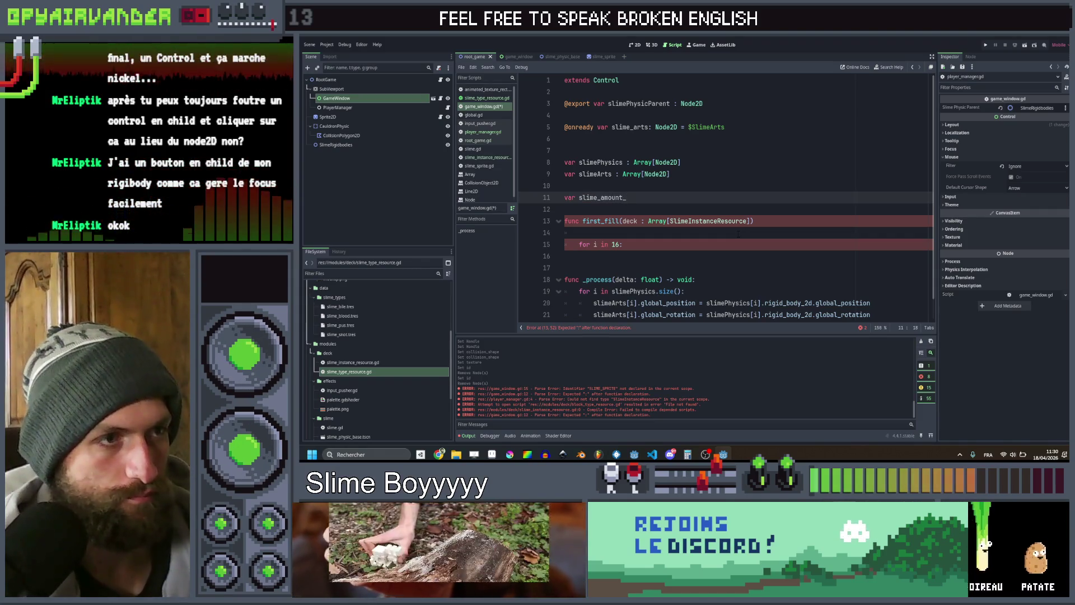
{"action": "key", "text": "BackSpace"}
{"action": "key", "text": "BackSpace"}
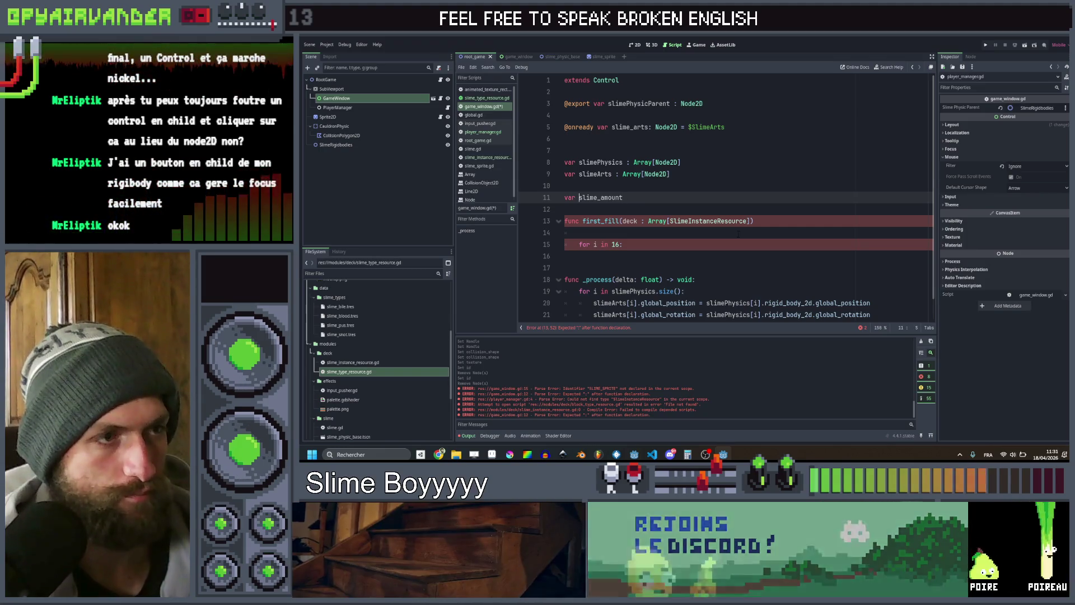
{"action": "type", "text": "_in"}
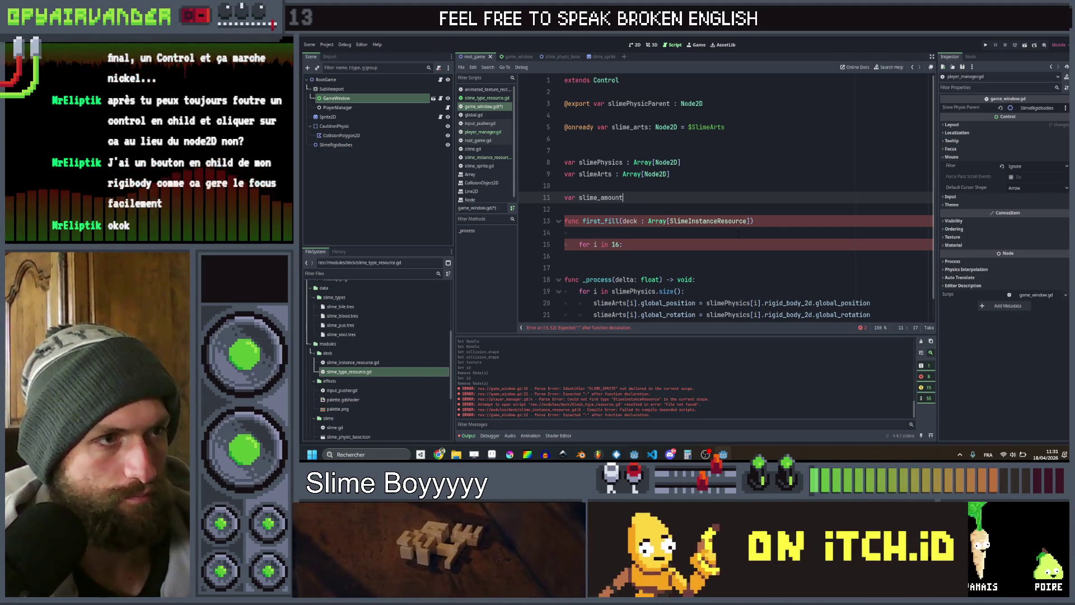
{"action": "type", "text": "_cauldron"}
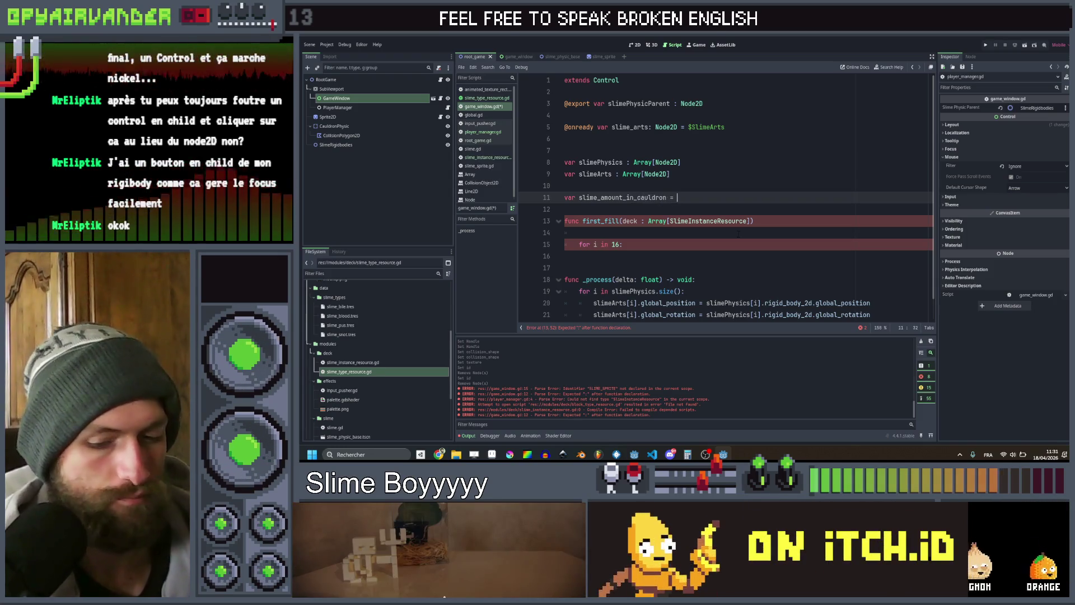
{"action": "type", "text": " = 16"}
{"action": "key", "text": "Down"}
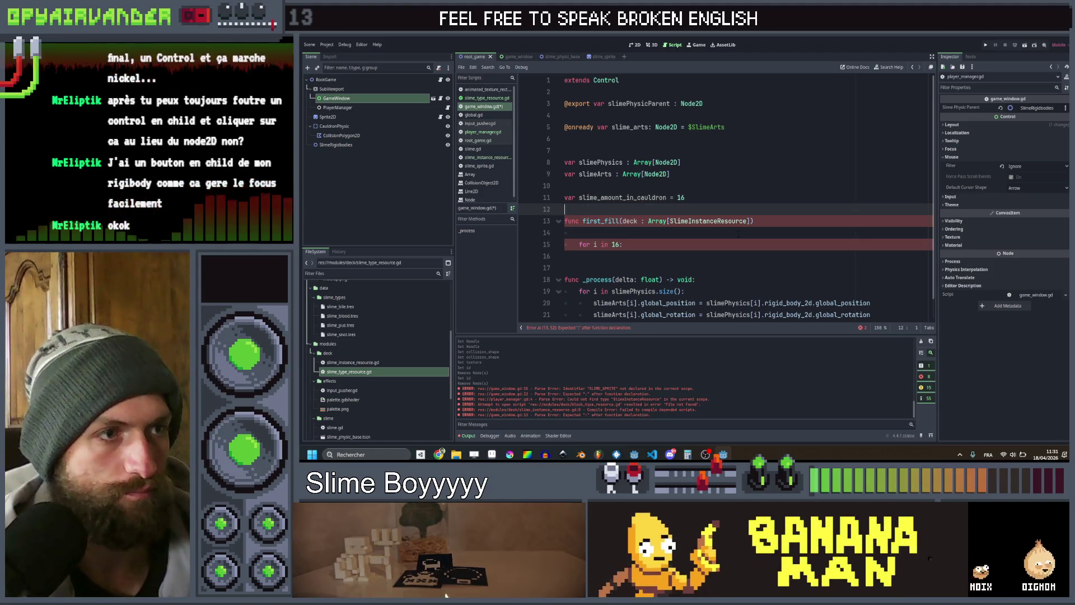
Step: Make the for loop iterate over slime_amount_in_cauldron instead of 16
{"action": "left_click", "coordinate": [738, 234]}
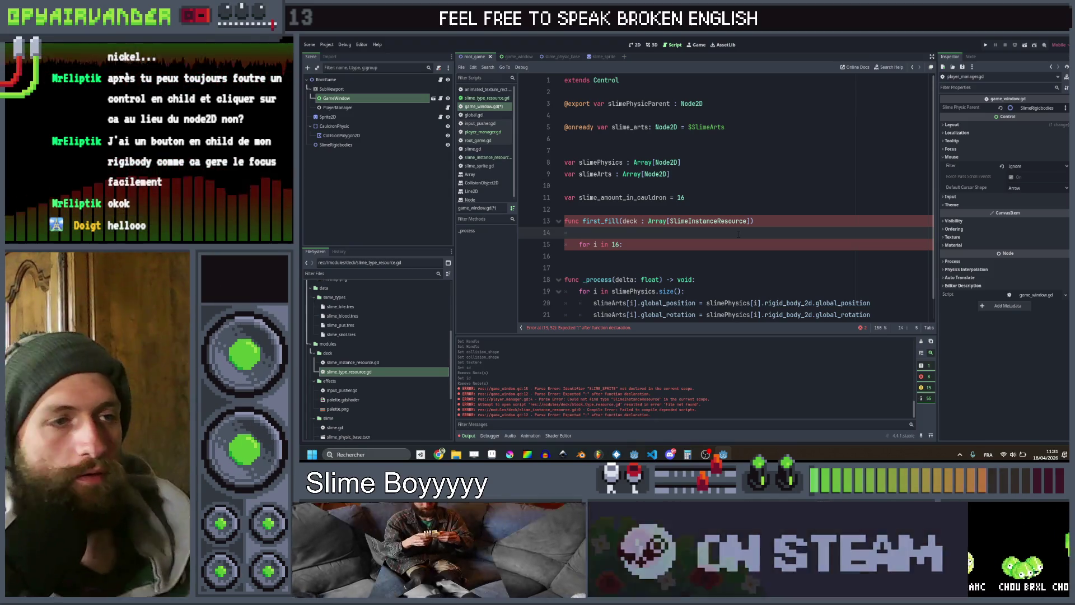
{"action": "double_click", "coordinate": [621, 197]}
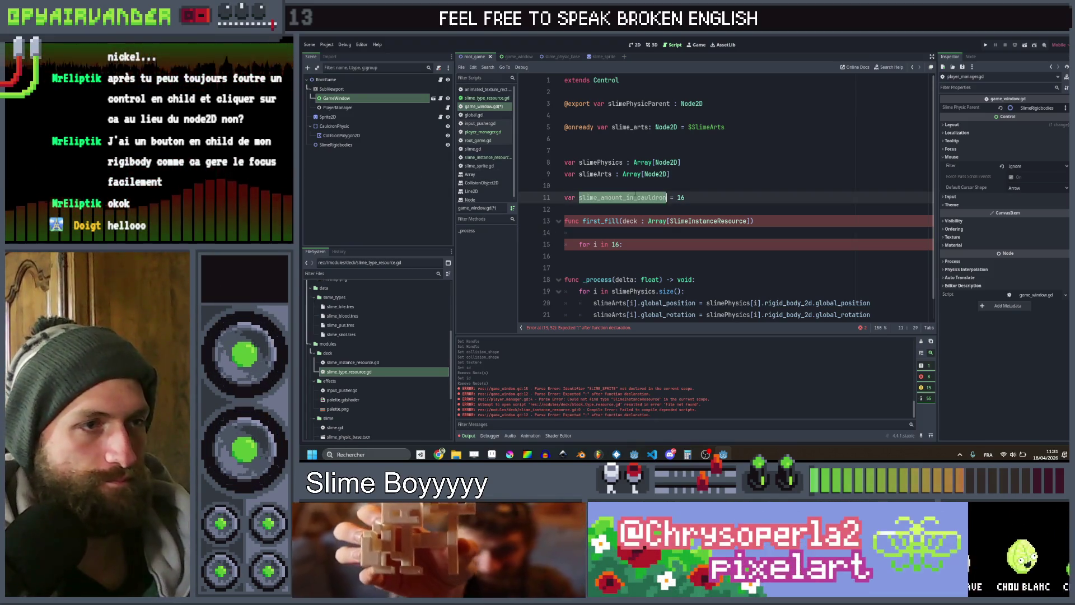
{"action": "double_click", "coordinate": [615, 244]}
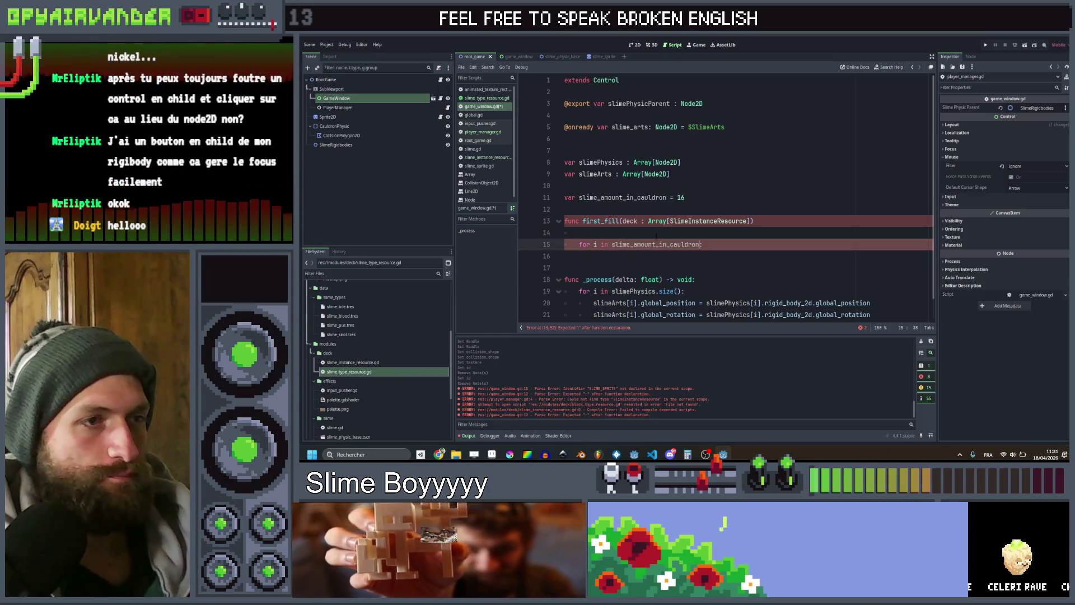
{"action": "key", "text": "Up"}
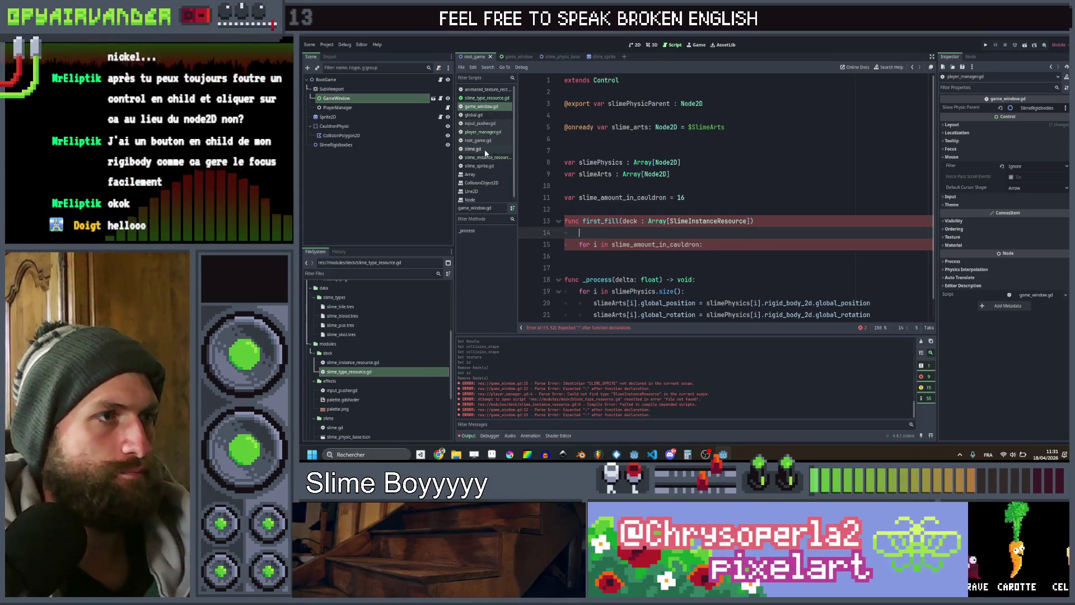
Step: Add 'var shuffled_deck = deck.duplicate()' and 'shuffled_deck.shuffle()' to first_fill
{"action": "scroll", "coordinate": [485, 152], "scroll_direction": "down", "scroll_amount": 1}
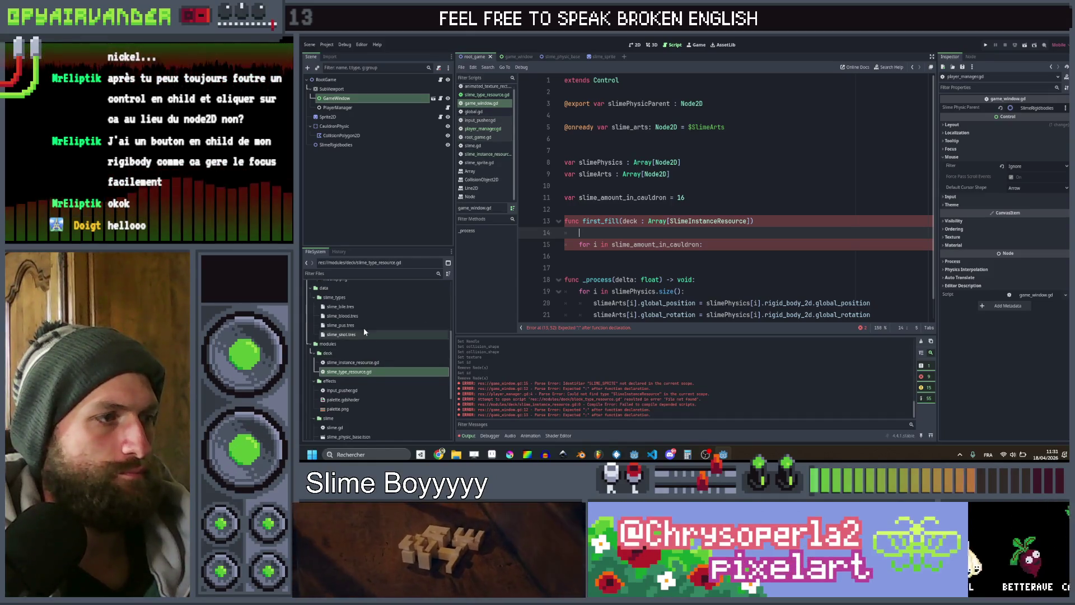
{"action": "scroll", "coordinate": [364, 336], "scroll_direction": "down", "scroll_amount": 3}
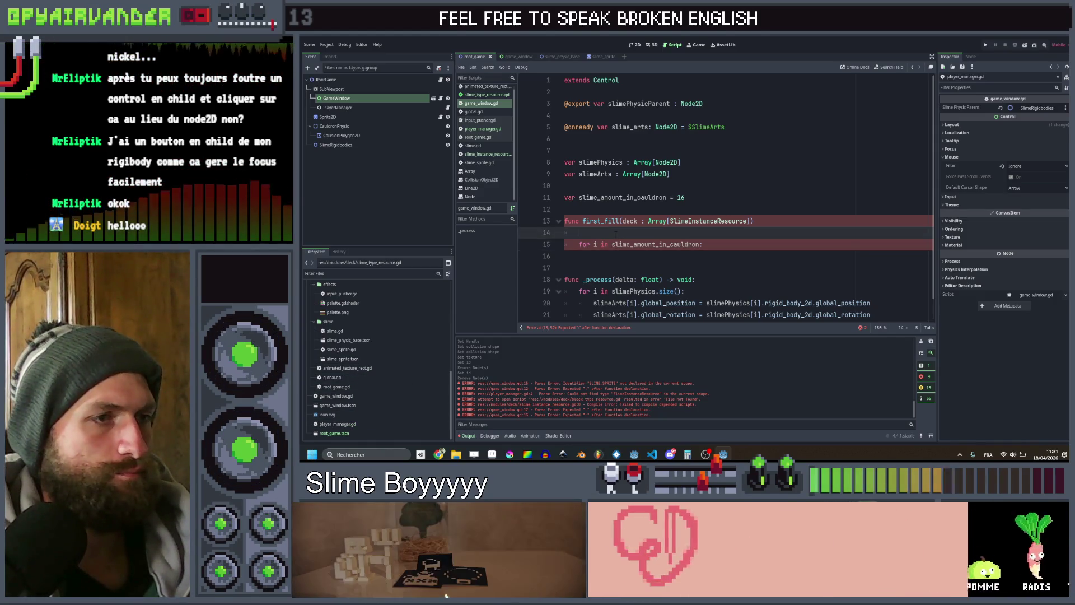
{"action": "type", "text": "va"}
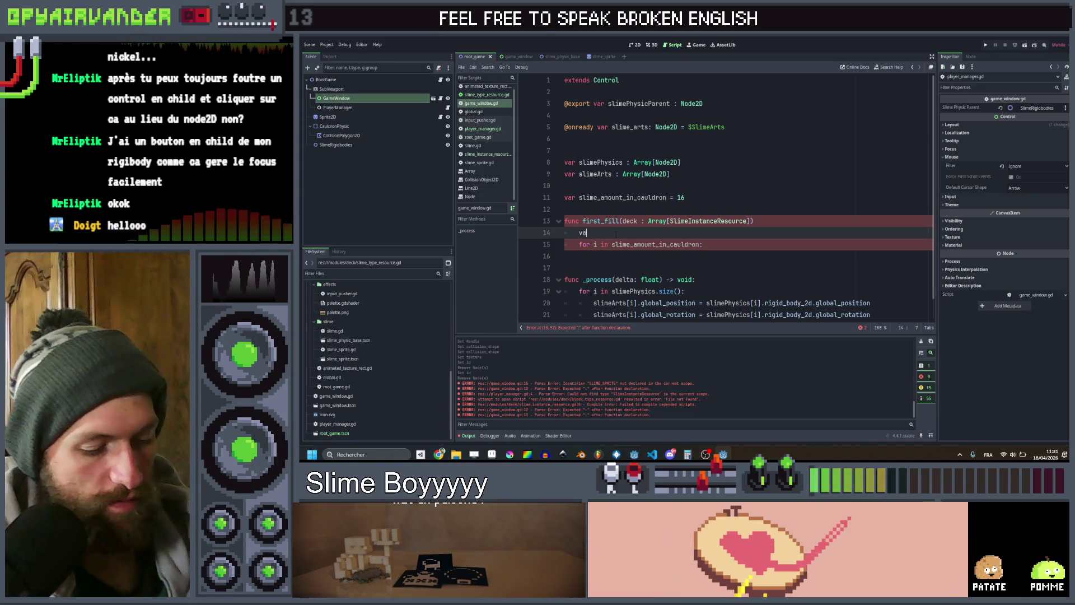
{"action": "type", "text": "r shuf"}
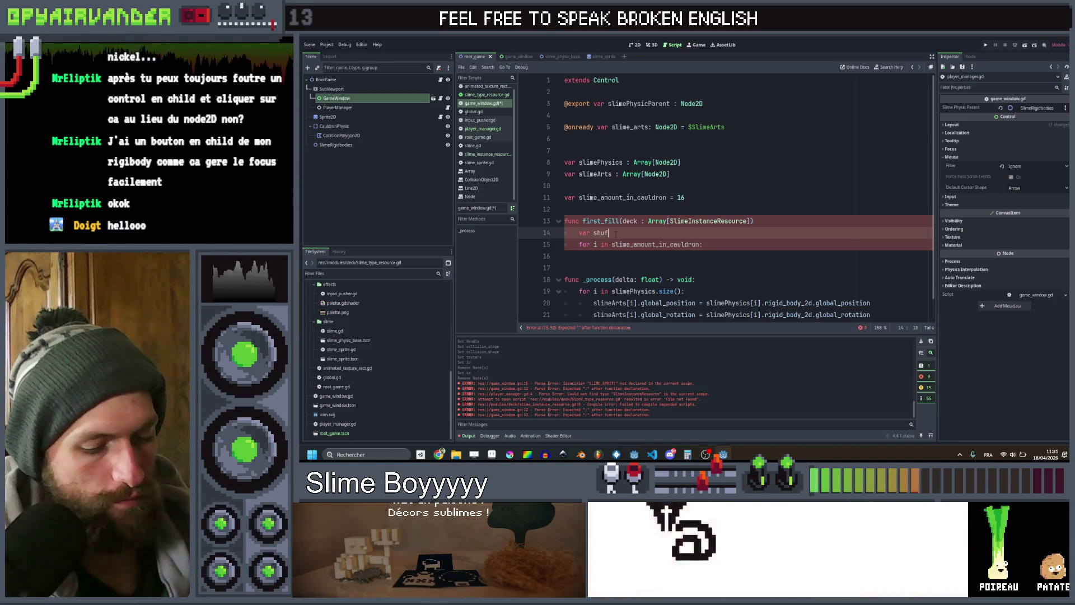
{"action": "type", "text": "fled"}
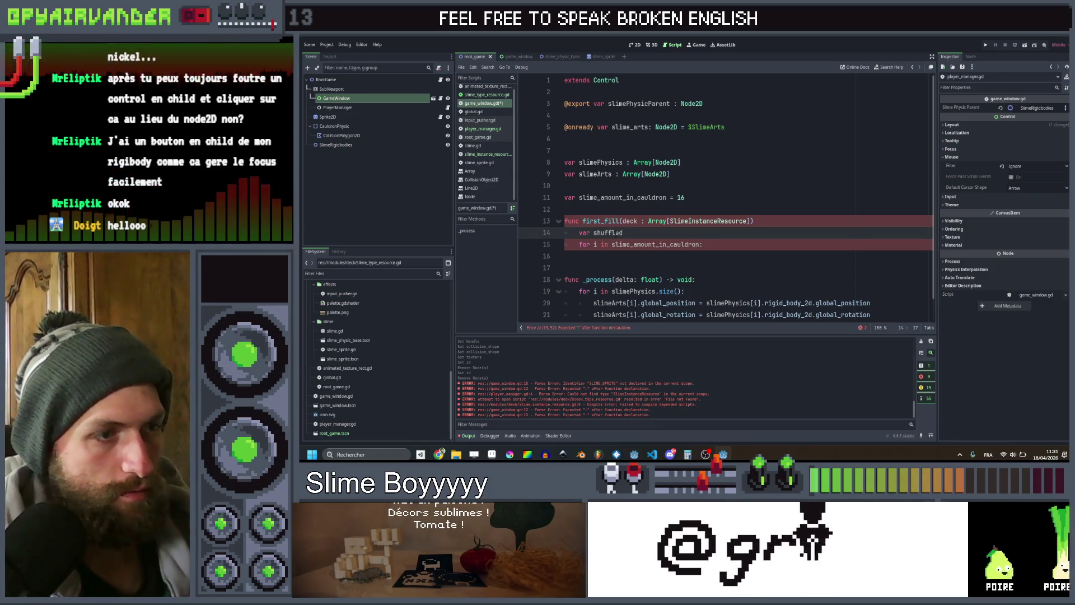
{"action": "type", "text": "deck = de"}
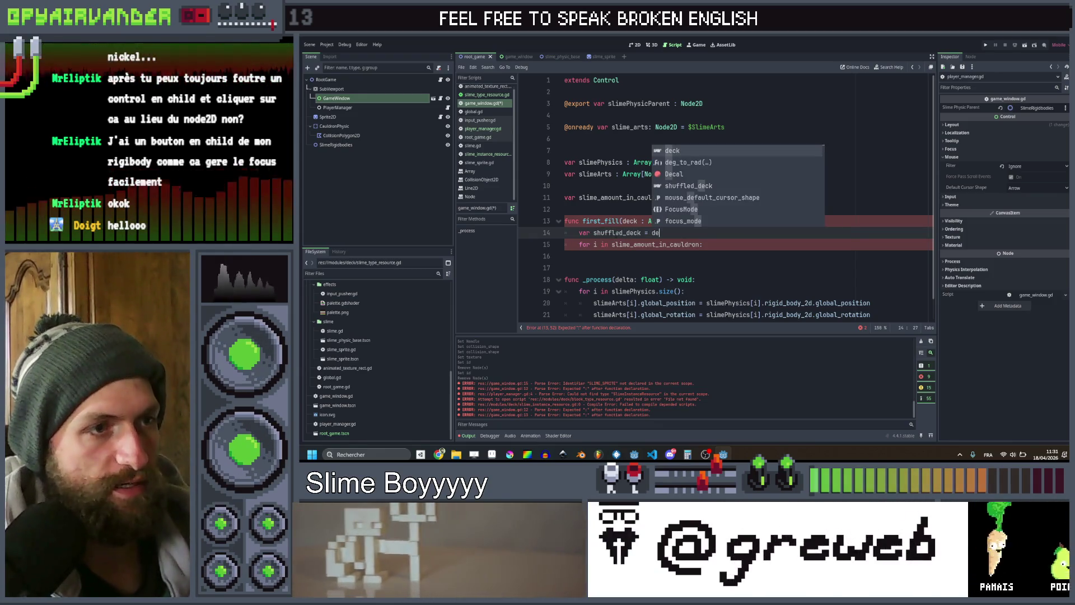
{"action": "type", "text": "ck.duplicate("}
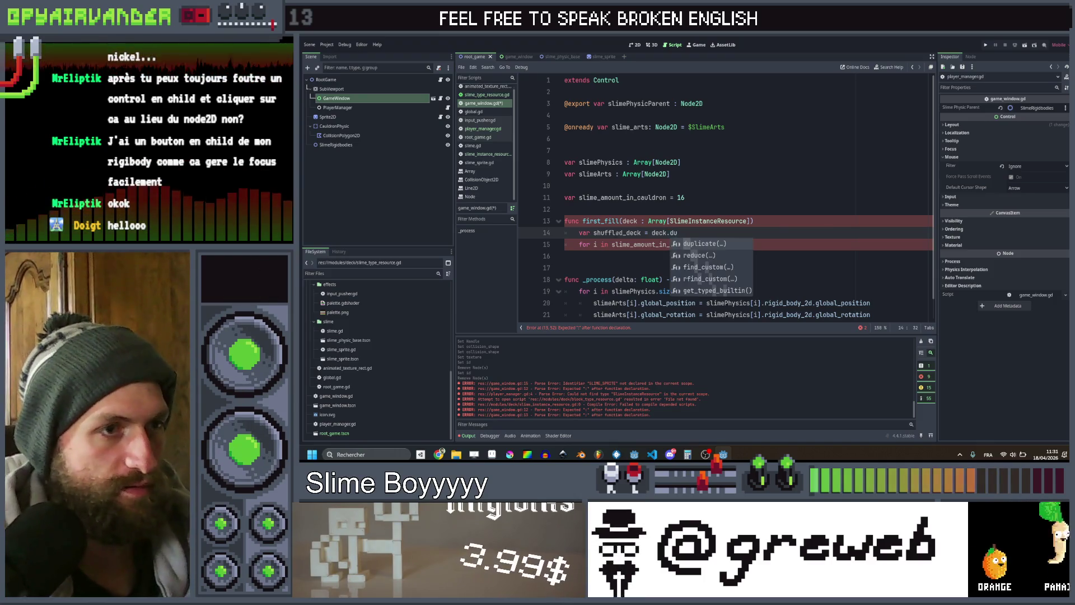
{"action": "type", "text": ")"}
{"action": "key", "text": "Return"}
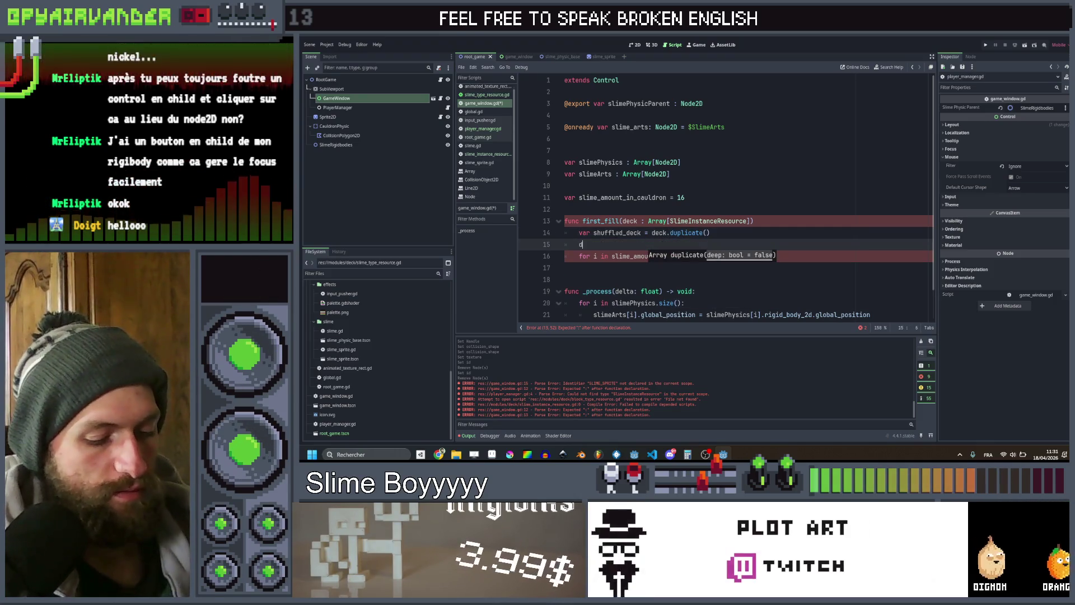
{"action": "type", "text": "d"}
{"action": "key", "text": "BackSpace"}
{"action": "type", "text": "shuffled_deck."}
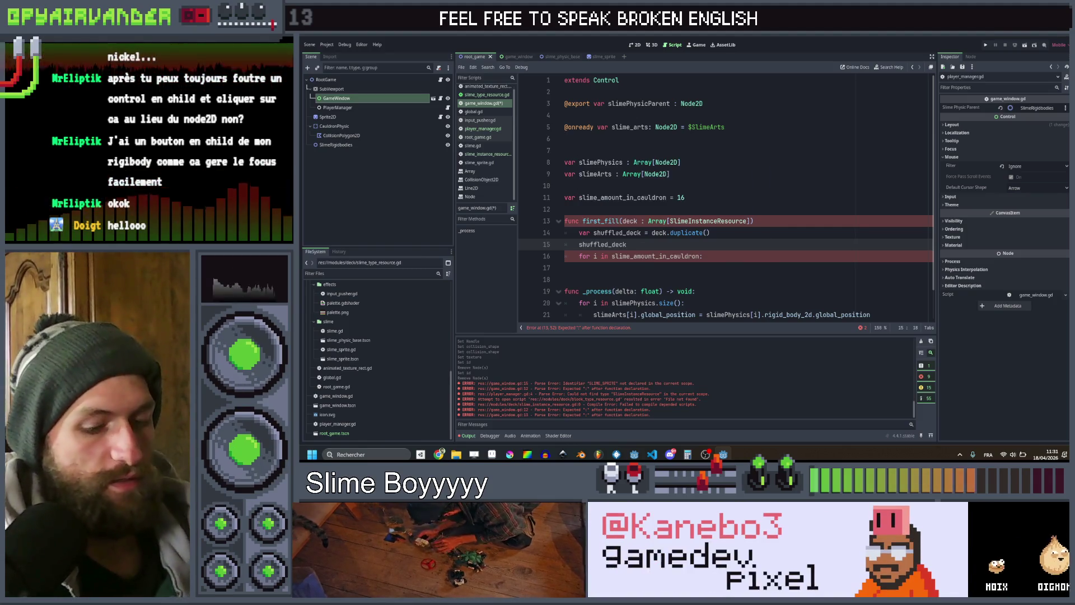
{"action": "type", "text": "shuffle()"}
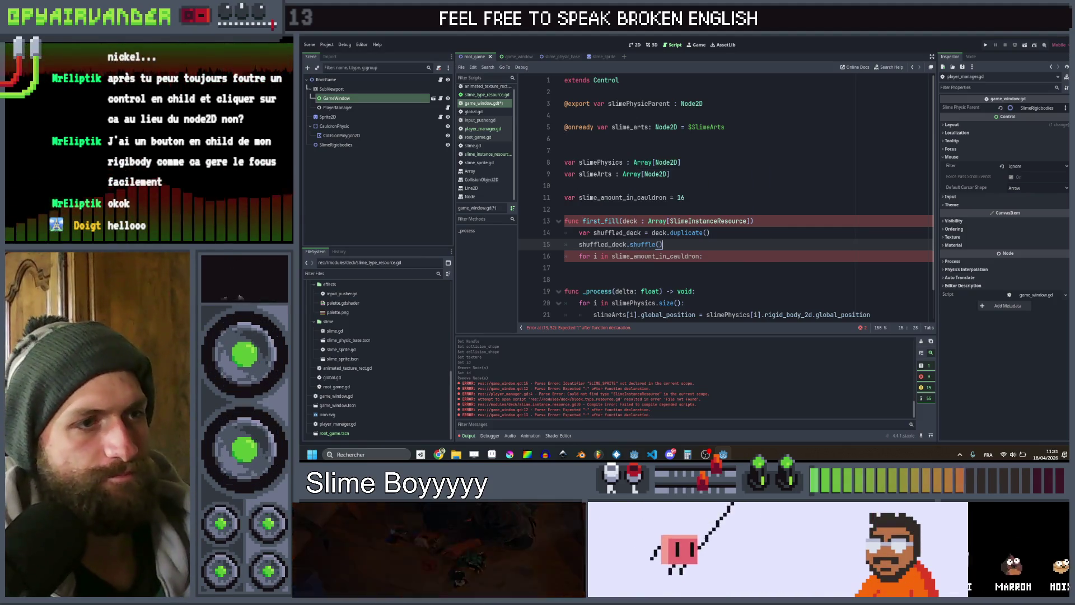
Step: Add the missing colon to the header on line 13 and indent line 17 into the loop
{"action": "key", "text": "Up"}
{"action": "key", "text": "Up"}
{"action": "key", "text": "End"}
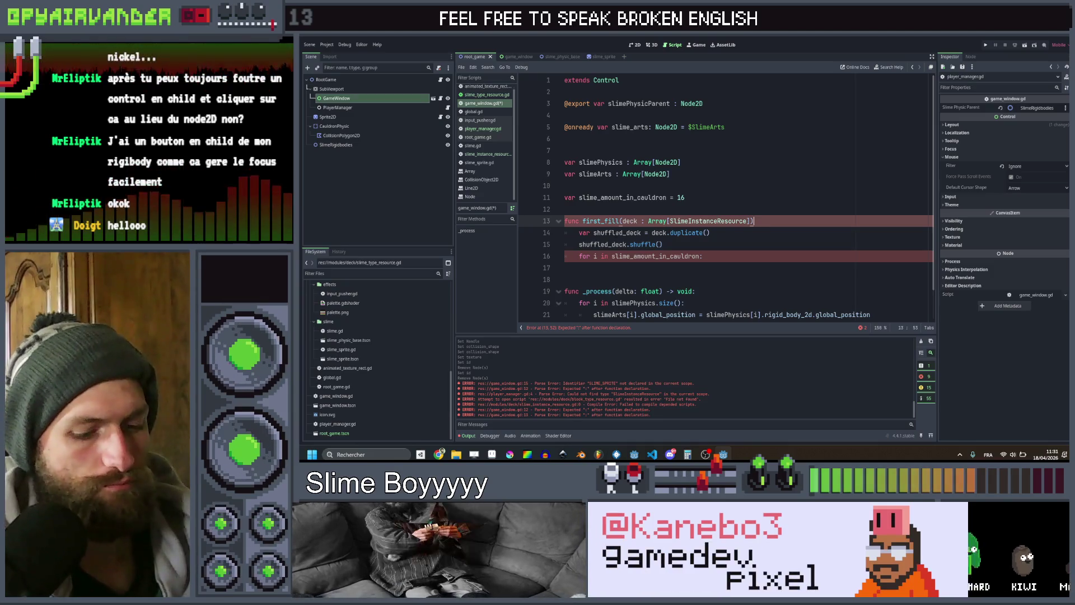
{"action": "key", "text": "Down"}
{"action": "key", "text": "Down"}
{"action": "key", "text": "Down"}
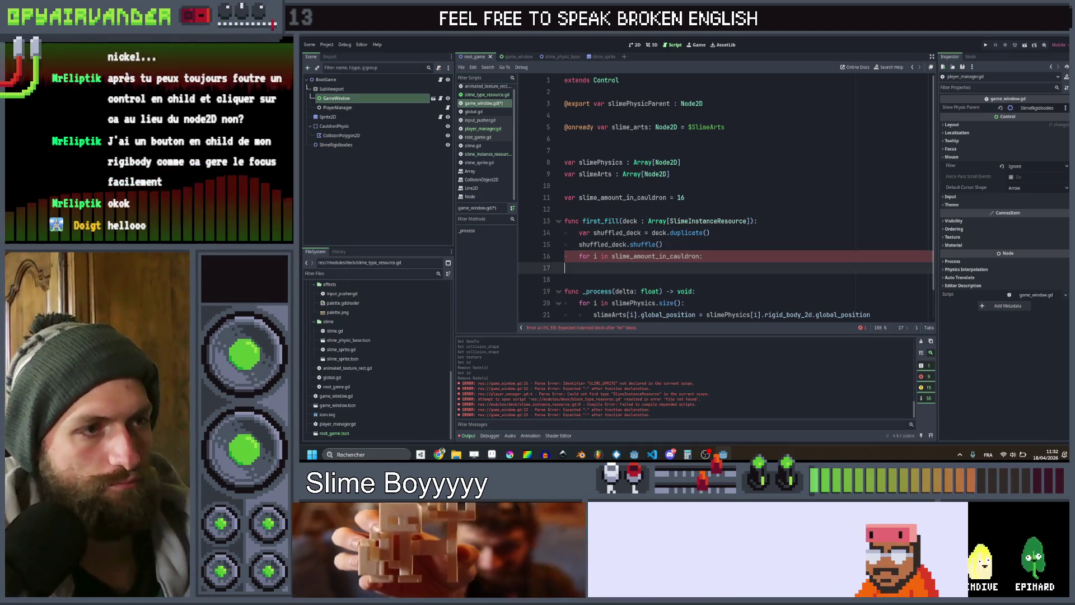
{"action": "key", "text": "Tab"}
{"action": "key", "text": "Tab"}
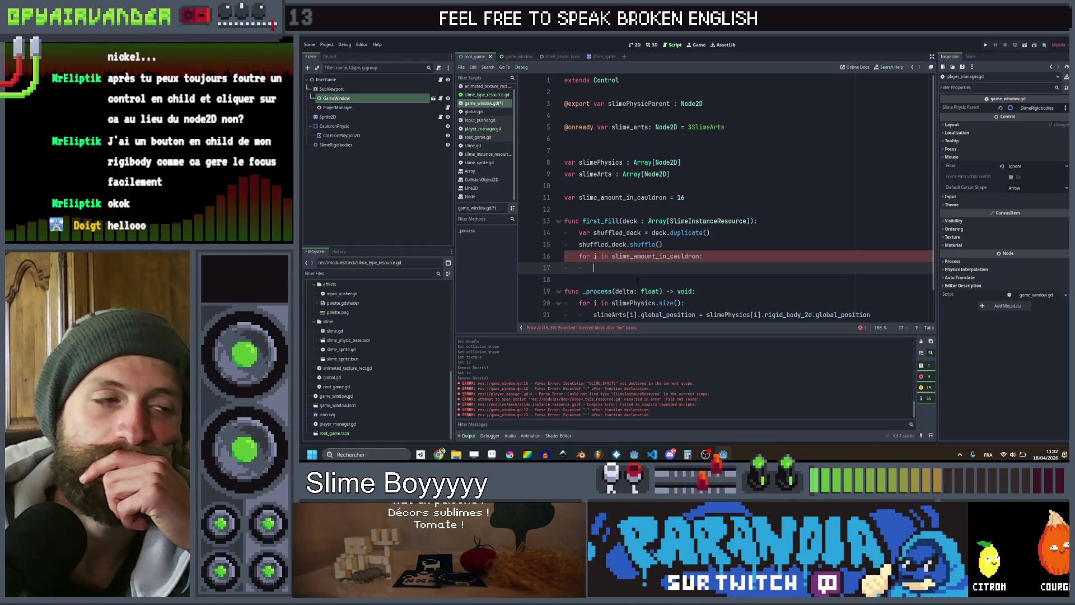
{"action": "key", "text": "Tab"}
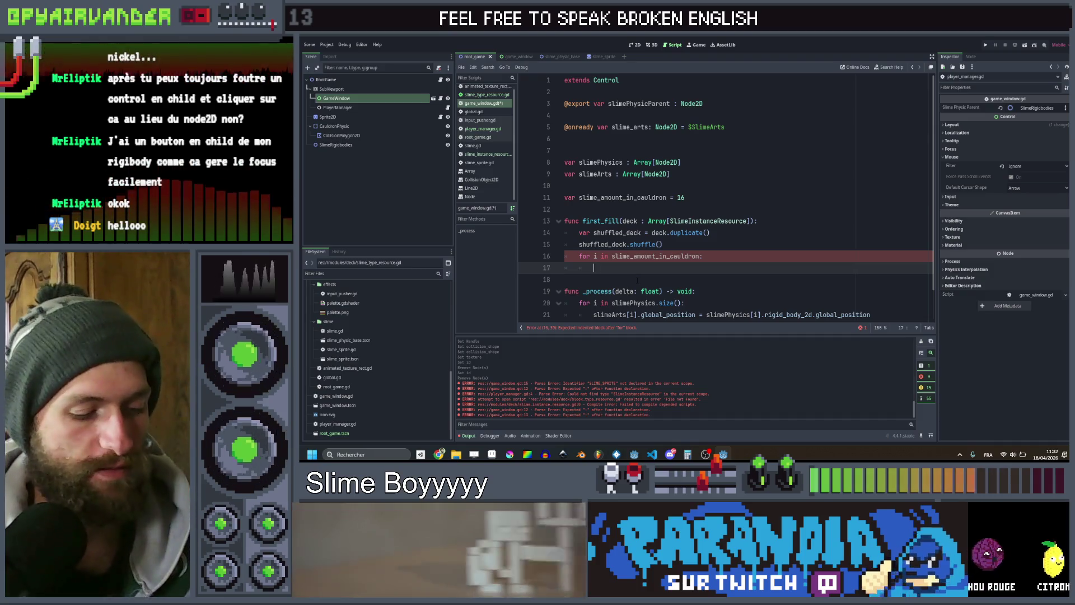
Step: Write '#pick slime data' and '#create slime physic and art object' in the loop, dropping an unfinished third comment
{"action": "type", "text": "#create "}
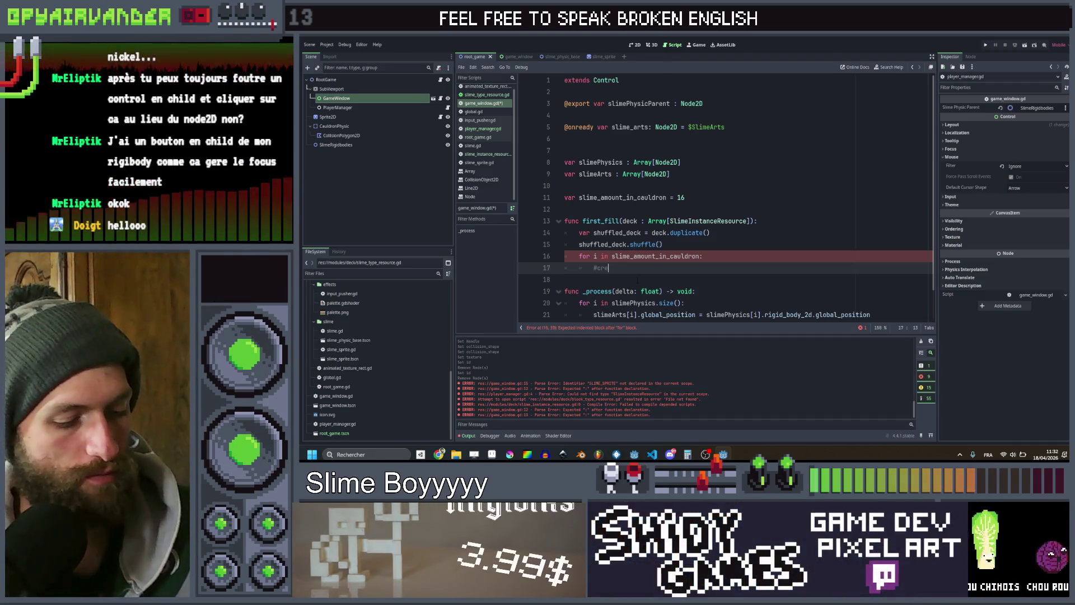
{"action": "type", "text": "slime ph"}
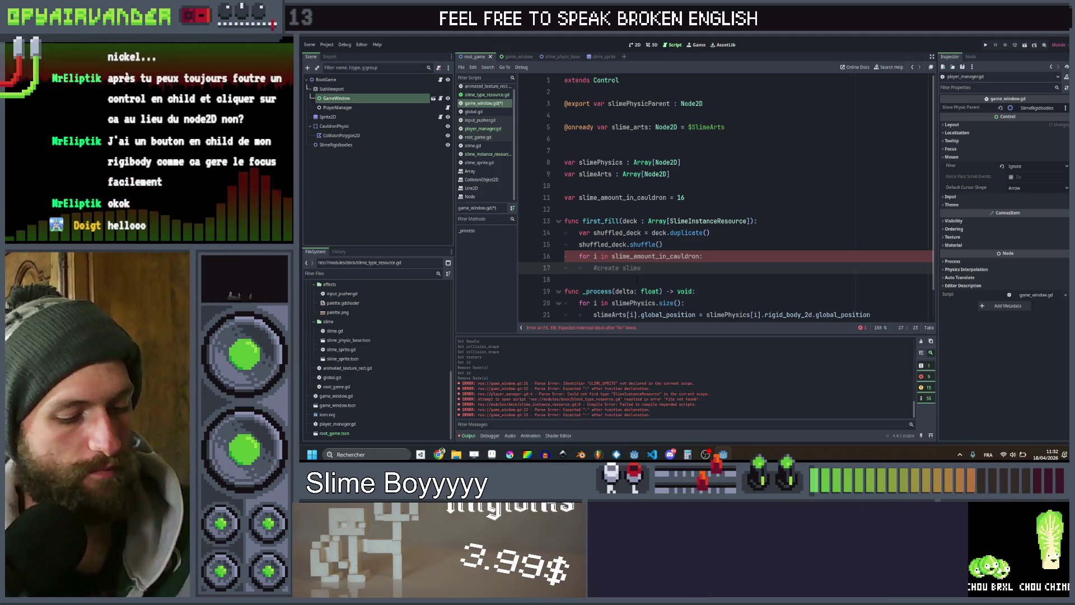
{"action": "type", "text": "ysic and art "}
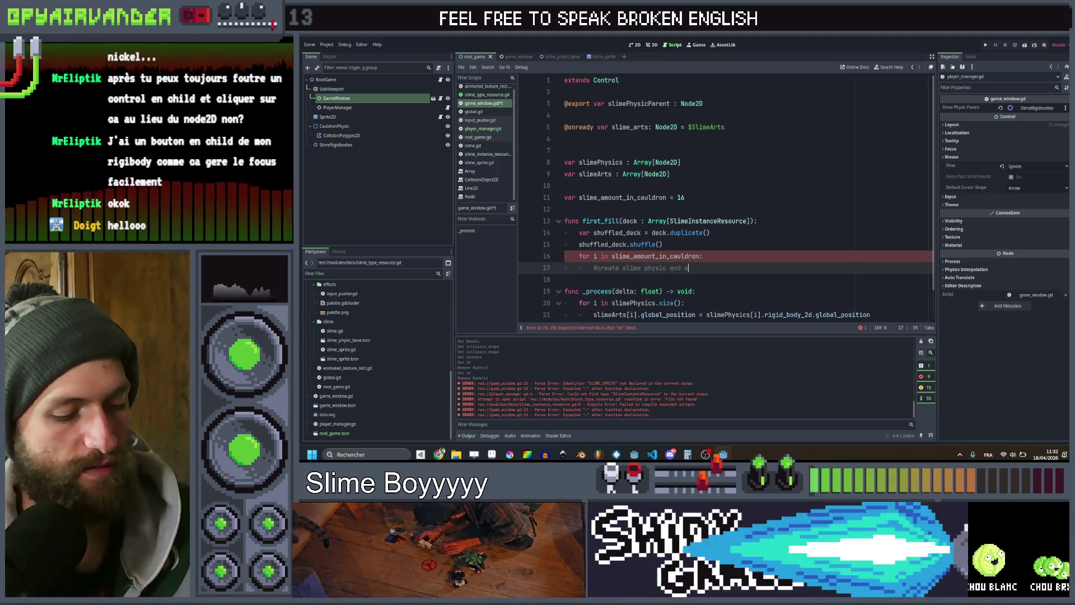
{"action": "type", "text": "object"}
{"action": "key", "text": "Return"}
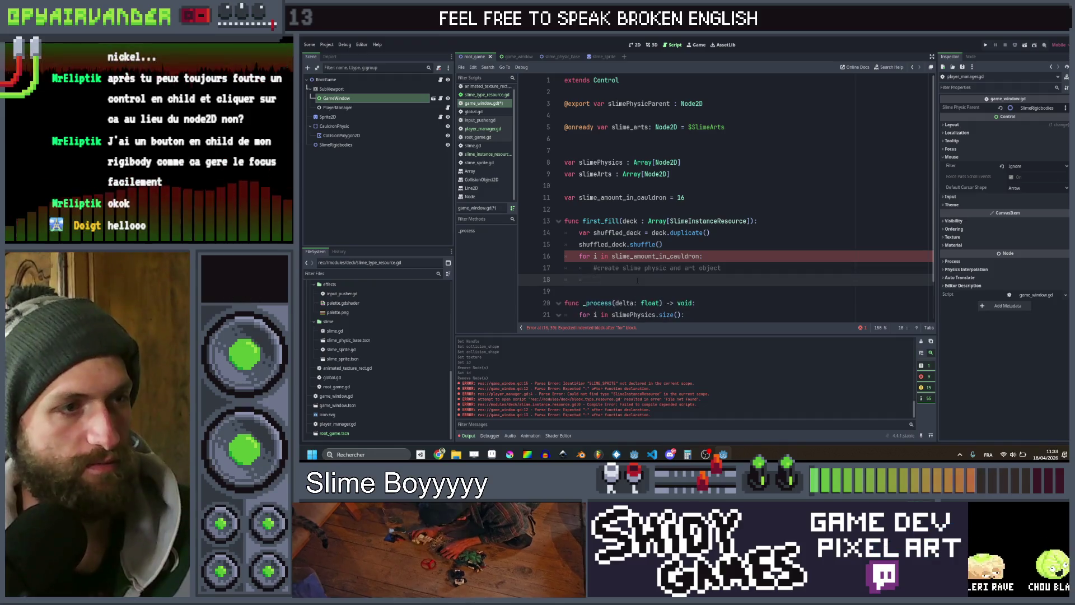
{"action": "type", "text": "#"}
{"action": "key", "text": "Up"}
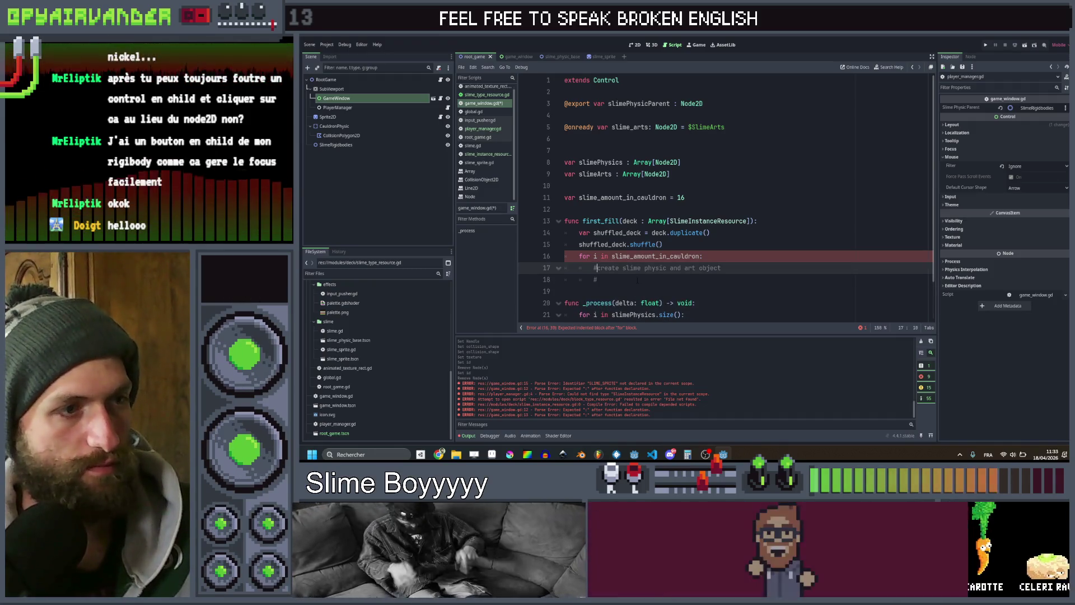
{"action": "key", "text": "ctrl+shift+Return"}
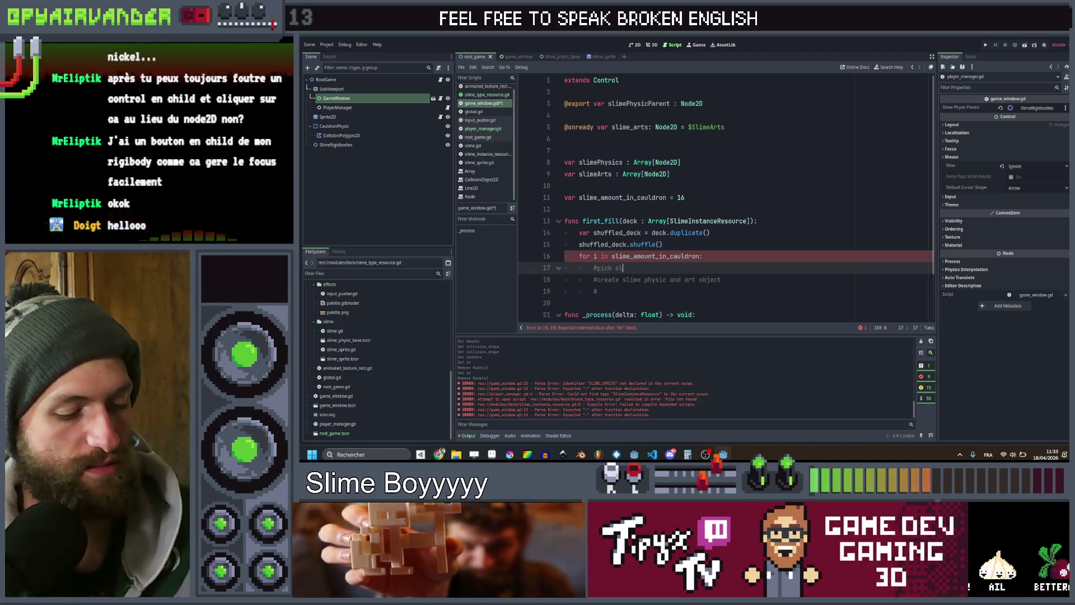
{"action": "key", "text": "Down"}
{"action": "key", "text": "Down"}
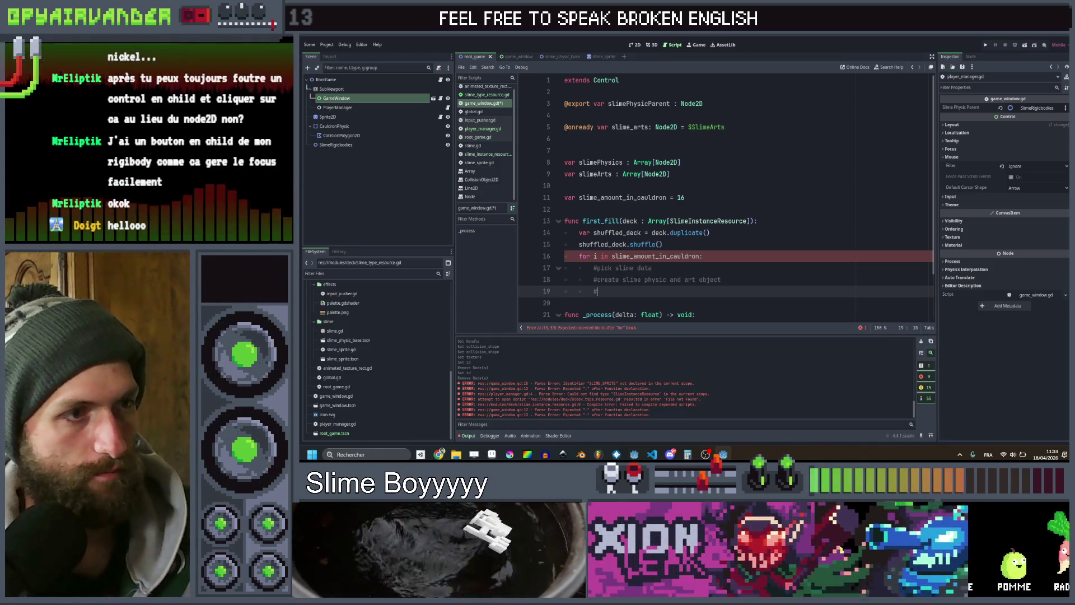
{"action": "type", "text": "linb"}
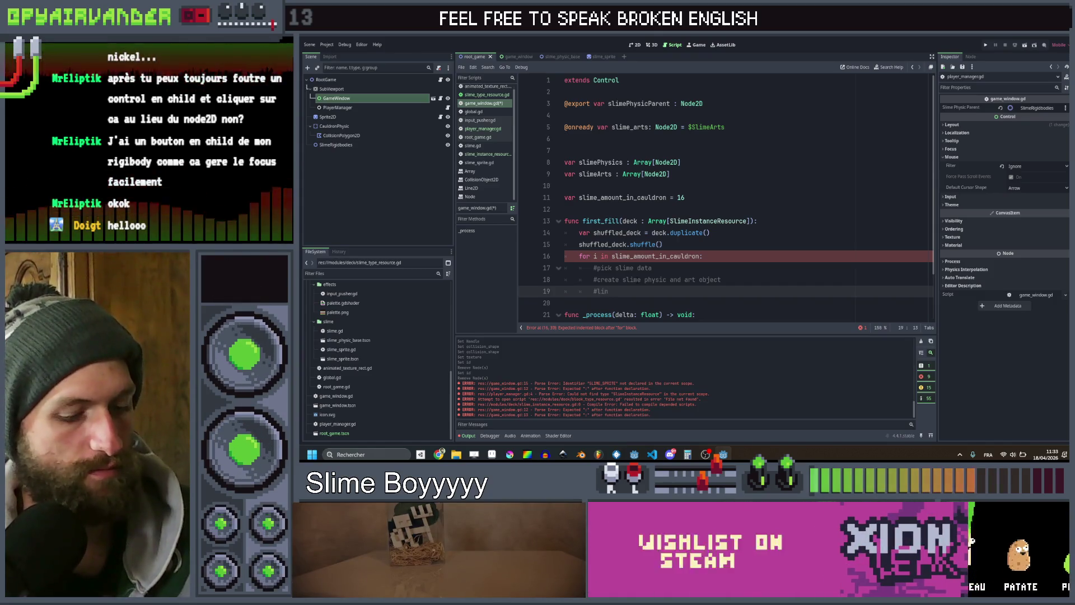
{"action": "type", "text": "k slime"}
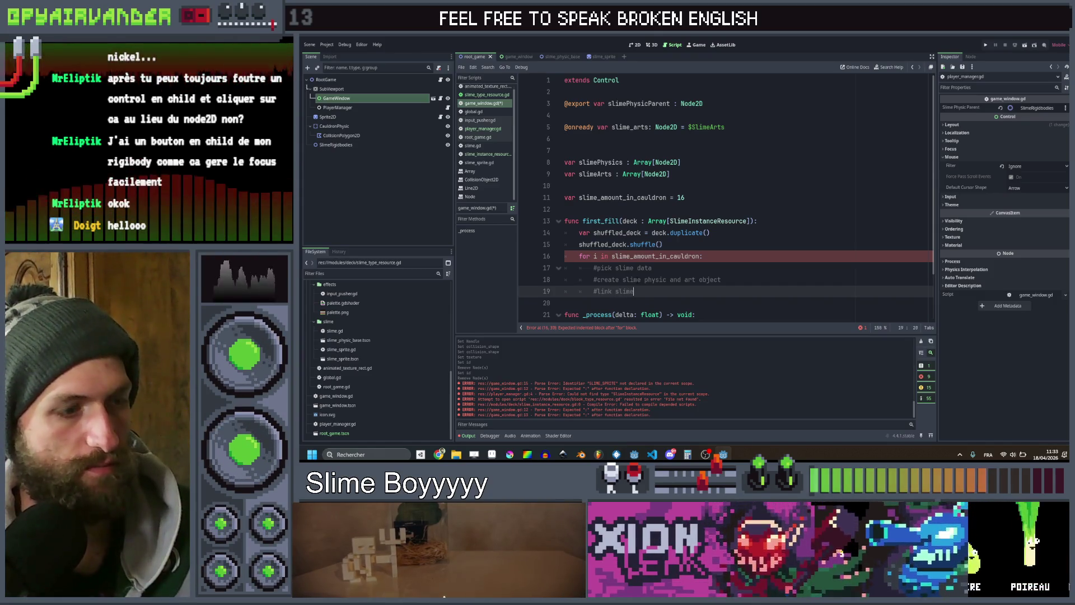
{"action": "type", "text": " p"}
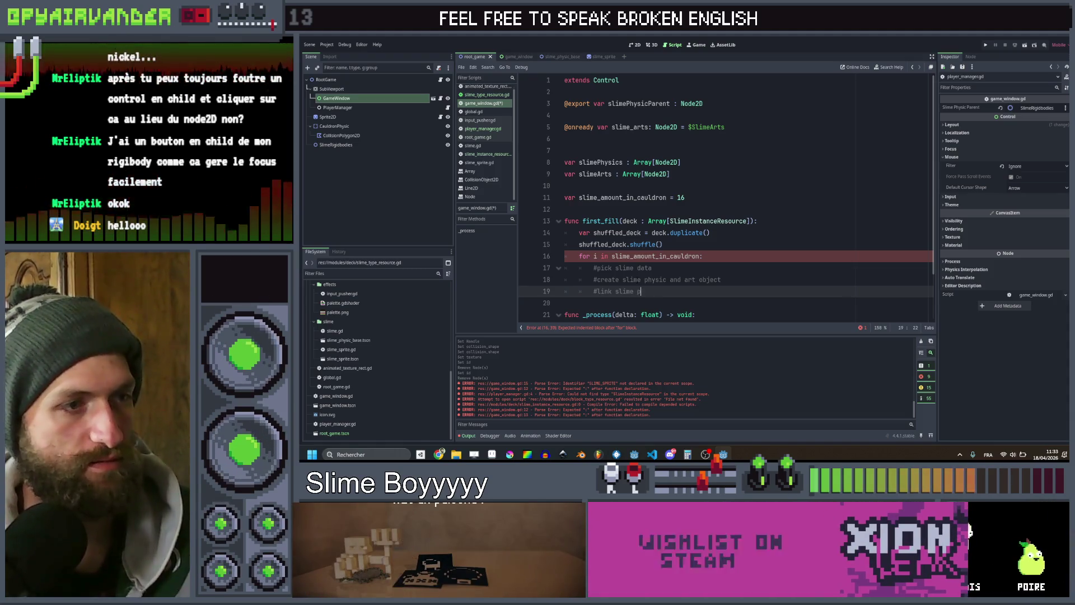
{"action": "key", "text": "BackSpace"}
{"action": "key", "text": "BackSpace"}
{"action": "key", "text": "BackSpace"}
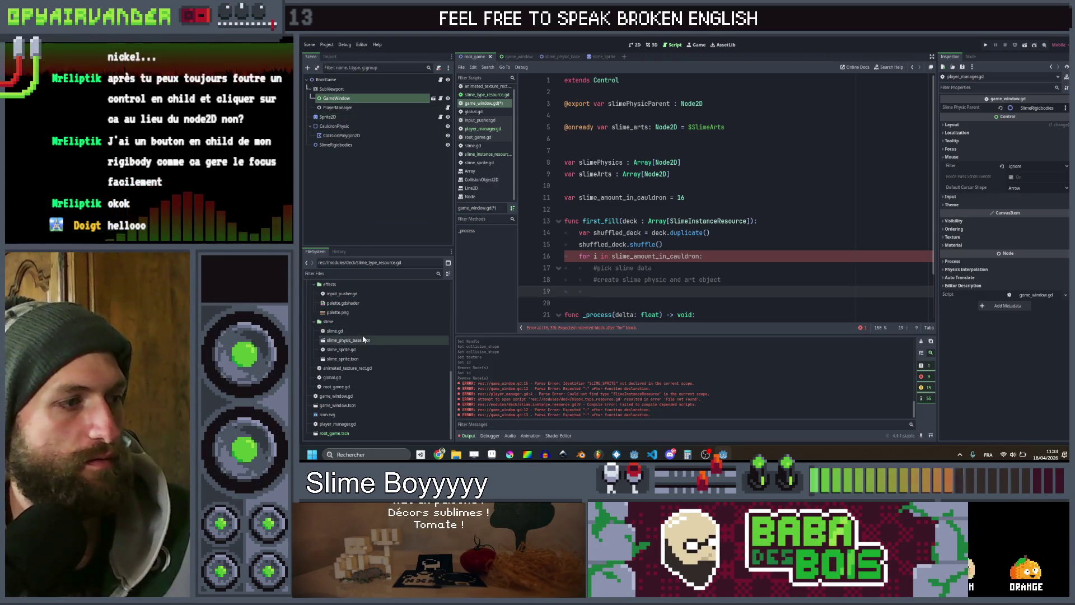
Step: In slime_sprite.gd, declare class_name SlimeSprite and a physic_object variable, then save
{"action": "left_click", "coordinate": [598, 56]}
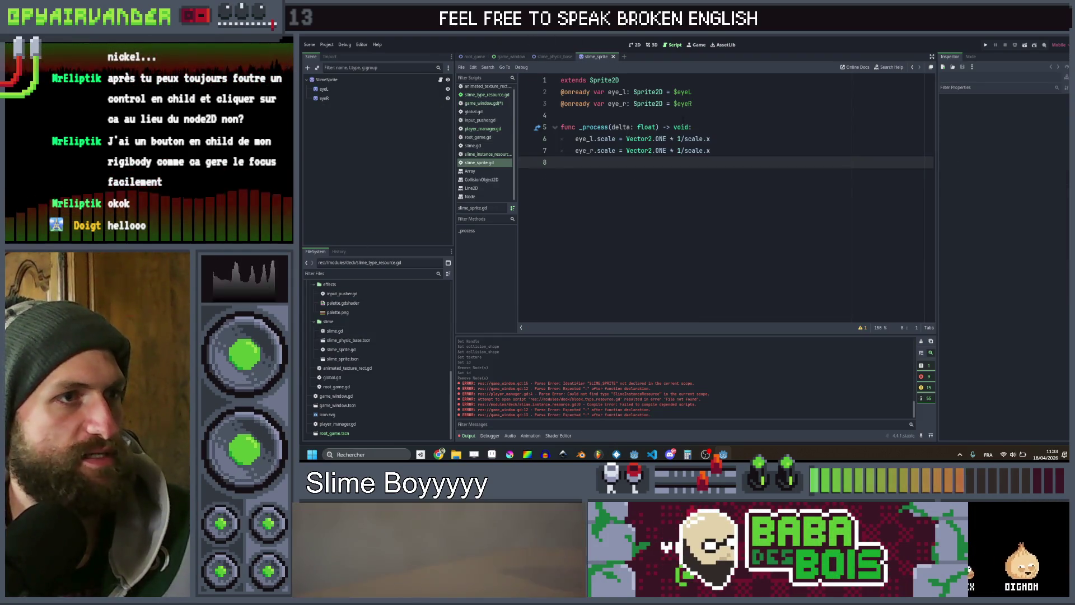
{"action": "left_click", "coordinate": [665, 81]}
{"action": "key", "text": "Return"}
{"action": "key", "text": "Return"}
{"action": "key", "text": "Return"}
{"action": "key", "text": "Up"}
{"action": "type", "text": "r"}
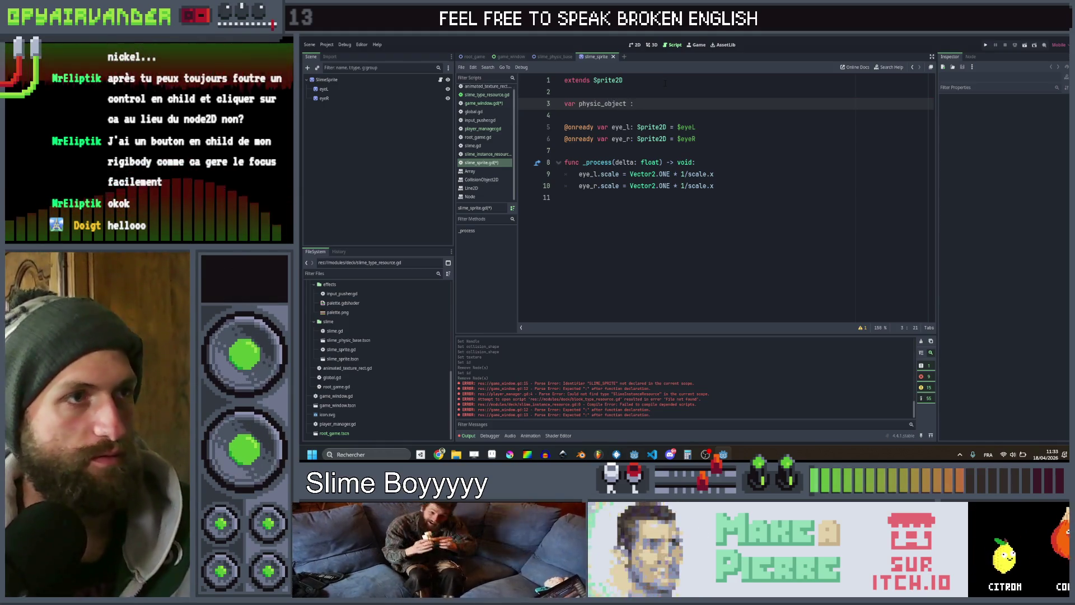
{"action": "left_click", "coordinate": [665, 82]}
{"action": "key", "text": "Return"}
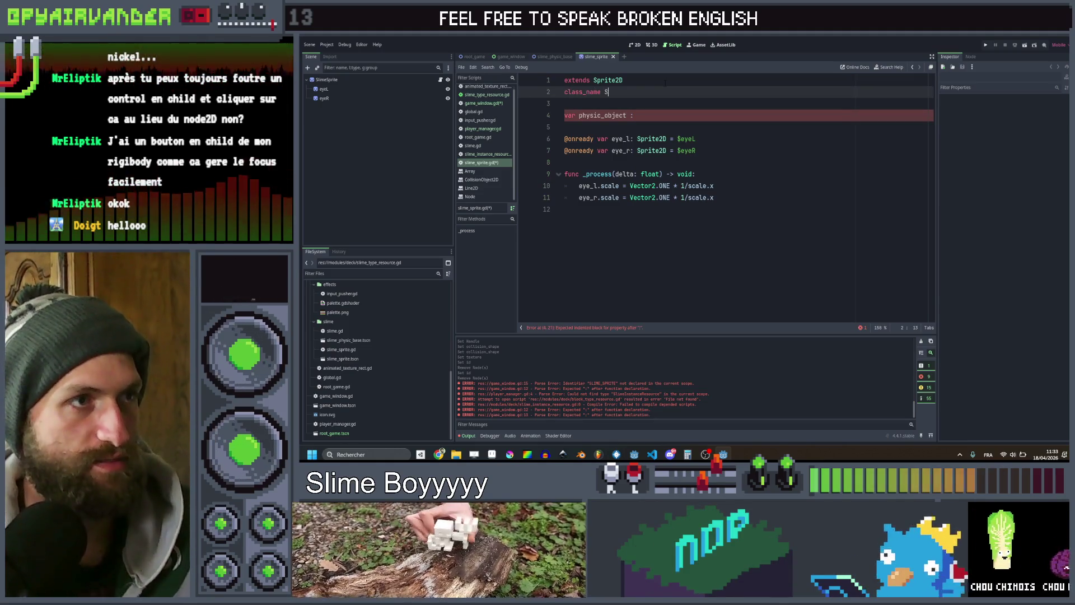
{"action": "key", "text": "ctrl+s"}
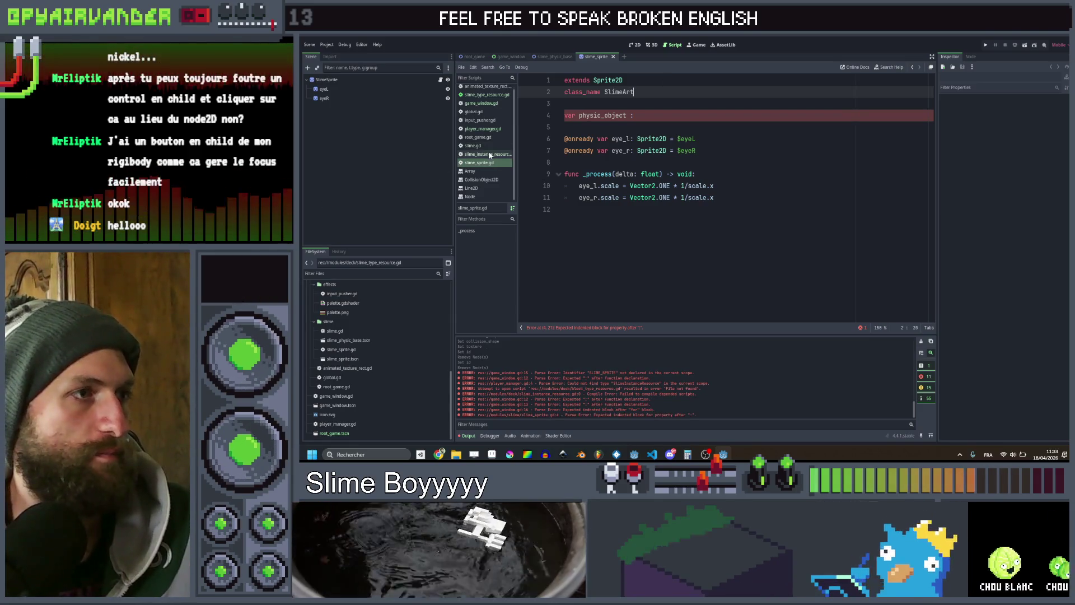
Step: Adjust the physic_object line's type name and bring up slime.gd
{"action": "left_click_drag", "start_coordinate": [639, 90], "coordinate": [623, 91]}
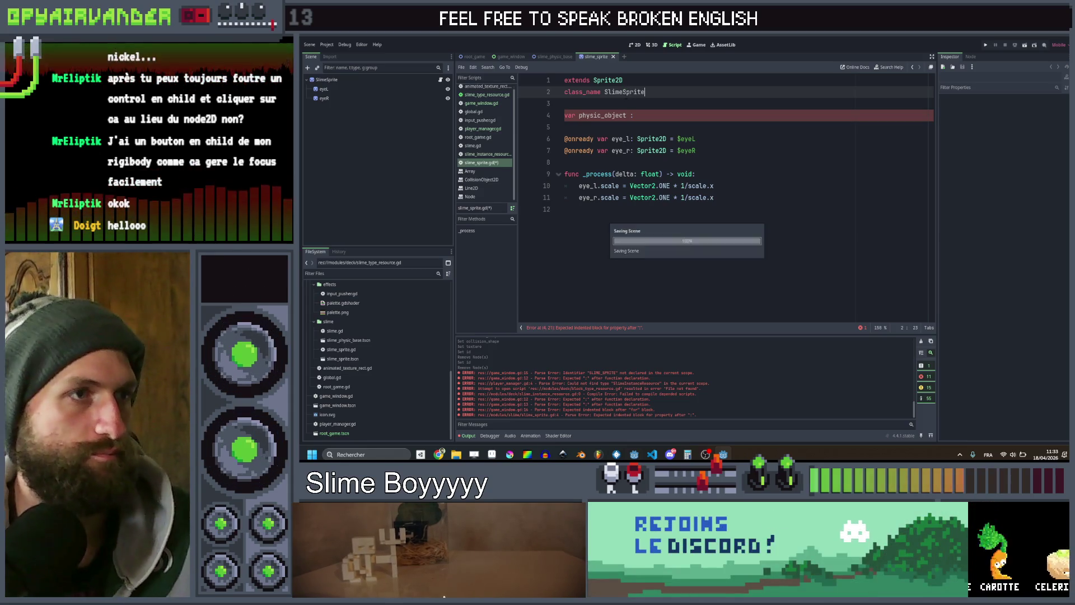
{"action": "left_click", "coordinate": [648, 115]}
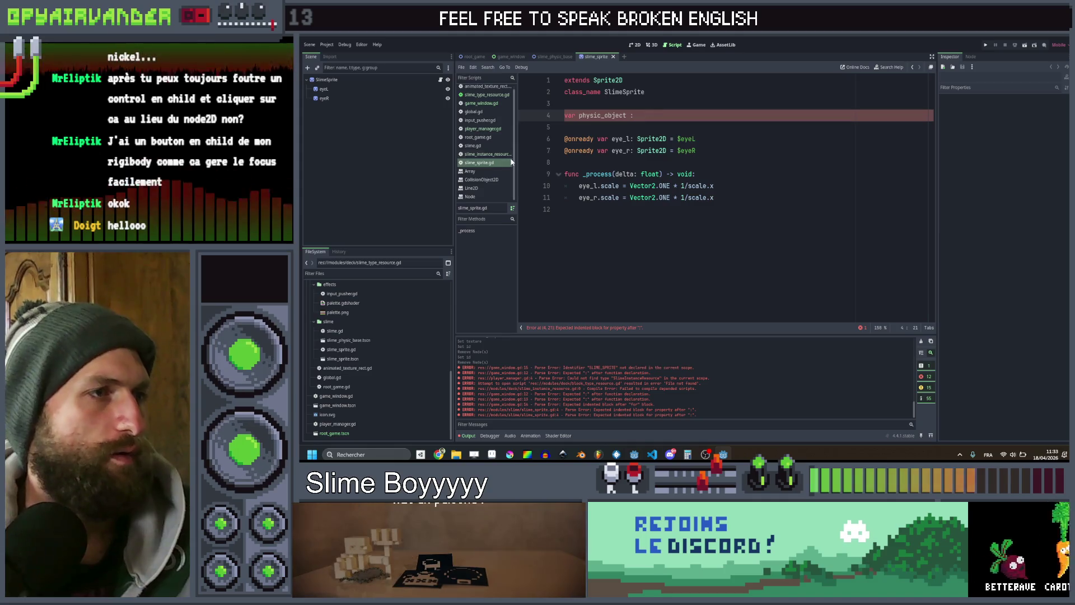
{"action": "left_click", "coordinate": [473, 146]}
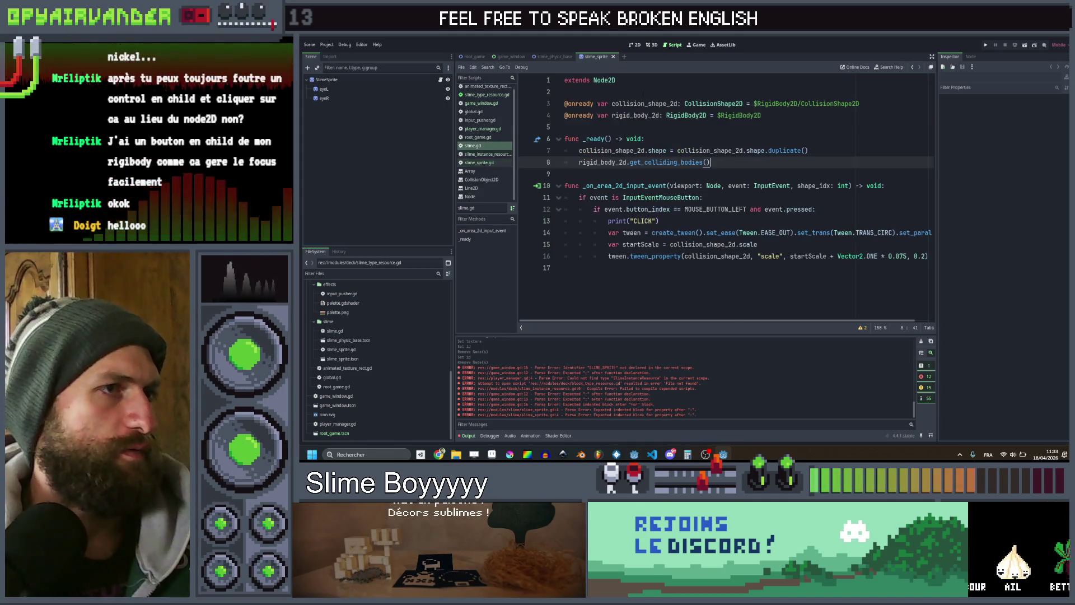
Step: Start a var line in slime.gd and delete the broken physic_object line from slime_sprite.gd
{"action": "left_click", "coordinate": [648, 91]}
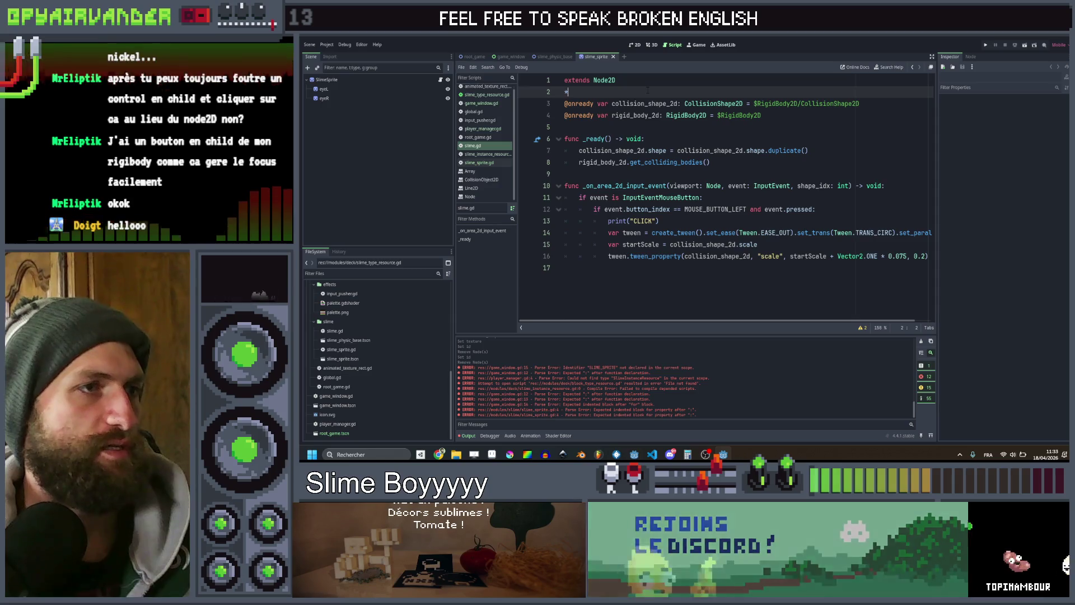
{"action": "key", "text": "Return"}
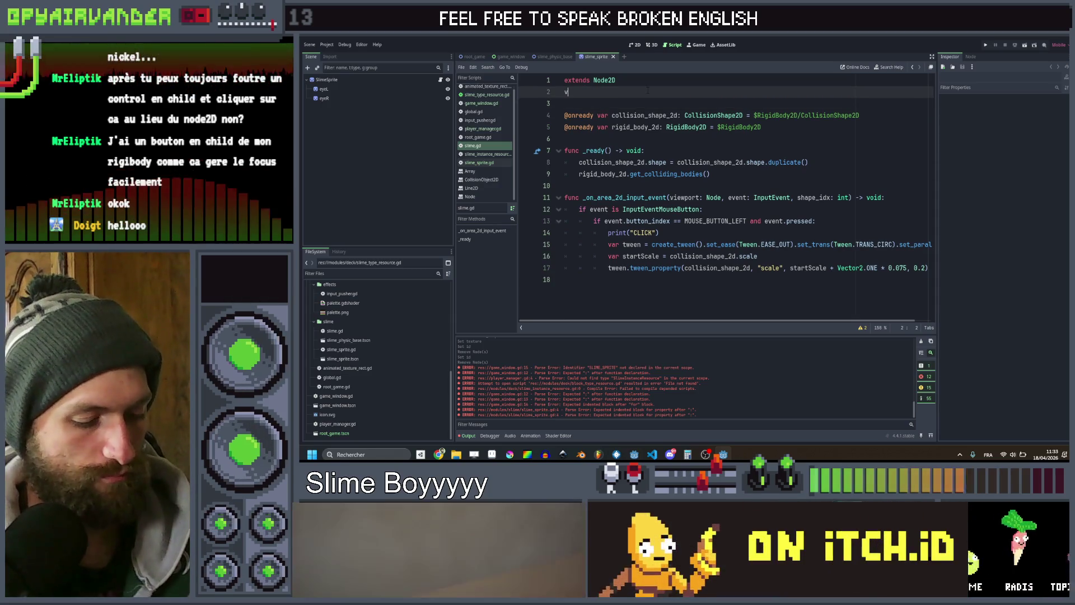
{"action": "type", "text": "var _"}
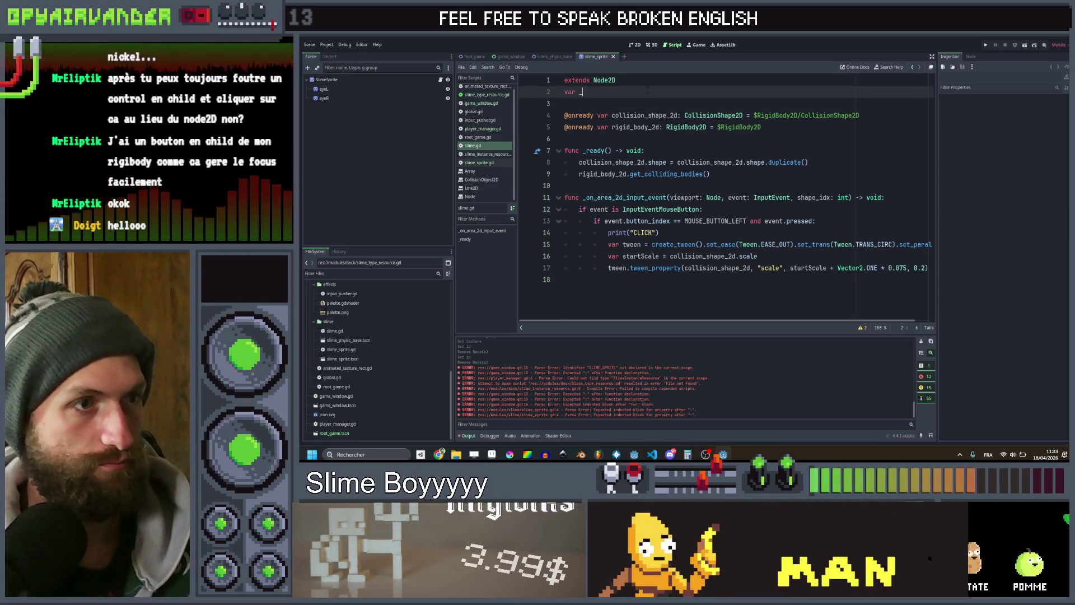
{"action": "key", "text": "BackSpace"}
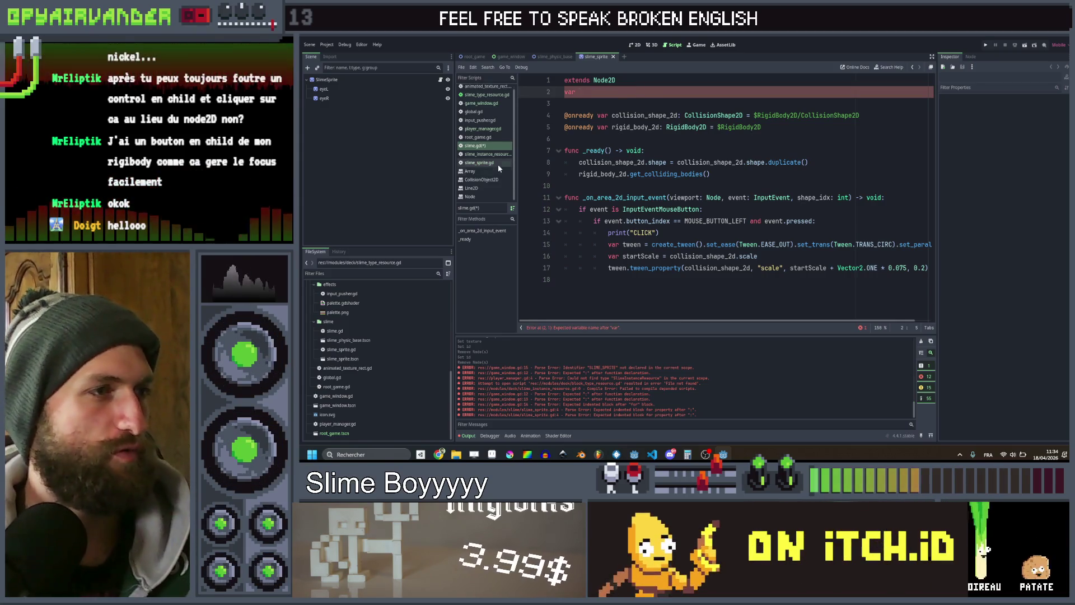
{"action": "left_click", "coordinate": [498, 164]}
{"action": "key", "text": "shift+Home"}
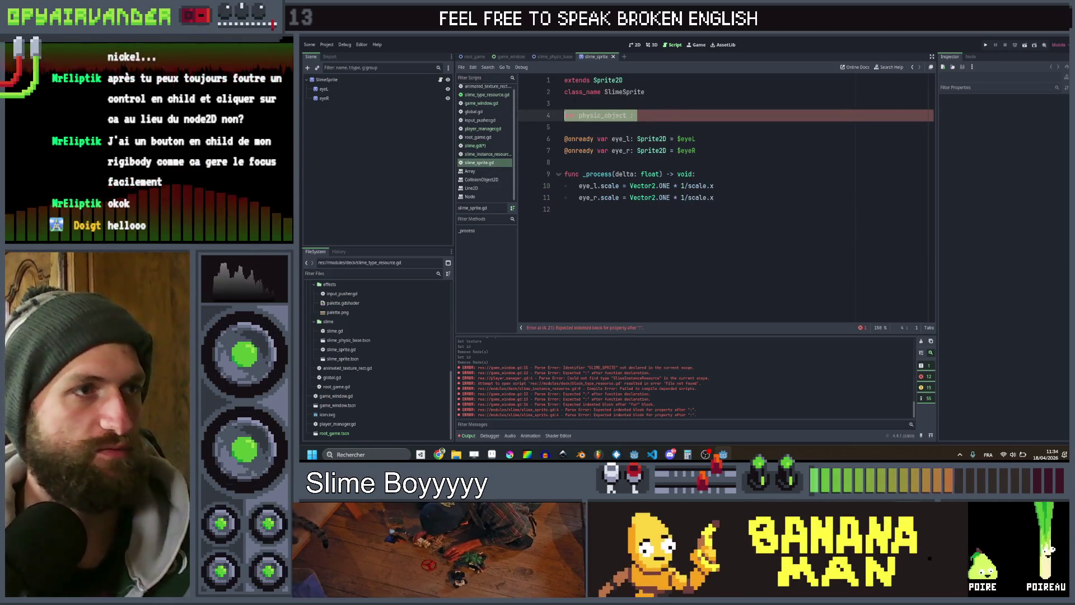
{"action": "key", "text": "BackSpace"}
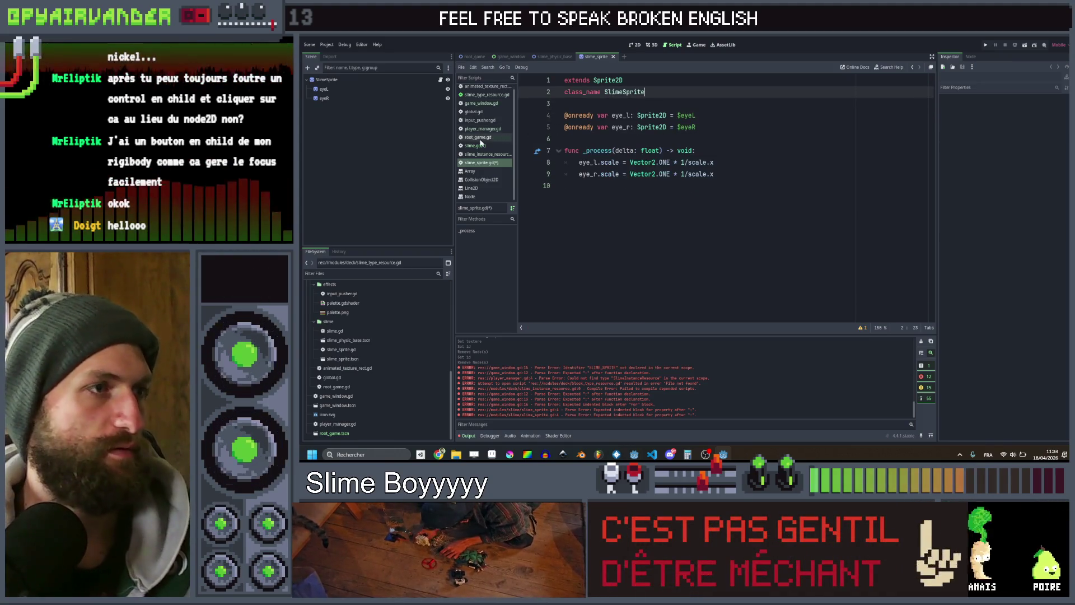
{"action": "left_click", "coordinate": [475, 146]}
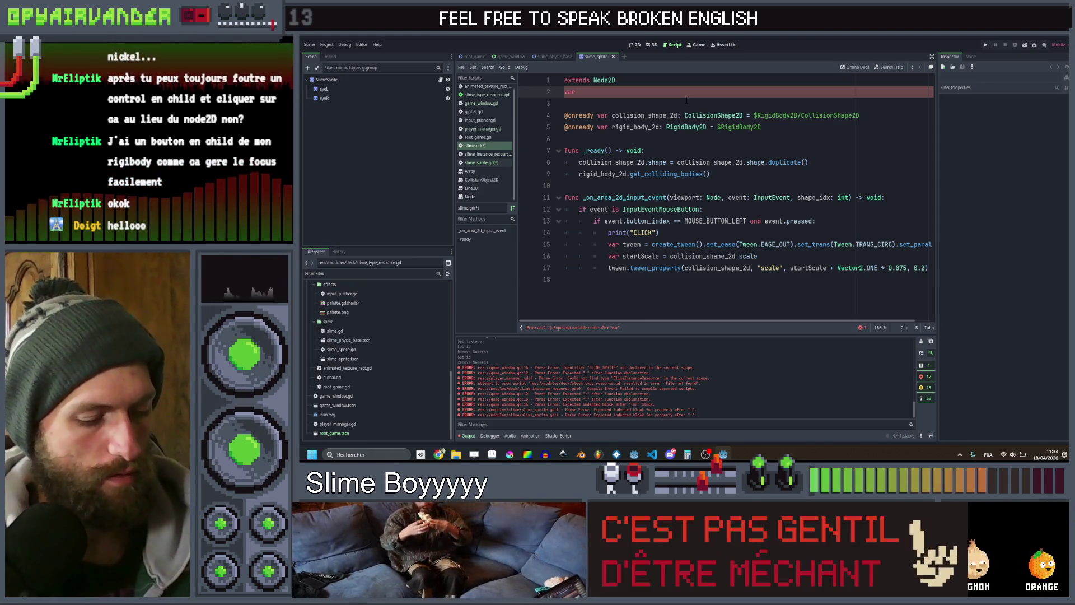
Step: Declare class_name Slime on line 2 of slime.gd
{"action": "key", "text": "Home"}
{"action": "key", "text": "Return"}
{"action": "key", "text": "End"}
{"action": "key", "text": "BackSpace"}
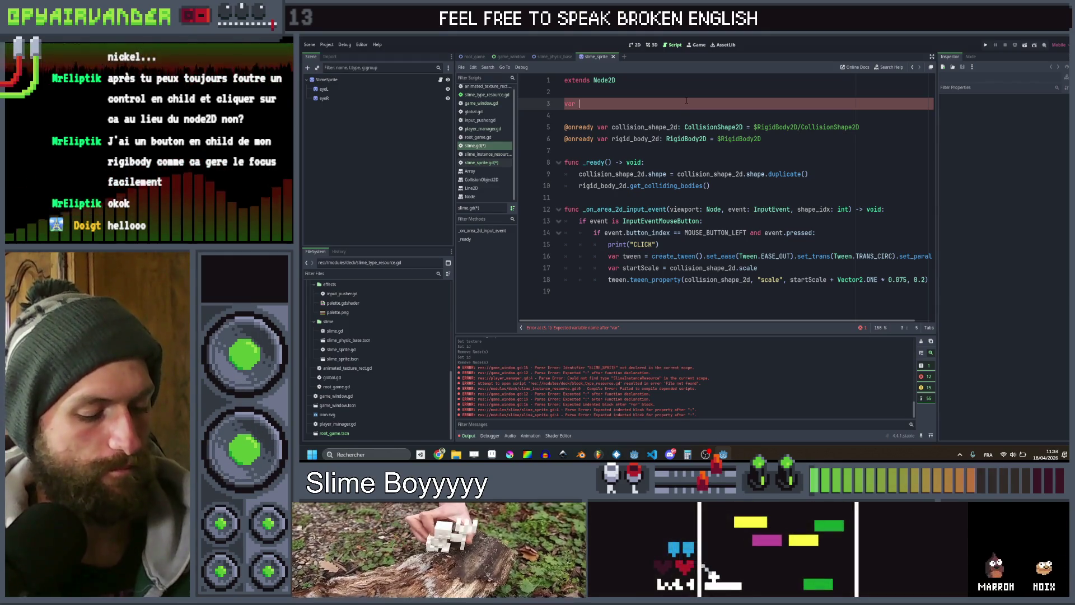
{"action": "key", "text": "Up"}
{"action": "key", "text": "Return"}
{"action": "key", "text": "Up"}
{"action": "type", "text": "c"}
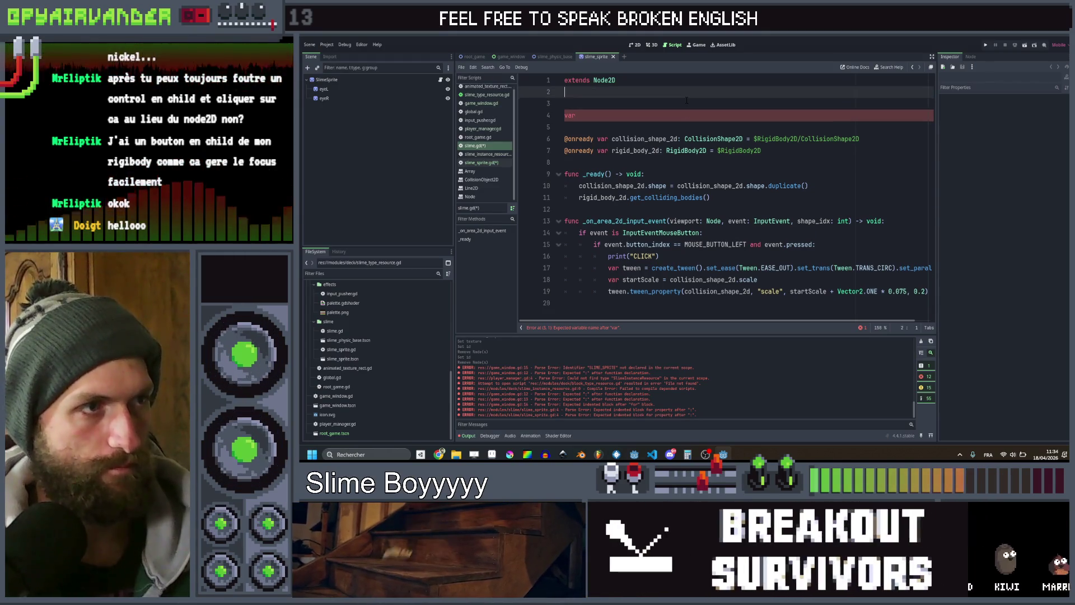
{"action": "type", "text": "lass_name Sl"}
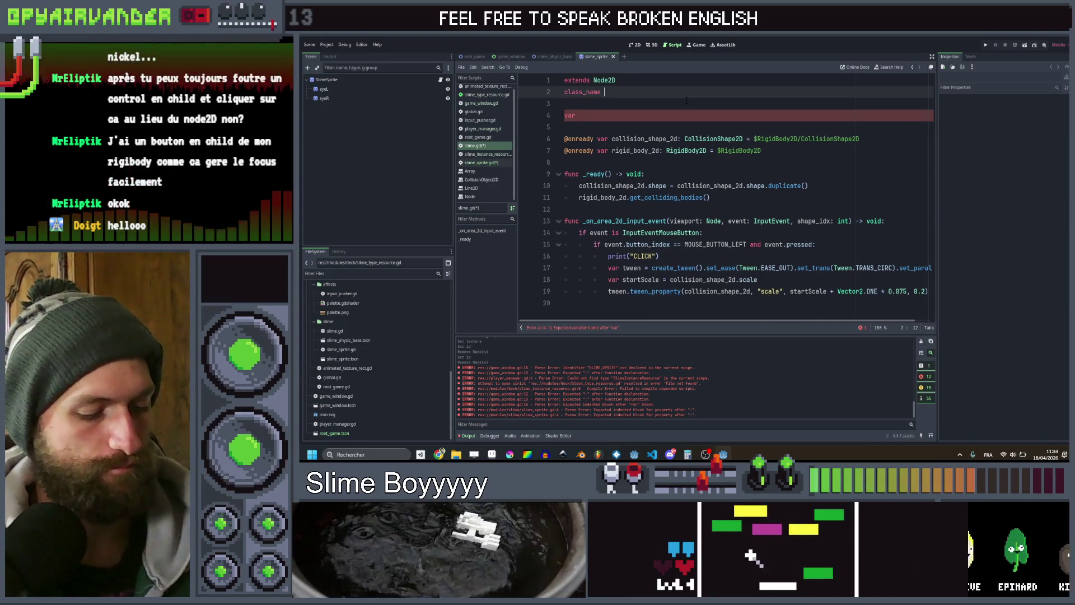
{"action": "type", "text": "ime"}
{"action": "key", "text": "Down"}
{"action": "key", "text": "Down"}
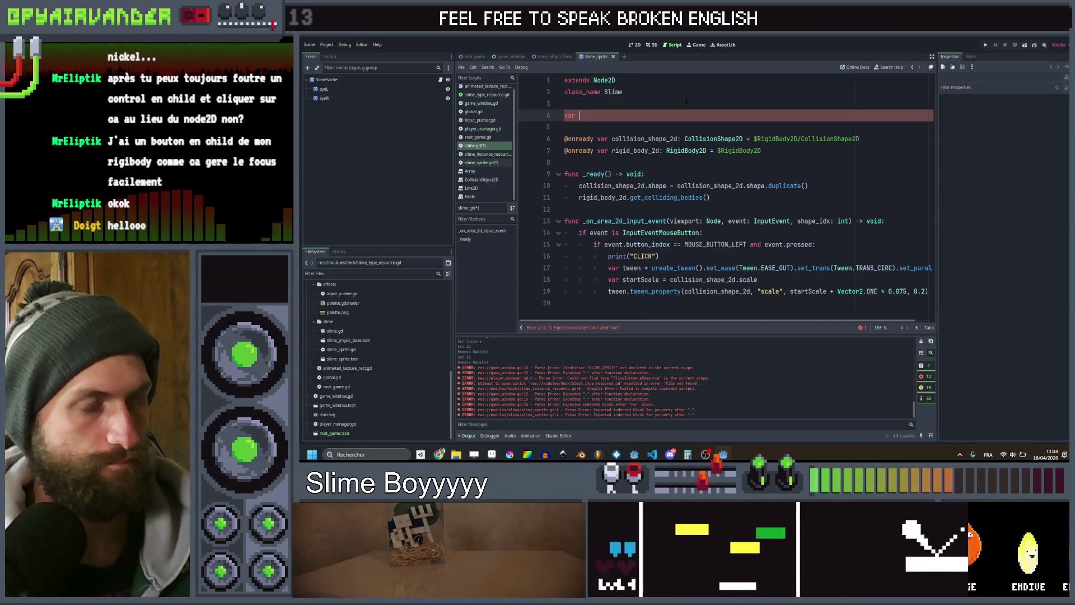
{"action": "type", "text": "sli"}
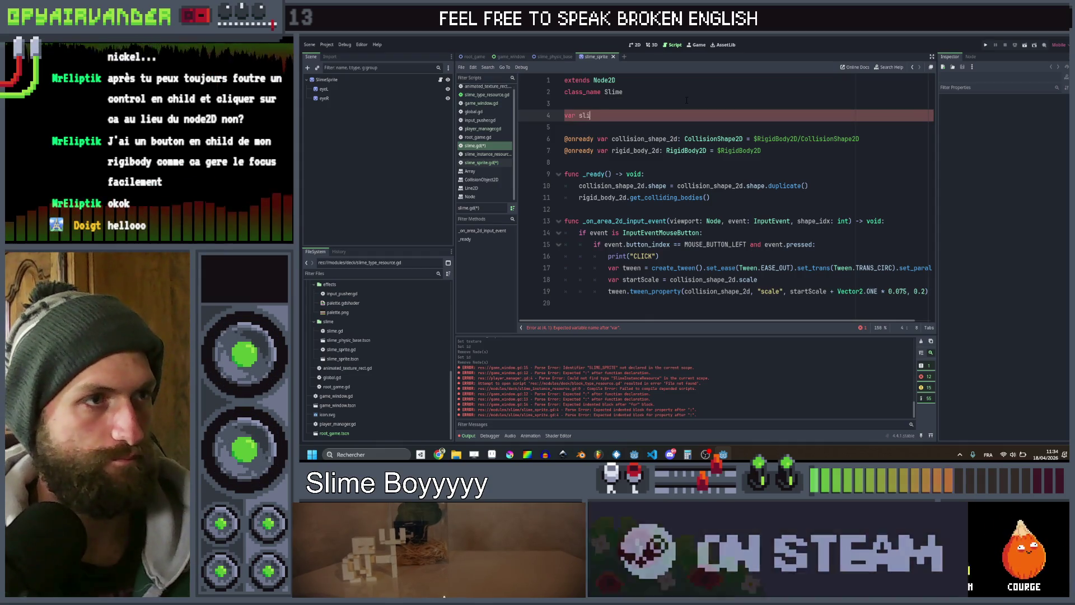
{"action": "key", "text": "alt+Down"}
{"action": "key", "text": "alt+Down"}
{"action": "key", "text": "alt+Down"}
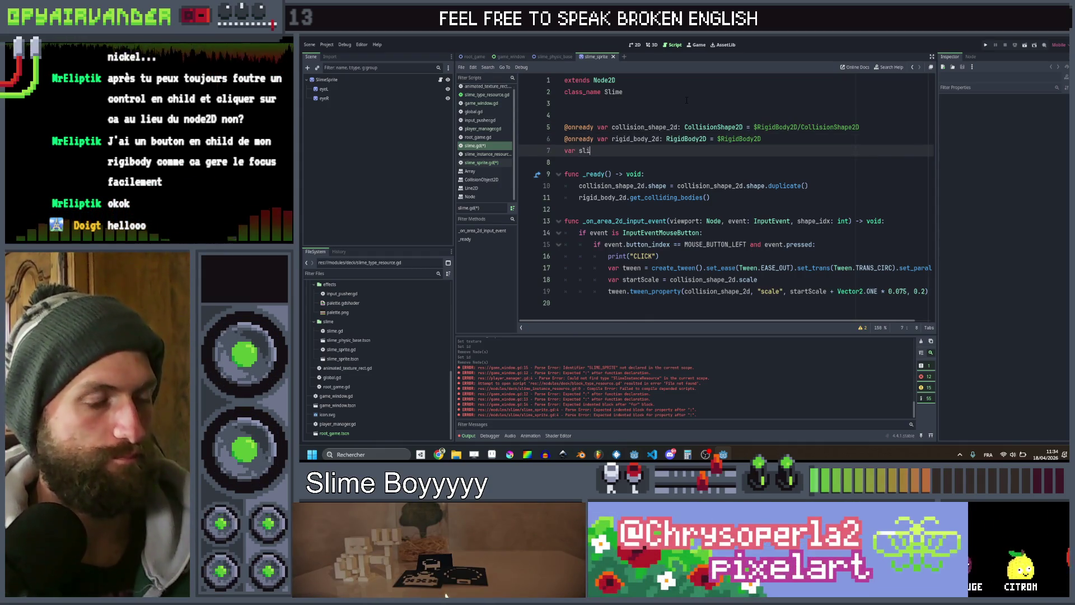
{"action": "type", "text": "sprite"}
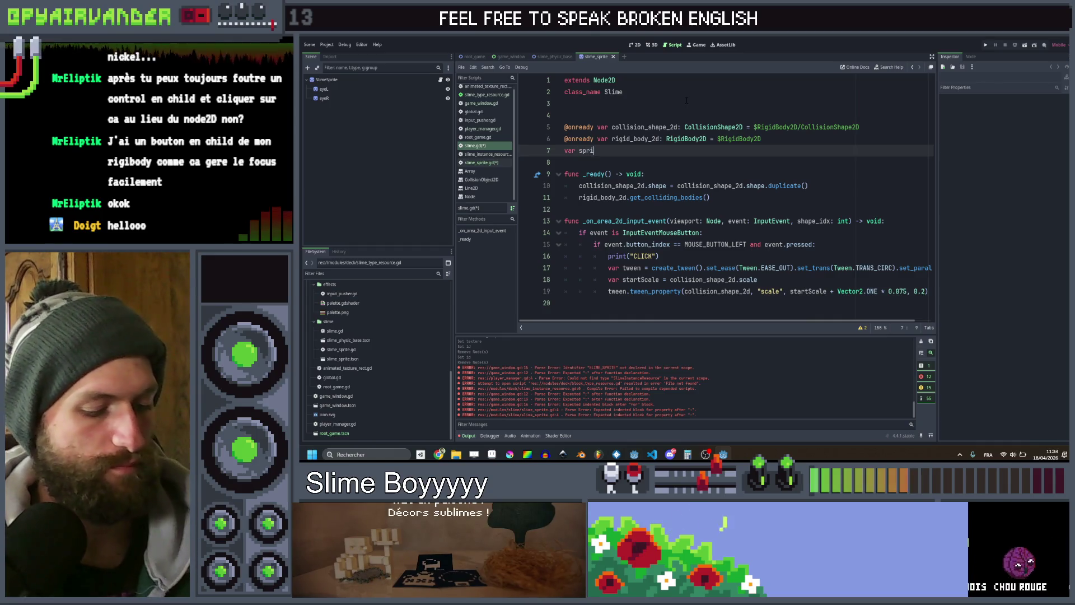
{"action": "type", "text": "_object : SLime"}
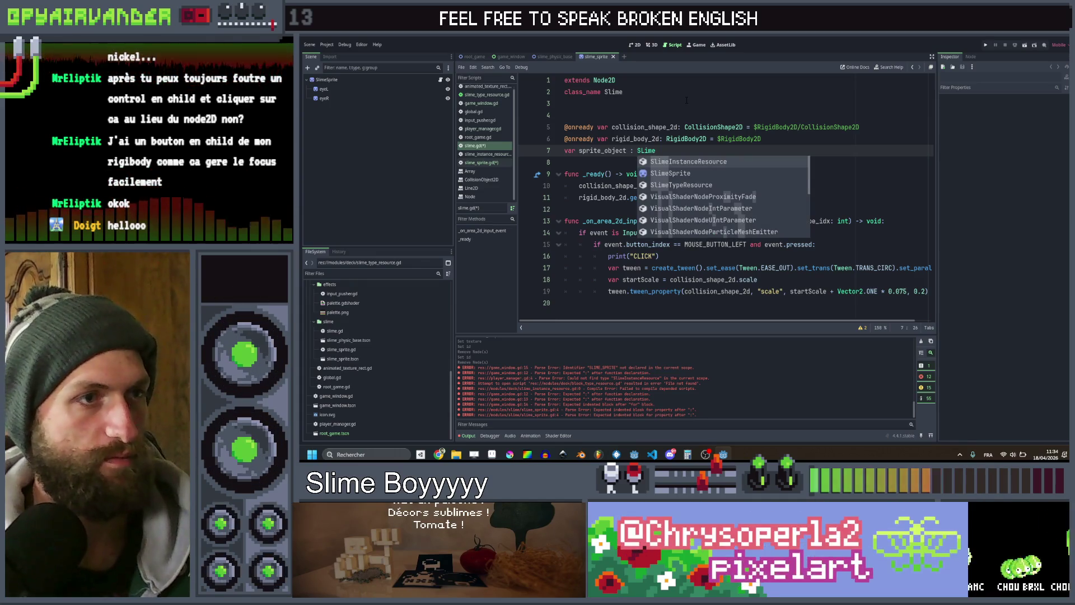
{"action": "key", "text": "Return"}
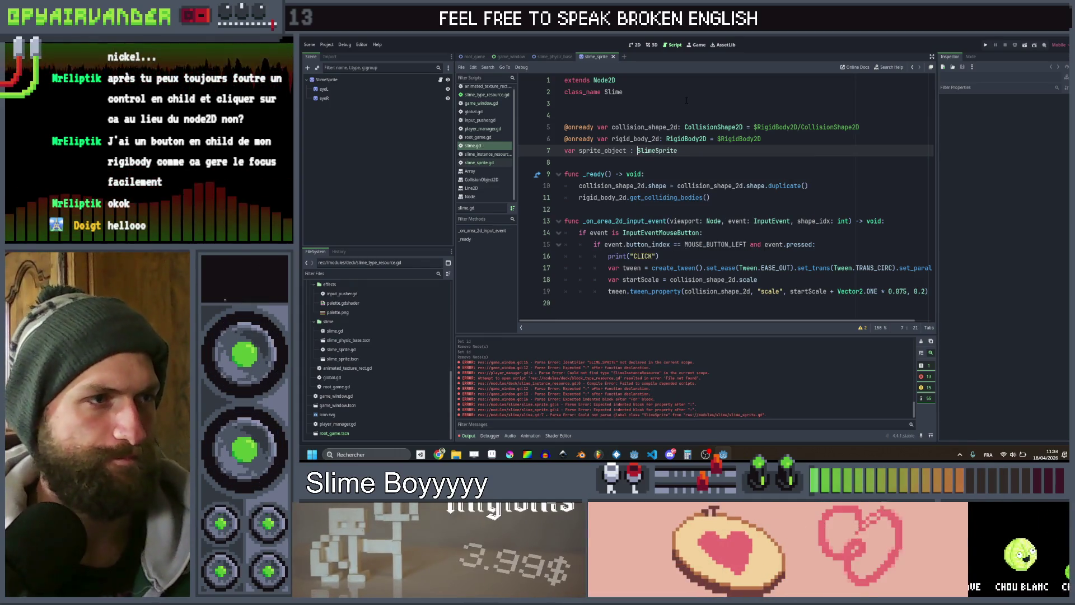
{"action": "key", "text": "Home"}
{"action": "key", "text": "Return"}
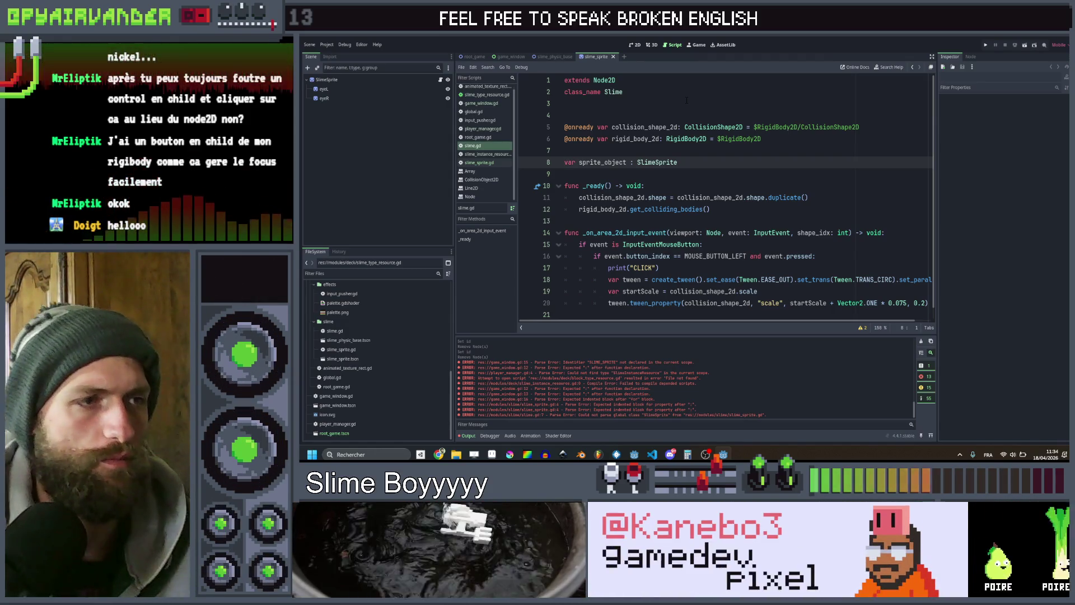
{"action": "key", "text": "Down"}
{"action": "key", "text": "Down"}
{"action": "key", "text": "Down"}
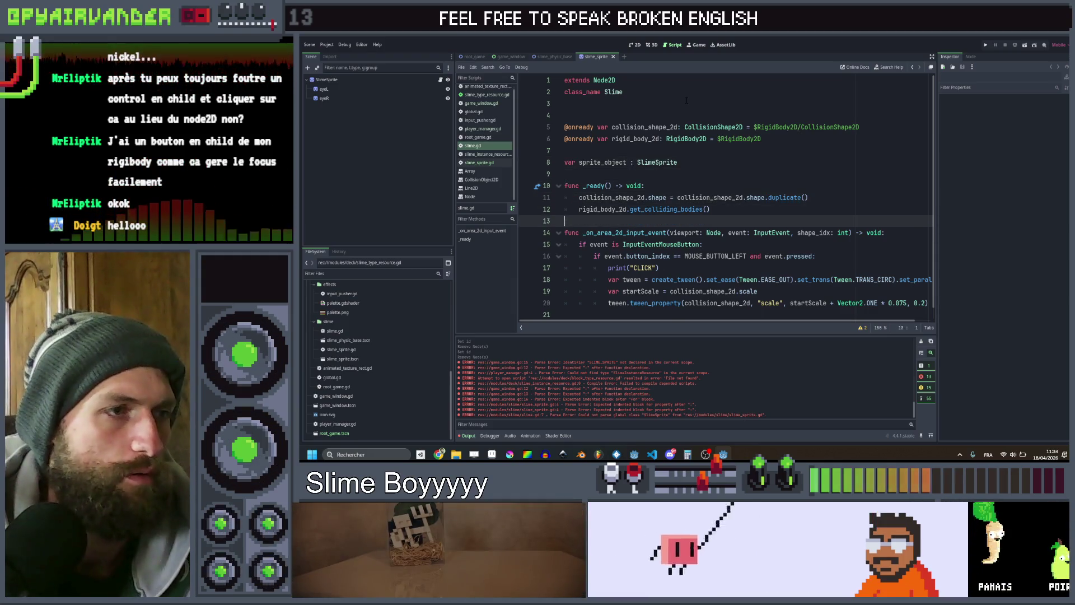
Step: Insert a randf_range() call from autocomplete on a new line 13 in _ready
{"action": "key", "text": "Return"}
{"action": "key", "text": "Up"}
{"action": "type", "text": "rand"}
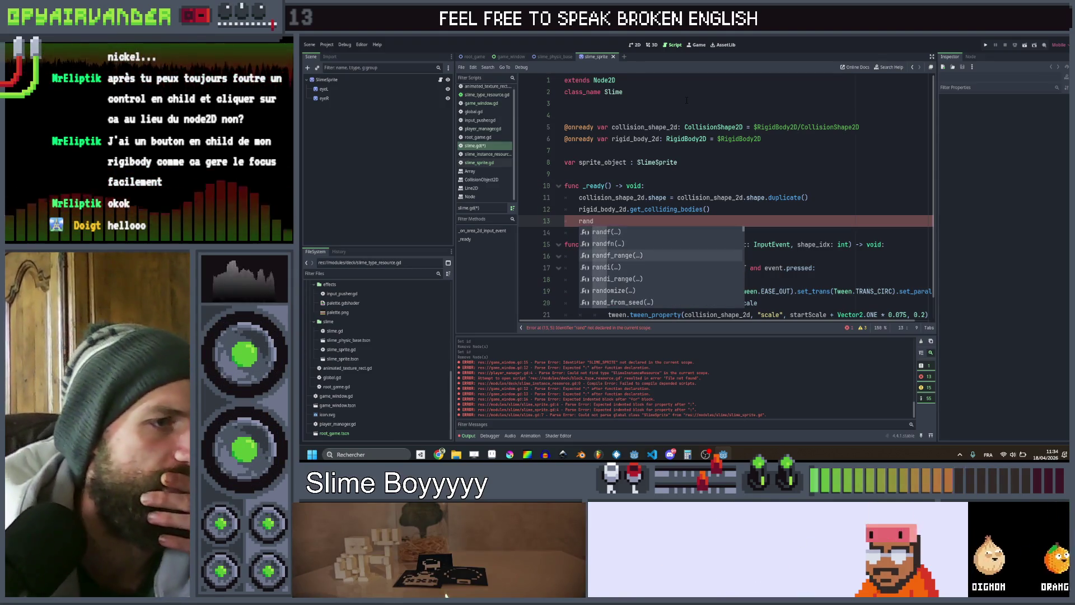
{"action": "double_click", "coordinate": [610, 255]}
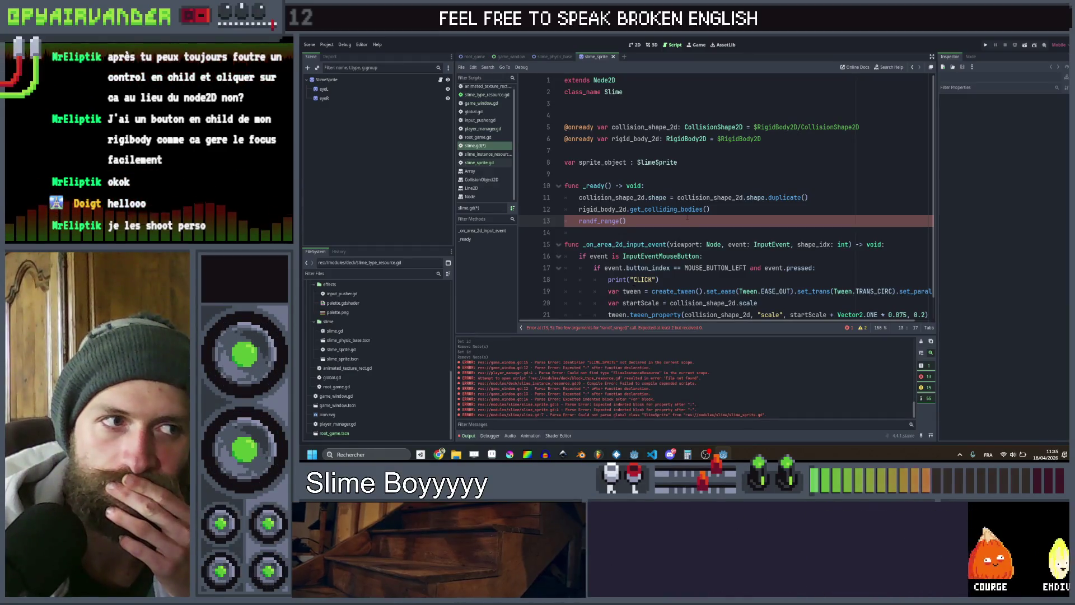
{"action": "left_click_drag", "start_coordinate": [627, 221], "coordinate": [526, 221]}
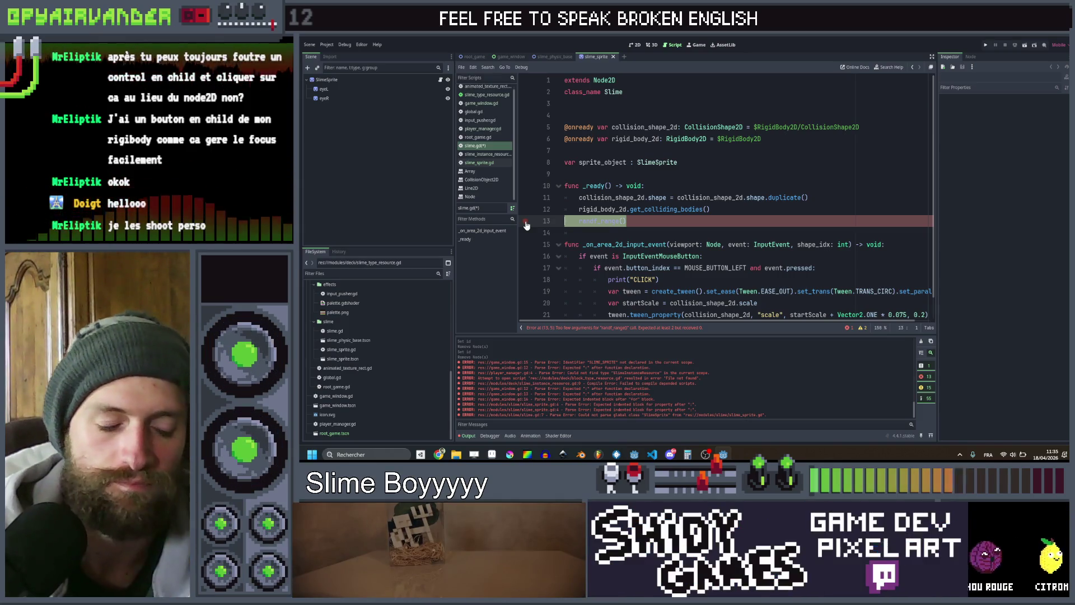
Step: Delete the selected randf_range() call and switch over to Aseprite
{"action": "key", "text": "BackSpace"}
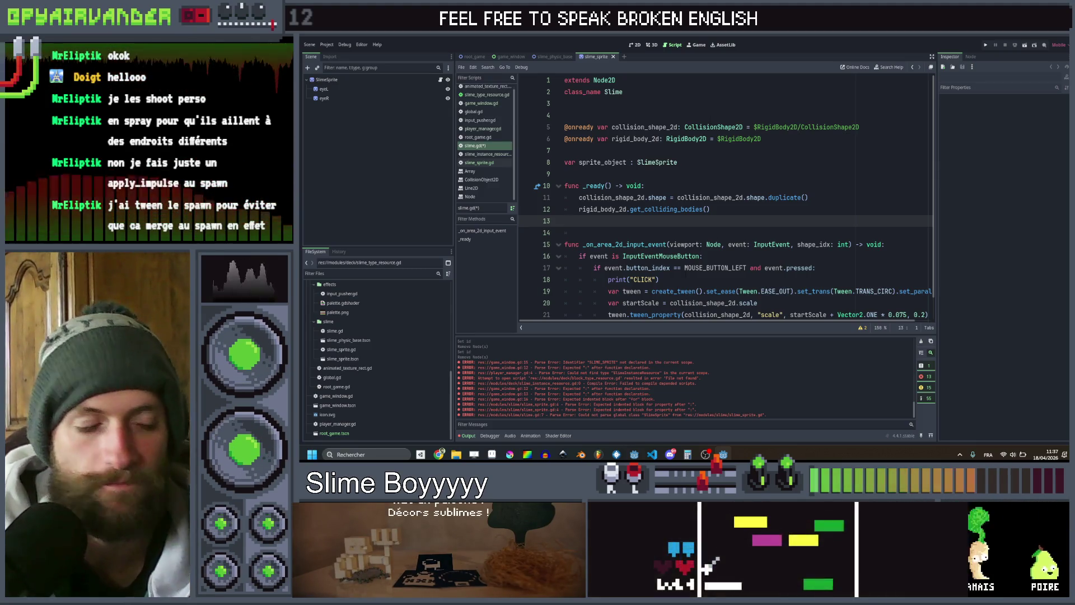
{"action": "key", "text": "alt+Tab"}
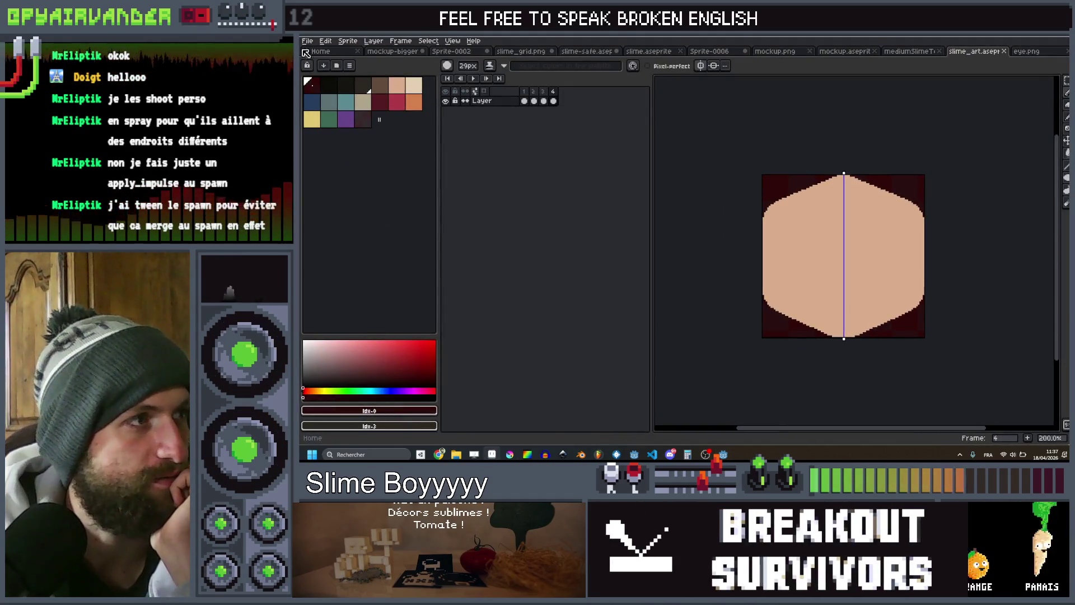
Step: Switch to the mockup.aseprite document and add a new layer
{"action": "left_click", "coordinate": [307, 41]}
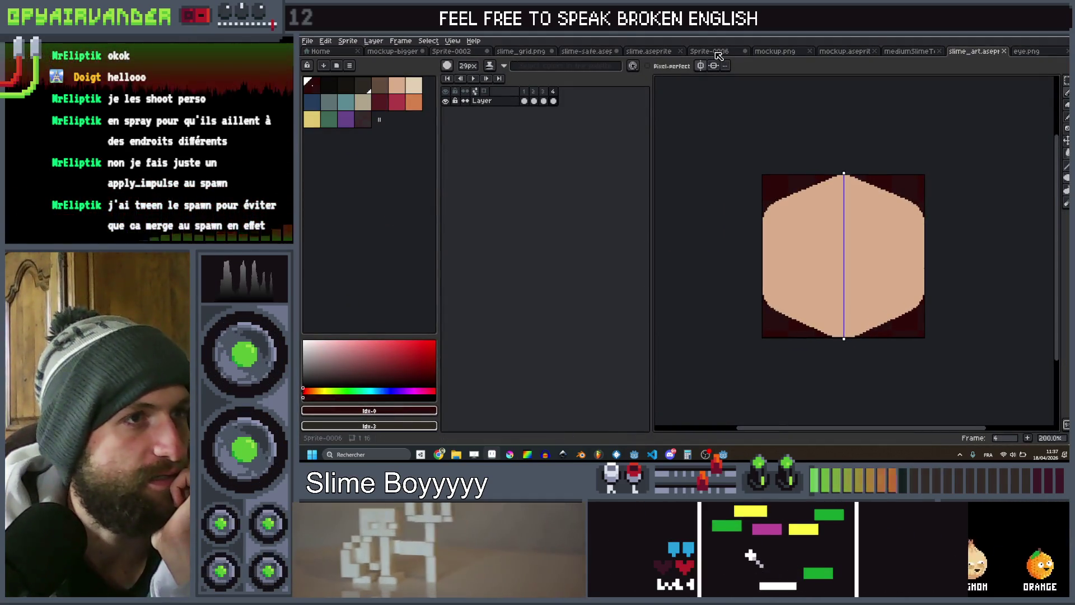
{"action": "left_click", "coordinate": [853, 52]}
{"action": "scroll", "coordinate": [733, 219], "scroll_direction": "left", "scroll_amount": 2}
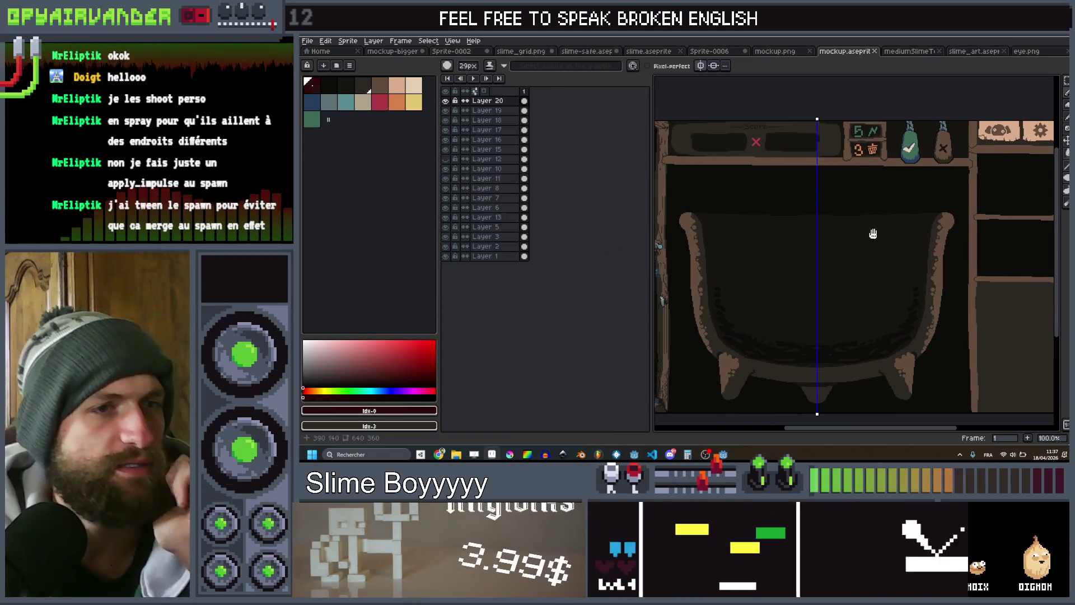
{"action": "key", "text": "shift+n"}
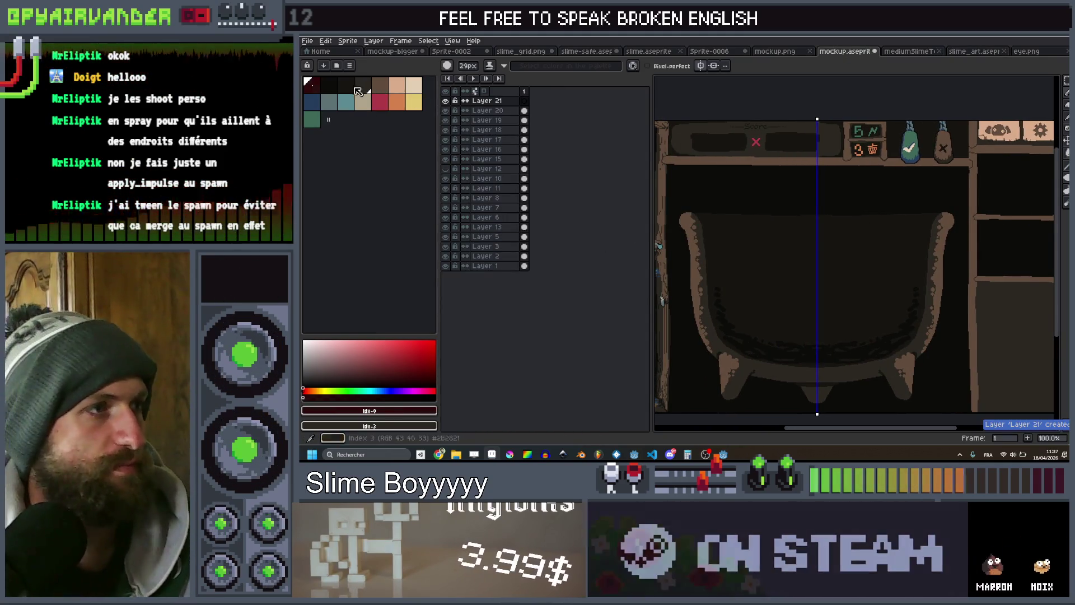
Step: Paint a teal dot at the rail's left end and preview a horizontal rail line
{"action": "left_click", "coordinate": [346, 102]}
{"action": "scroll", "coordinate": [739, 187], "scroll_direction": "up", "scroll_amount": 2}
{"action": "left_click", "coordinate": [726, 196]}
{"action": "scroll", "coordinate": [726, 197], "scroll_direction": "down", "scroll_amount": 5}
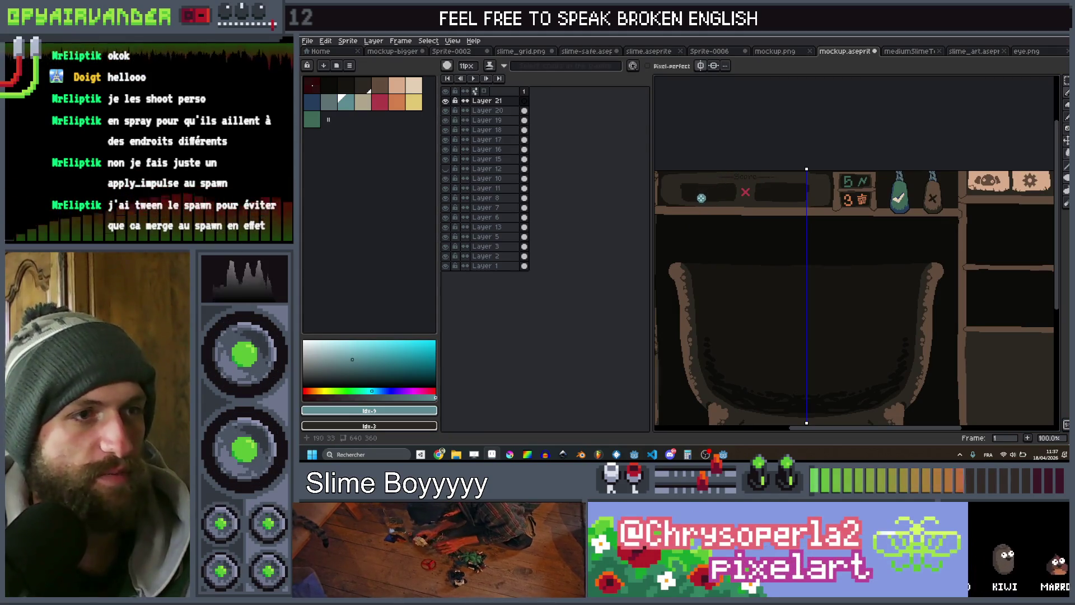
{"action": "scroll", "coordinate": [702, 200], "scroll_direction": "up", "scroll_amount": 3}
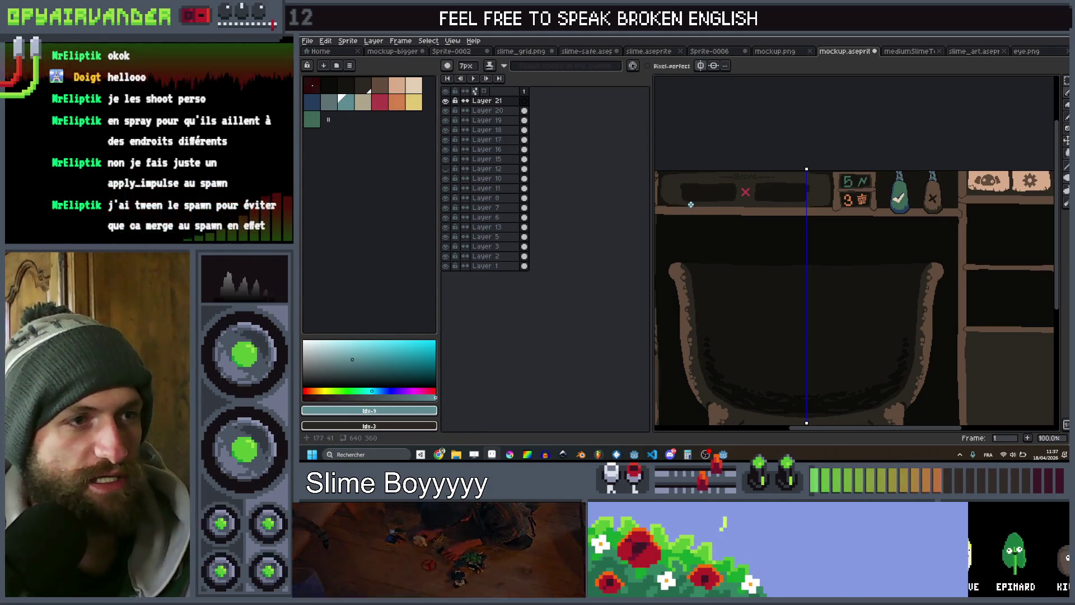
{"action": "left_click_drag", "start_coordinate": [689, 210], "coordinate": [799, 210]}
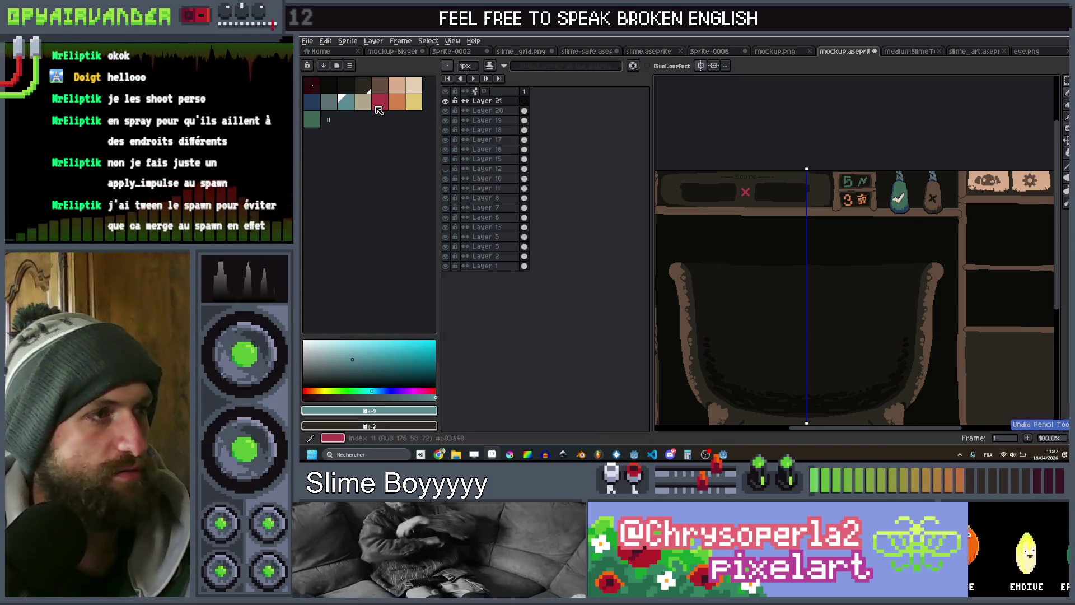
Step: Draw a 2-pixel red rail across the vat top with short downturned ends
{"action": "left_click", "coordinate": [745, 192], "text": "alt"}
{"action": "left_click", "coordinate": [701, 66]}
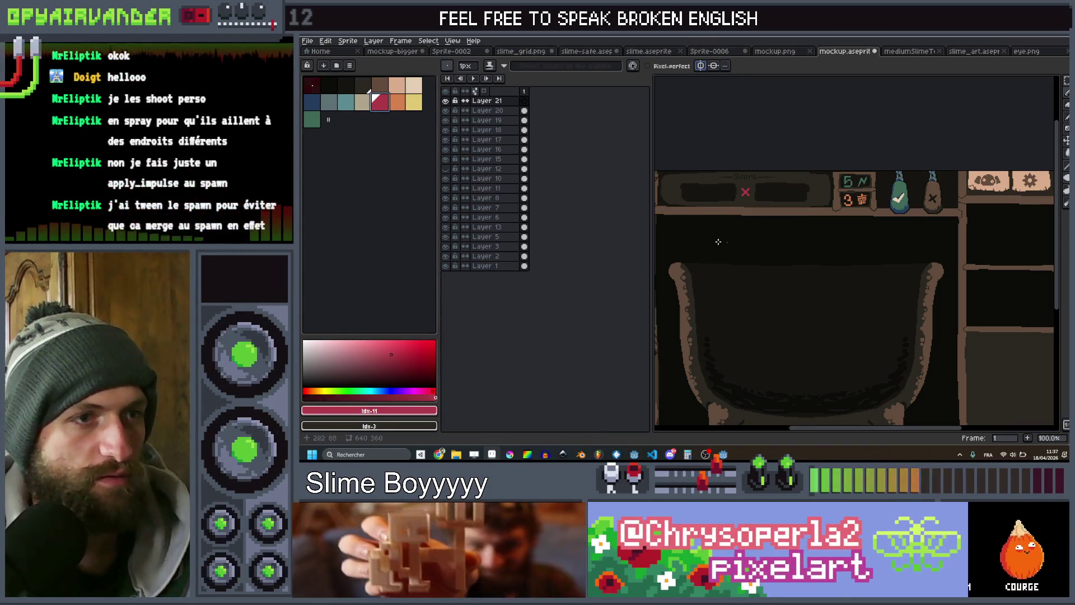
{"action": "scroll", "coordinate": [688, 225], "scroll_direction": "up", "scroll_amount": 1}
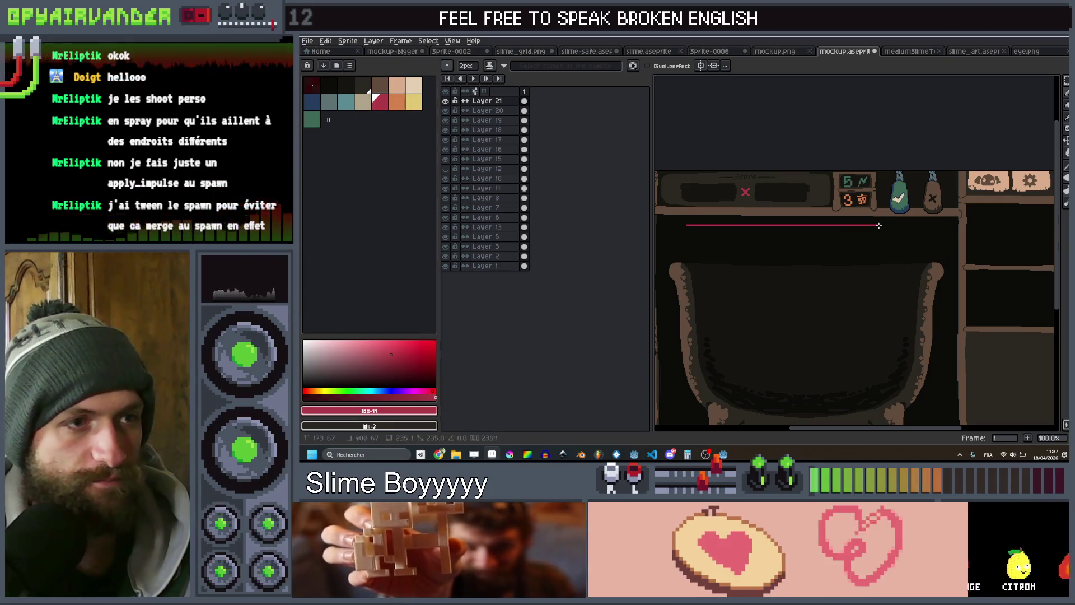
{"action": "left_click", "coordinate": [923, 225], "text": "shift"}
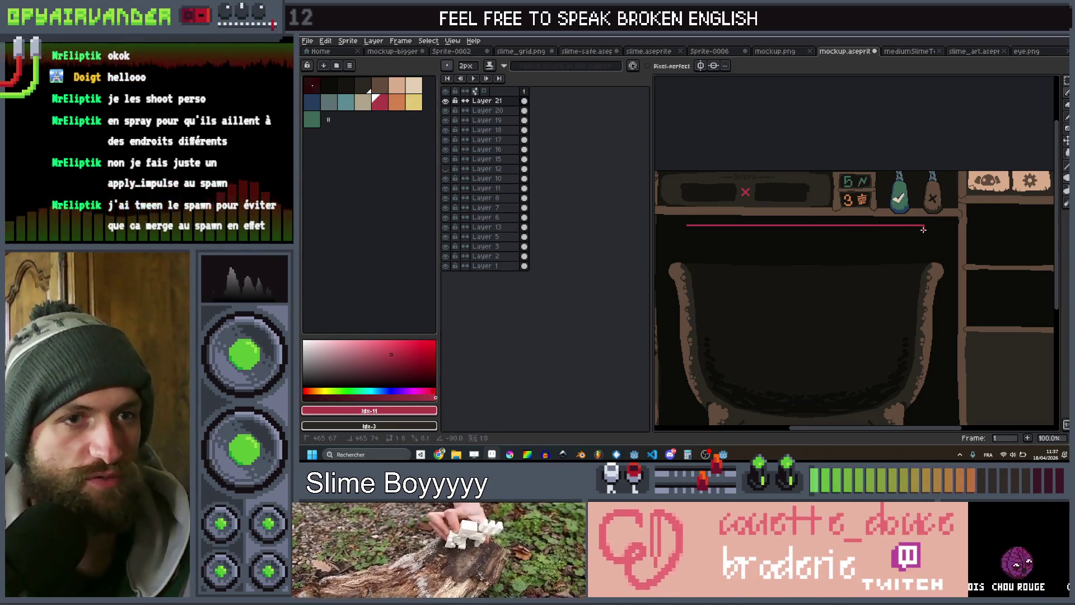
{"action": "scroll", "coordinate": [683, 230], "scroll_direction": "up", "scroll_amount": 1}
{"action": "scroll", "coordinate": [683, 230], "scroll_direction": "left", "scroll_amount": 3}
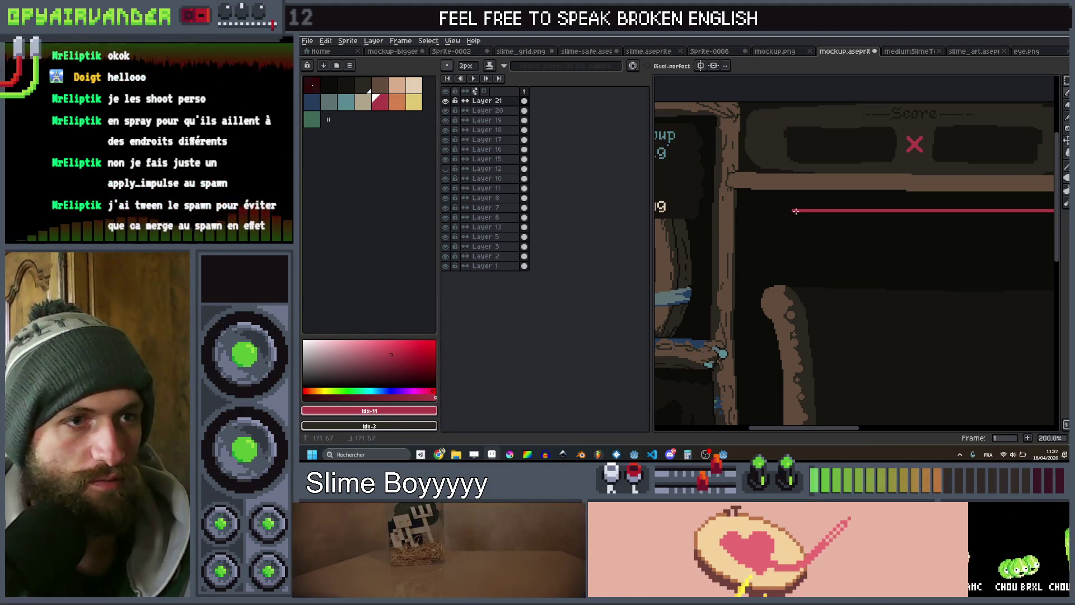
{"action": "left_click", "coordinate": [791, 212], "text": "shift"}
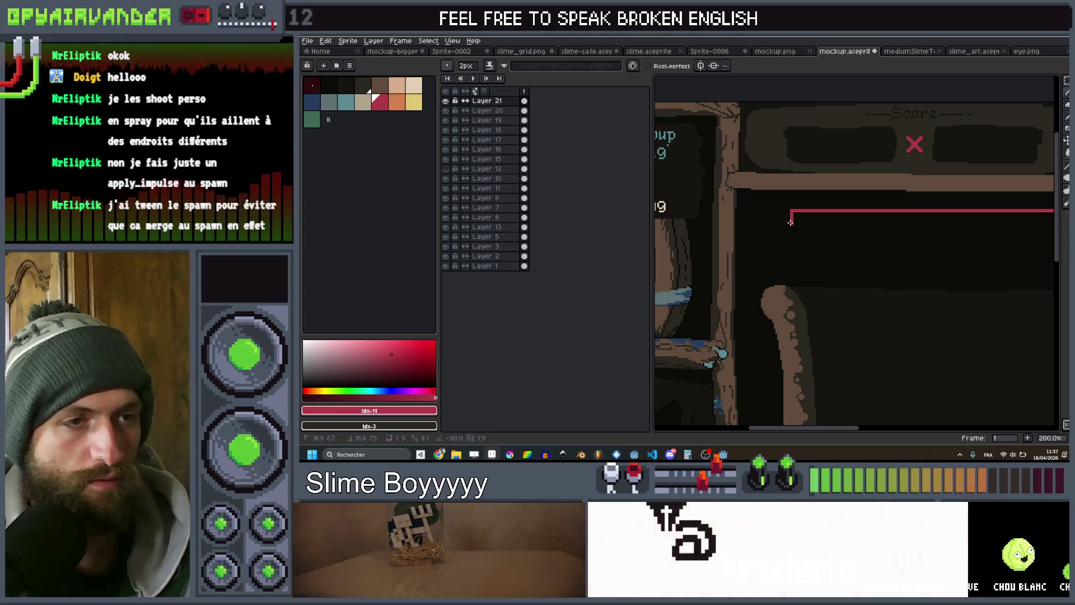
{"action": "scroll", "coordinate": [789, 227], "scroll_direction": "down", "scroll_amount": 3}
{"action": "scroll", "coordinate": [841, 219], "scroll_direction": "up", "scroll_amount": 2}
{"action": "left_click_drag", "start_coordinate": [841, 219], "coordinate": [848, 259]}
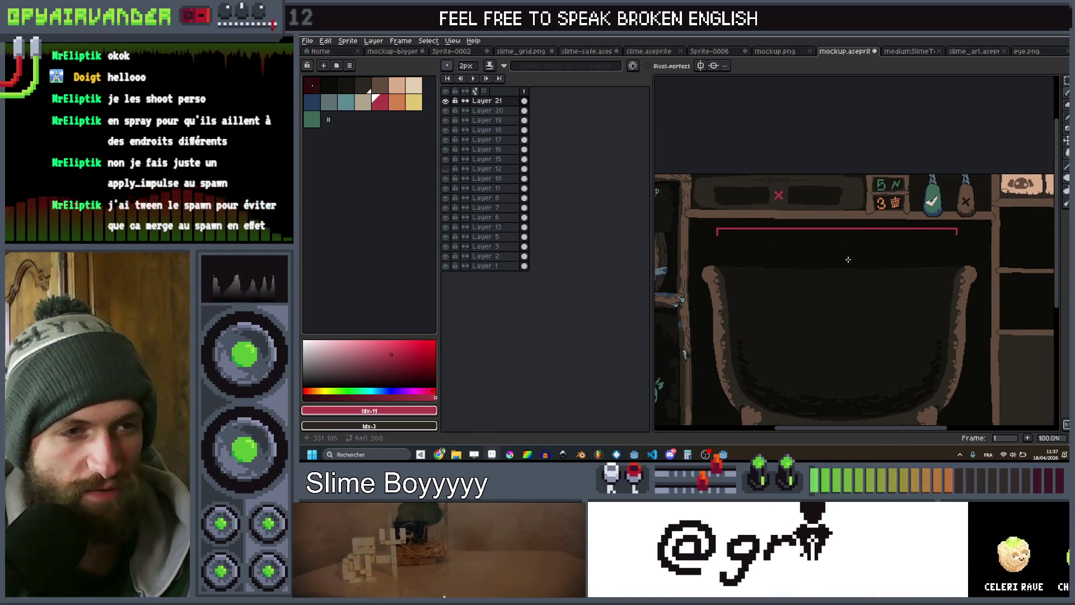
{"action": "scroll", "coordinate": [829, 224], "scroll_direction": "up", "scroll_amount": 8}
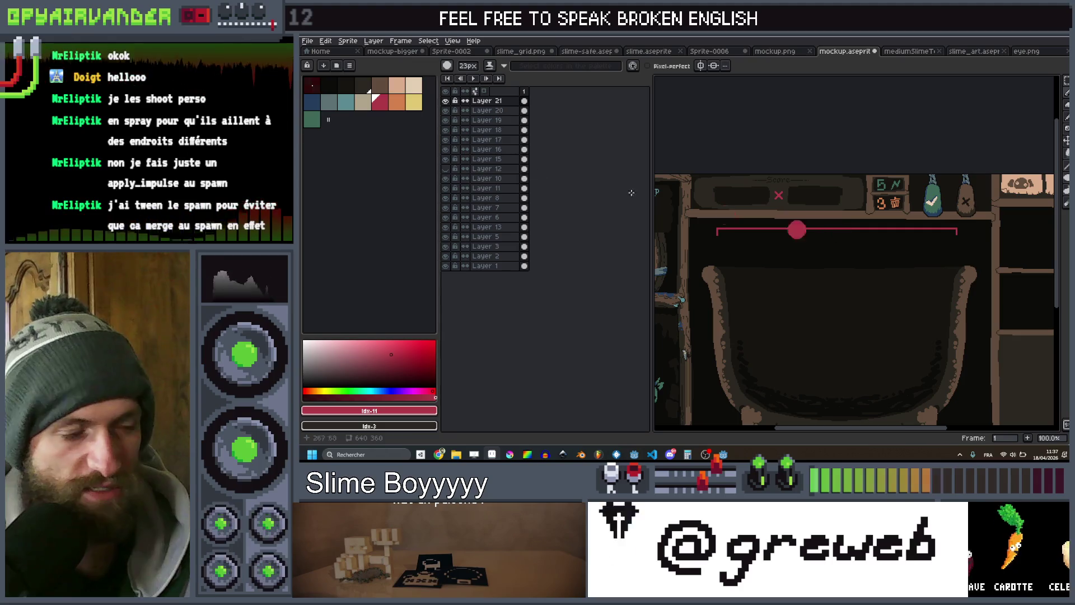
{"action": "left_click", "coordinate": [351, 104]}
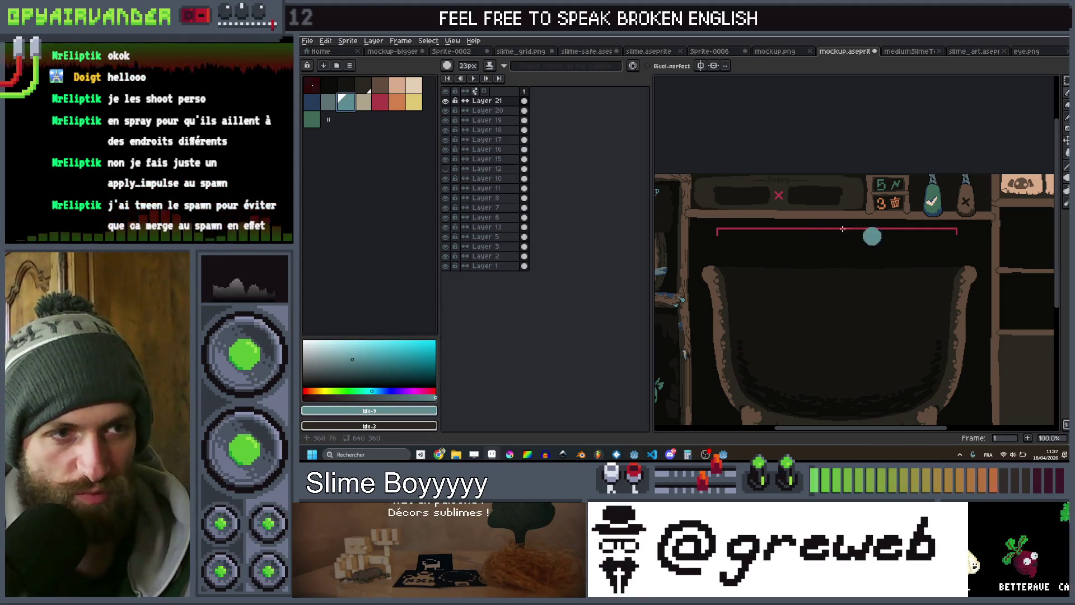
Step: Paint a round teal slime on the red rail with a short arrow stroke beneath it
{"action": "left_click", "coordinate": [883, 228]}
{"action": "scroll", "coordinate": [930, 240], "scroll_direction": "up", "scroll_amount": 1}
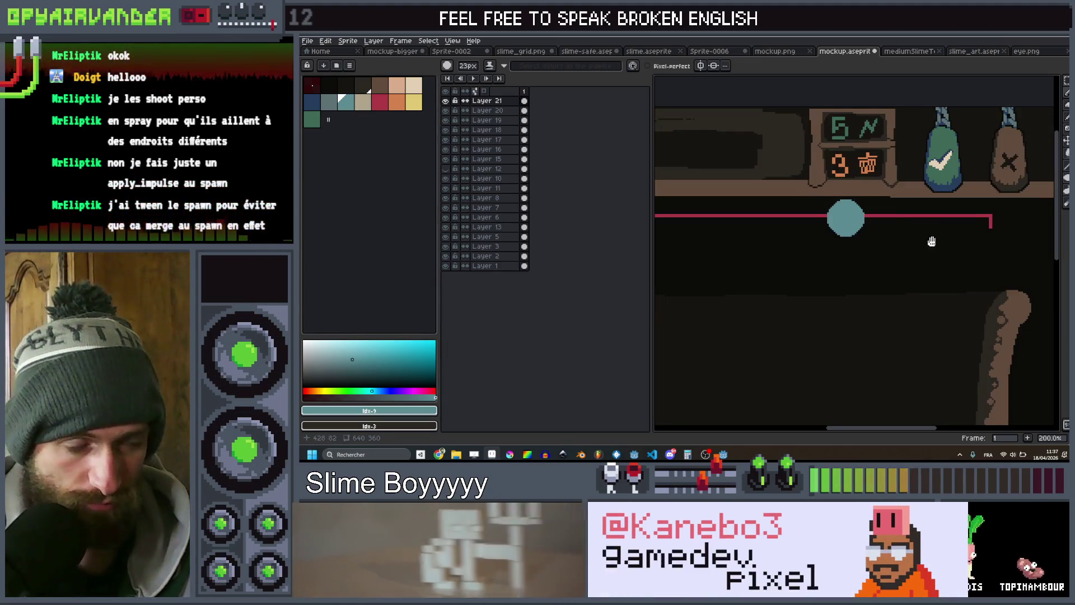
{"action": "left_click_drag", "start_coordinate": [930, 241], "coordinate": [969, 259]}
{"action": "left_click_drag", "start_coordinate": [893, 240], "coordinate": [901, 245]}
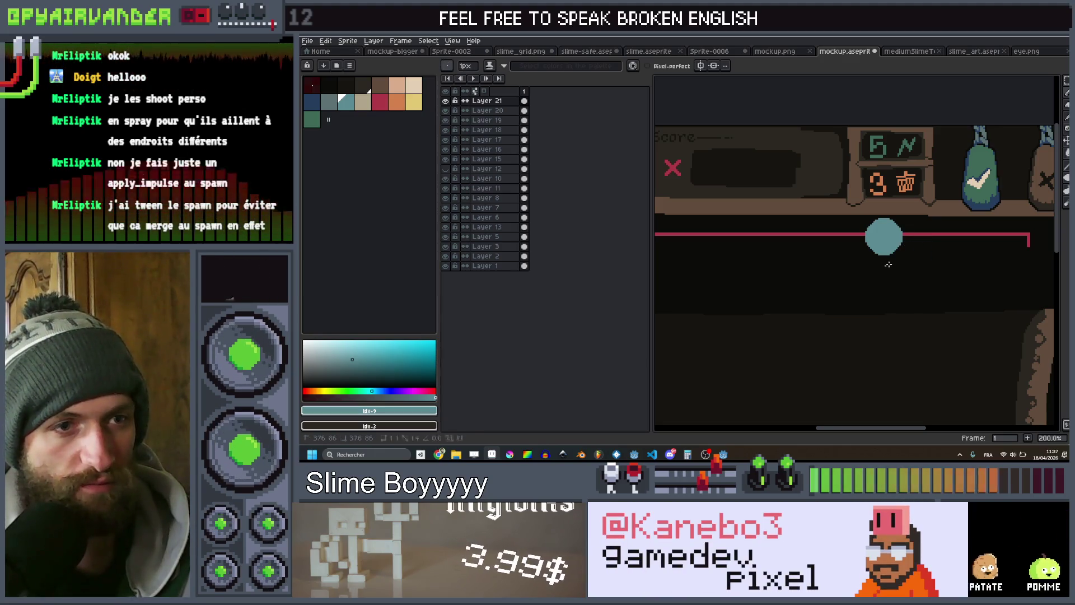
{"action": "left_click_drag", "start_coordinate": [908, 265], "coordinate": [900, 265]}
{"action": "scroll", "coordinate": [901, 266], "scroll_direction": "down", "scroll_amount": 2}
{"action": "scroll", "coordinate": [873, 261], "scroll_direction": "up", "scroll_amount": 4}
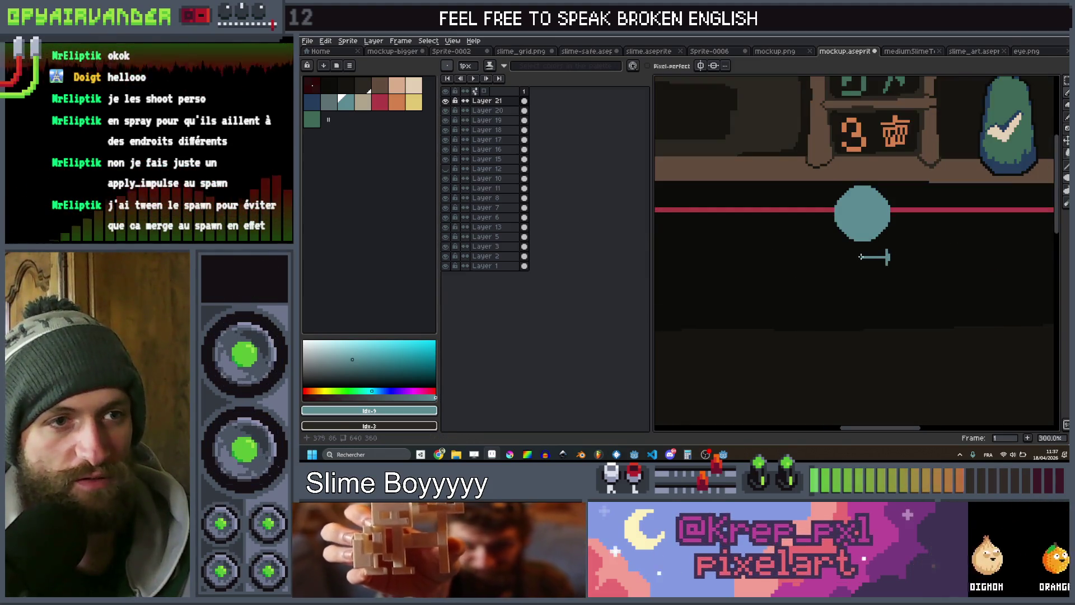
{"action": "scroll", "coordinate": [862, 258], "scroll_direction": "down", "scroll_amount": 1}
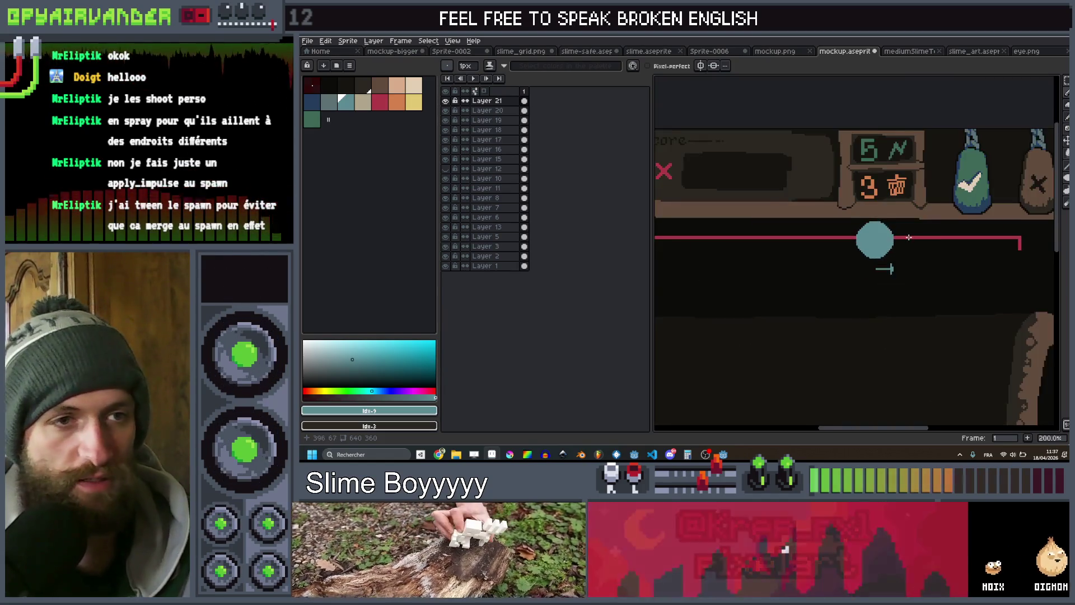
{"action": "key", "text": "]"}
{"action": "key", "text": "]"}
{"action": "key", "text": "]"}
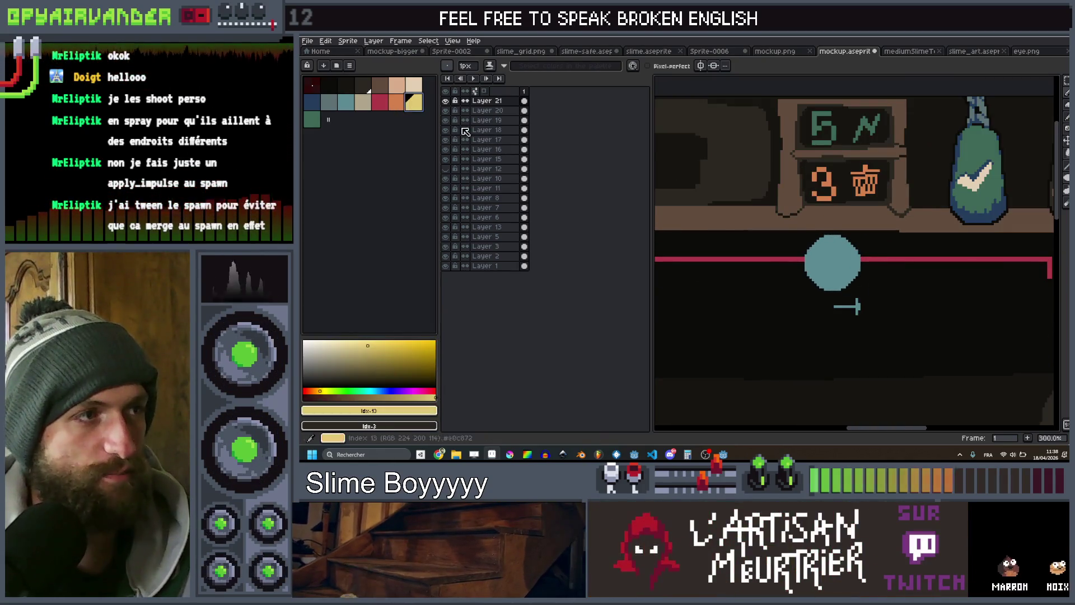
Step: Draw two yellow highlight lines along the top edge of the red rail
{"action": "mouse_move", "coordinate": [802, 235]}
{"action": "left_mouse_down"}
{"action": "mouse_move", "coordinate": [883, 231]}
{"action": "mouse_move", "coordinate": [917, 242]}
{"action": "left_mouse_up"}
{"action": "scroll", "coordinate": [917, 242], "scroll_direction": "down", "scroll_amount": 1}
{"action": "scroll", "coordinate": [876, 231], "scroll_direction": "up", "scroll_amount": 1}
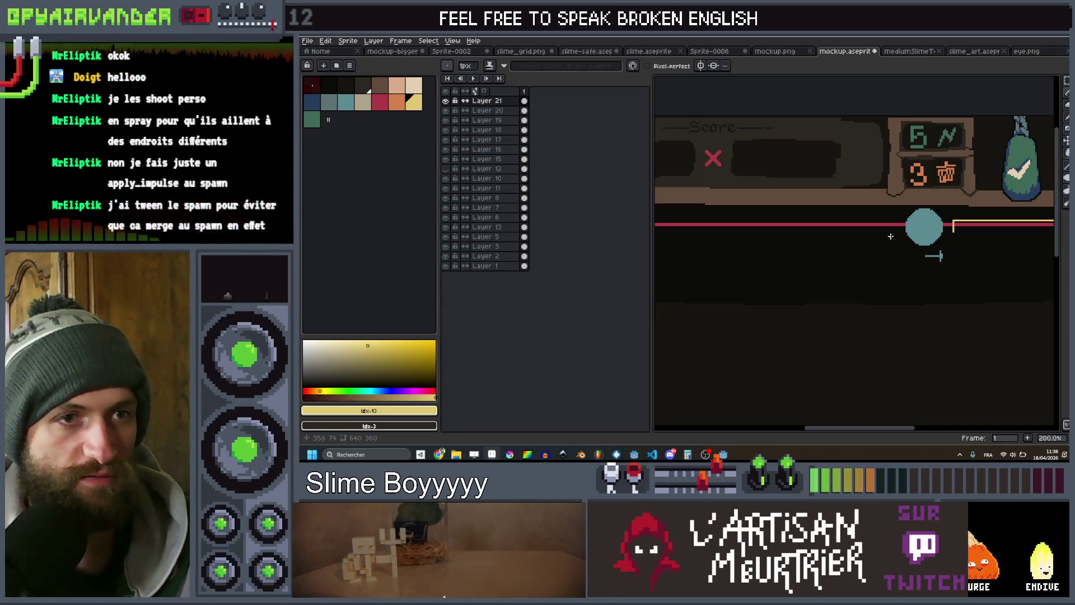
{"action": "mouse_move", "coordinate": [894, 222]}
{"action": "left_mouse_down"}
{"action": "mouse_move", "coordinate": [658, 219]}
{"action": "mouse_move", "coordinate": [767, 218]}
{"action": "mouse_move", "coordinate": [748, 220]}
{"action": "left_mouse_up"}
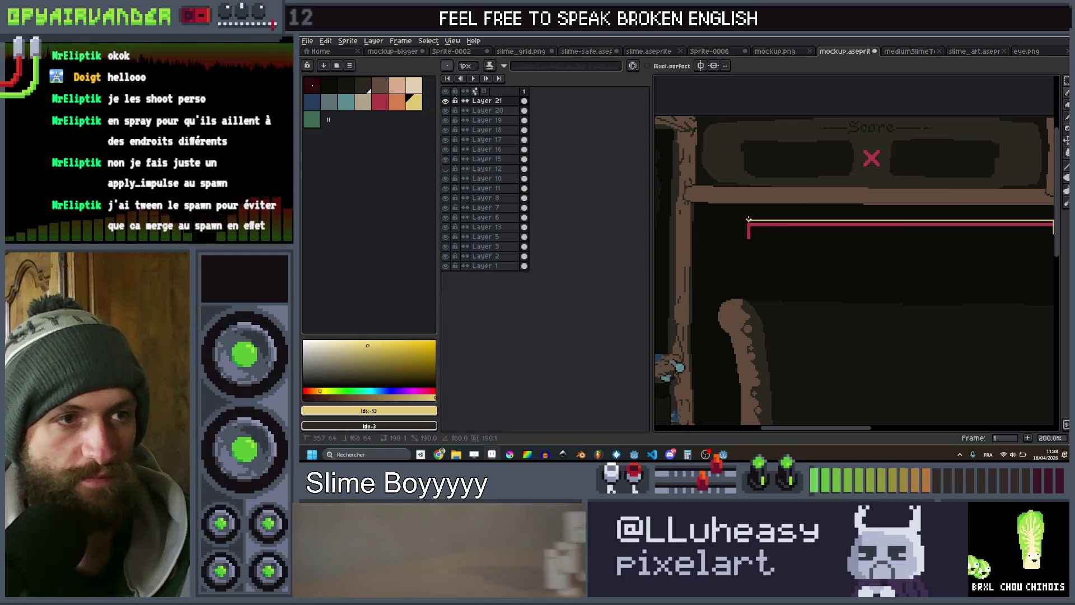
{"action": "scroll", "coordinate": [748, 230], "scroll_direction": "down", "scroll_amount": 2}
{"action": "scroll", "coordinate": [805, 227], "scroll_direction": "up", "scroll_amount": 2}
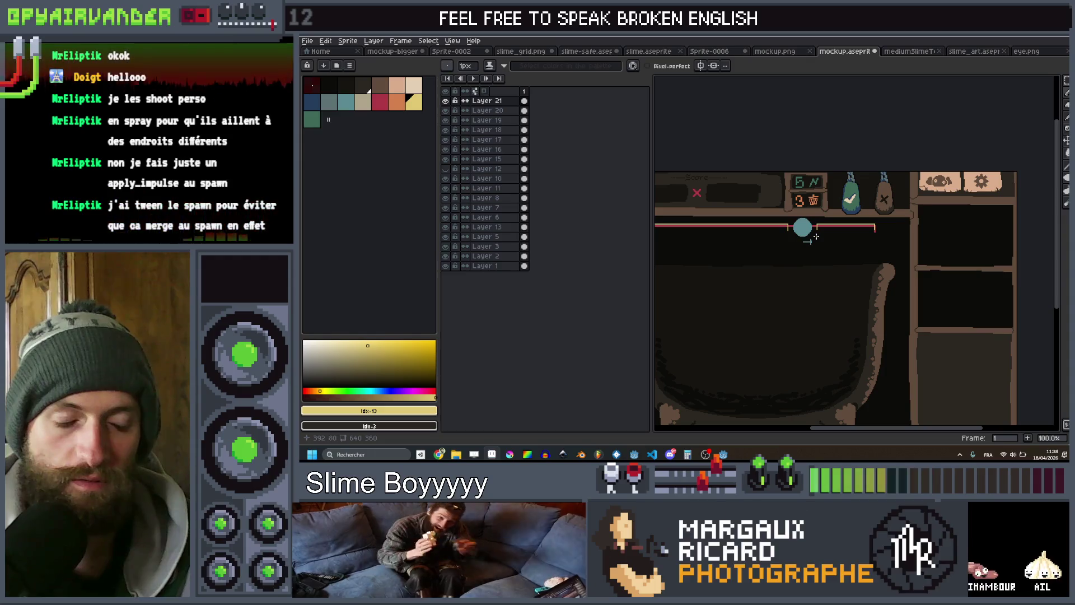
{"action": "left_click_drag", "start_coordinate": [815, 236], "coordinate": [879, 214]}
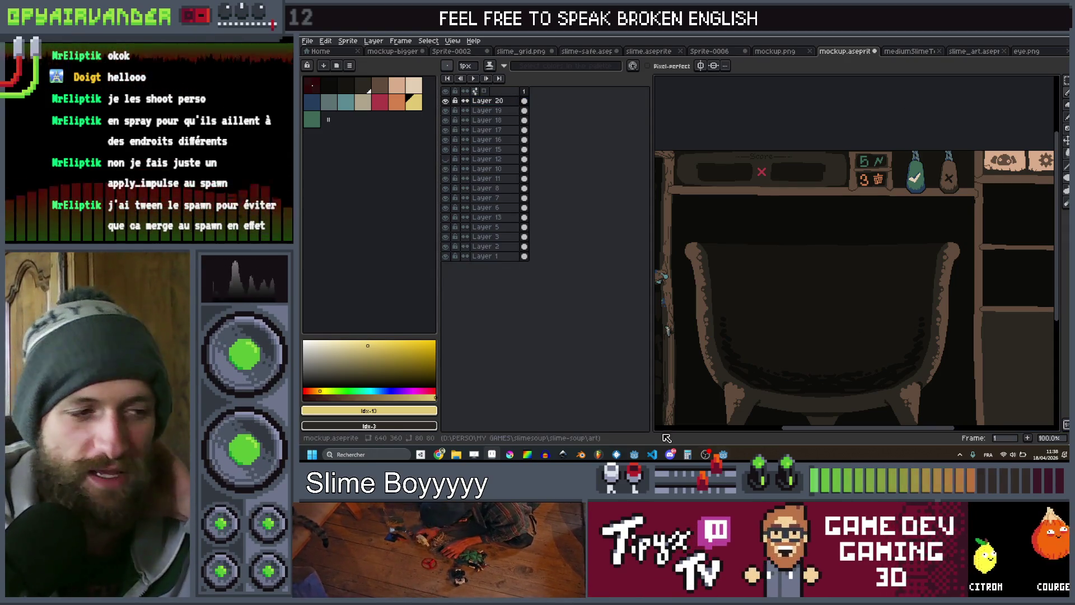
Step: Switch from Aseprite back to the Godot script editor showing slime.gd
{"action": "mouse_move", "coordinate": [456, 454]}
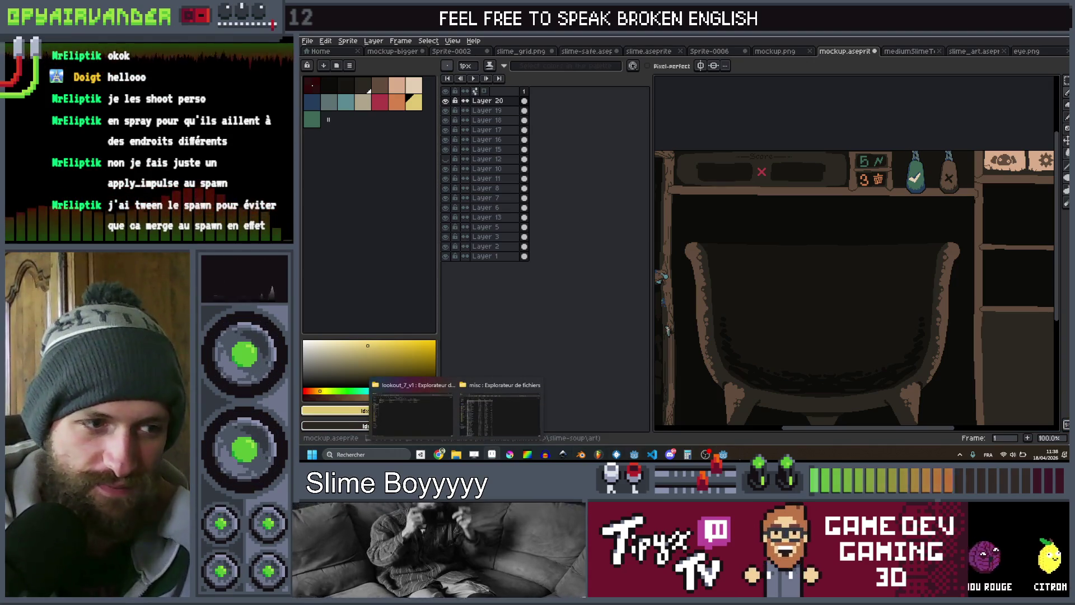
{"action": "left_click", "coordinate": [723, 454]}
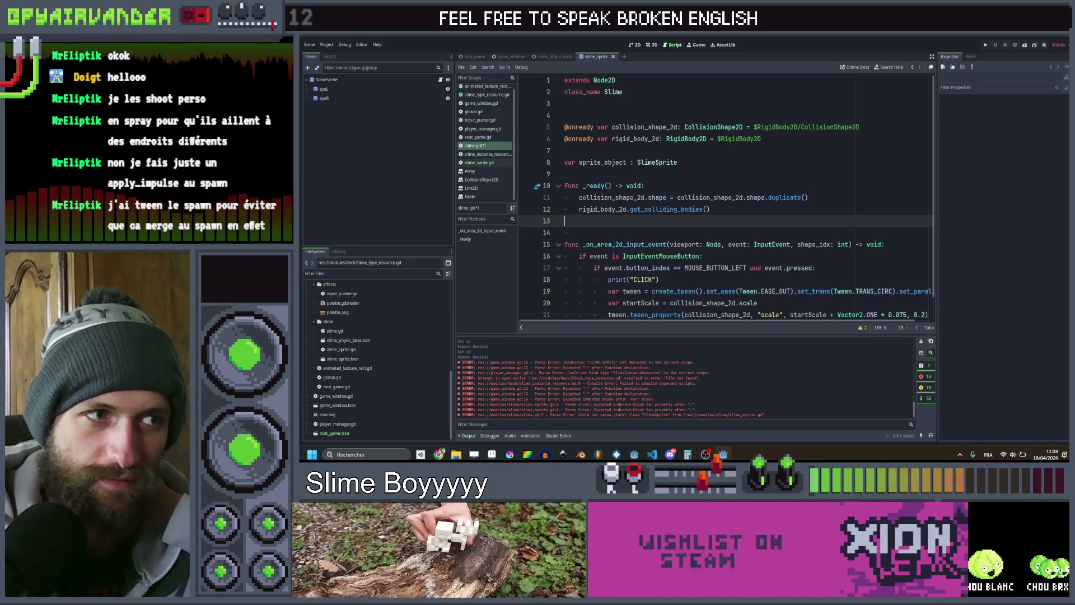
Step: Open a new line after line 12 in _ready and autocomplete PhysicsServer2D
{"action": "left_click", "coordinate": [710, 209]}
{"action": "key", "text": "Return"}
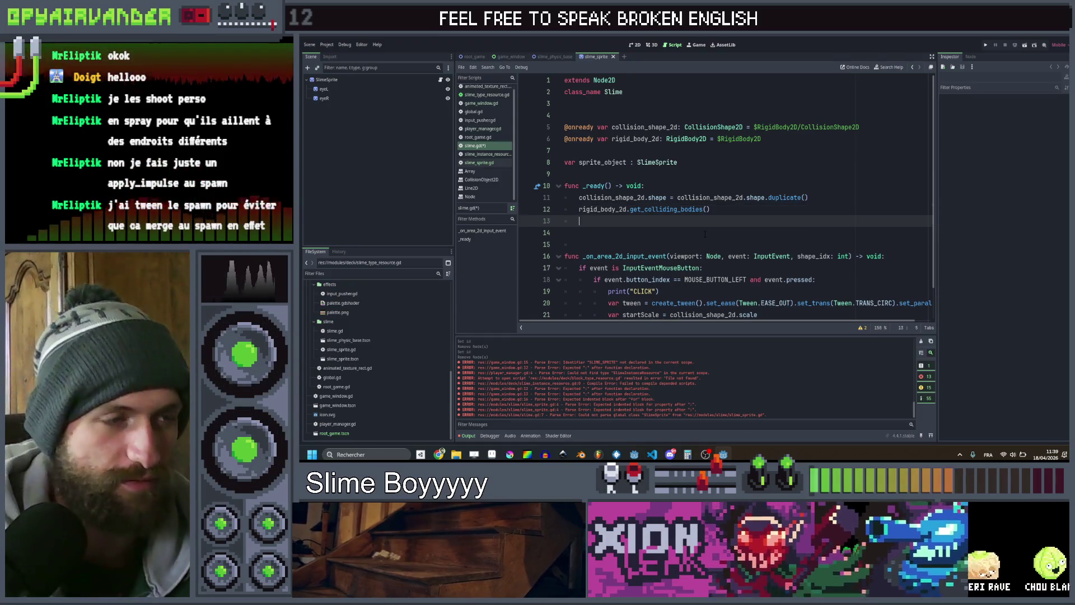
{"action": "type", "text": "Phys"}
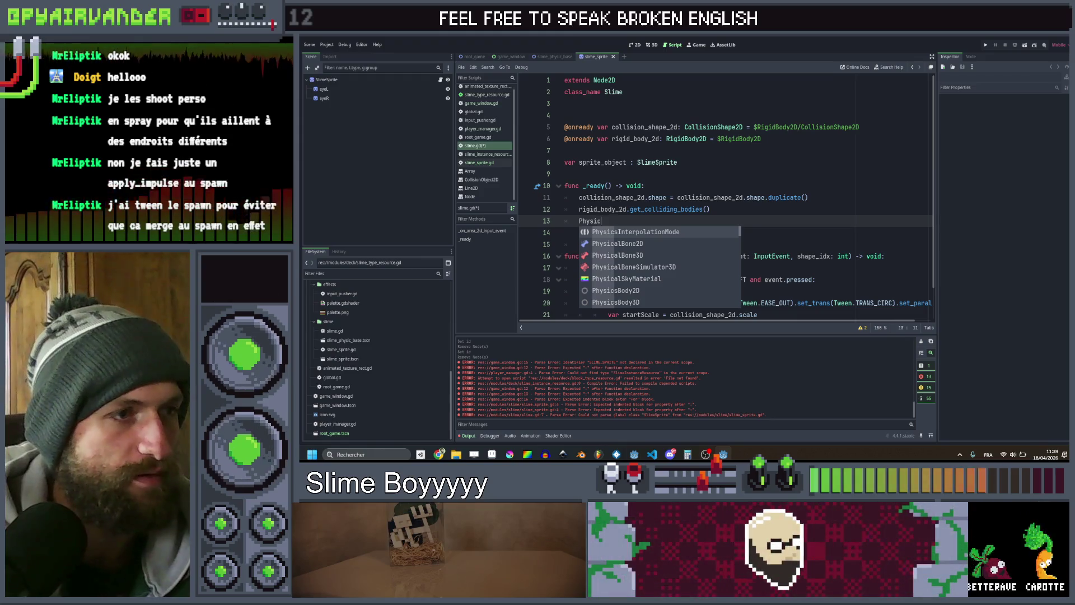
{"action": "type", "text": "ic"}
{"action": "scroll", "coordinate": [674, 269], "scroll_direction": "down", "scroll_amount": 3}
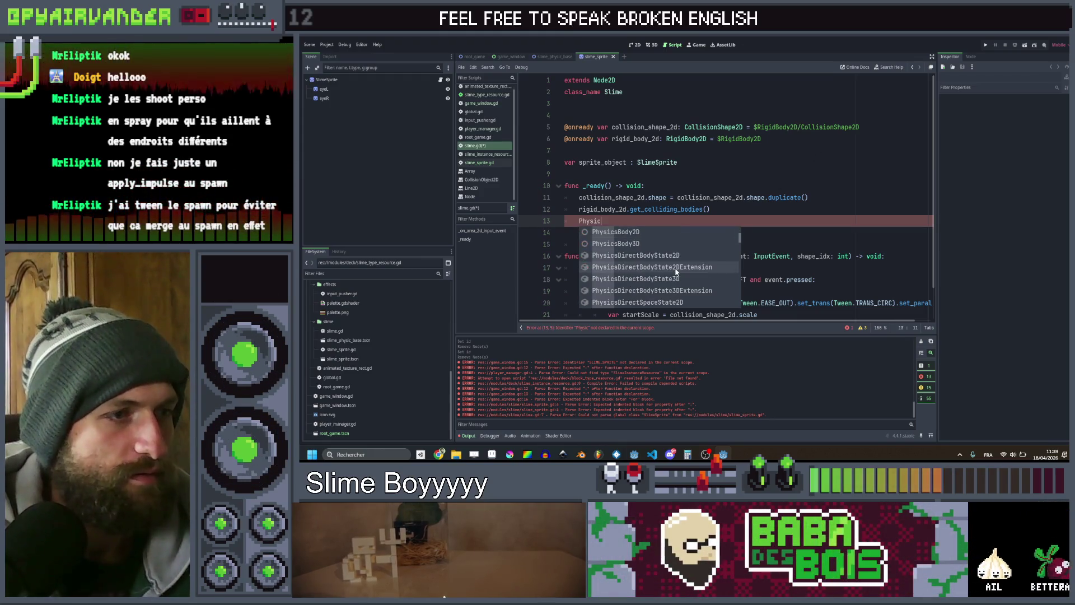
{"action": "scroll", "coordinate": [676, 271], "scroll_direction": "down", "scroll_amount": 3}
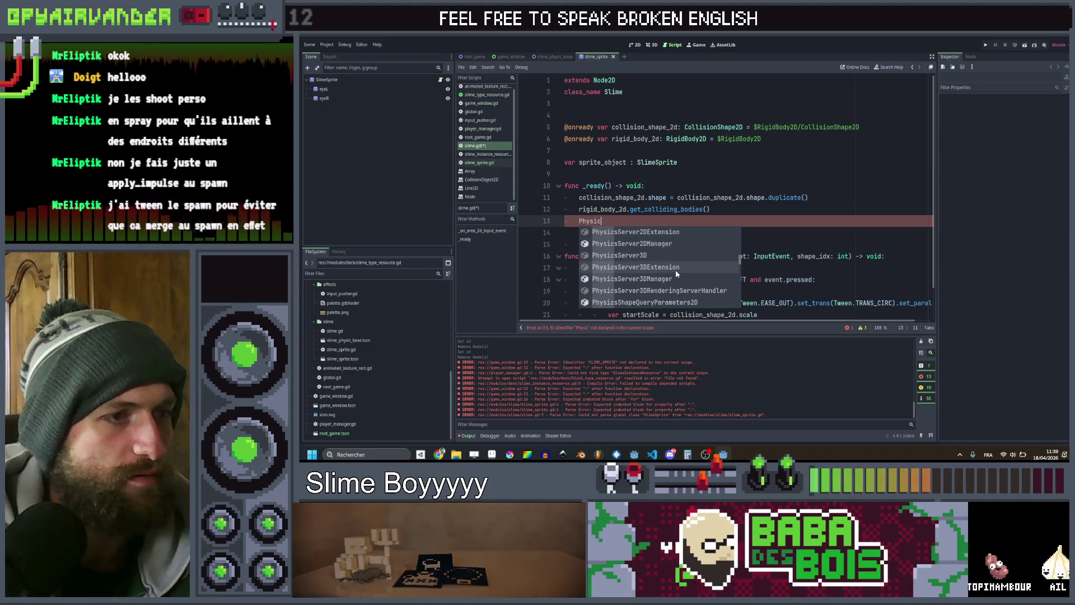
{"action": "double_click", "coordinate": [639, 291]}
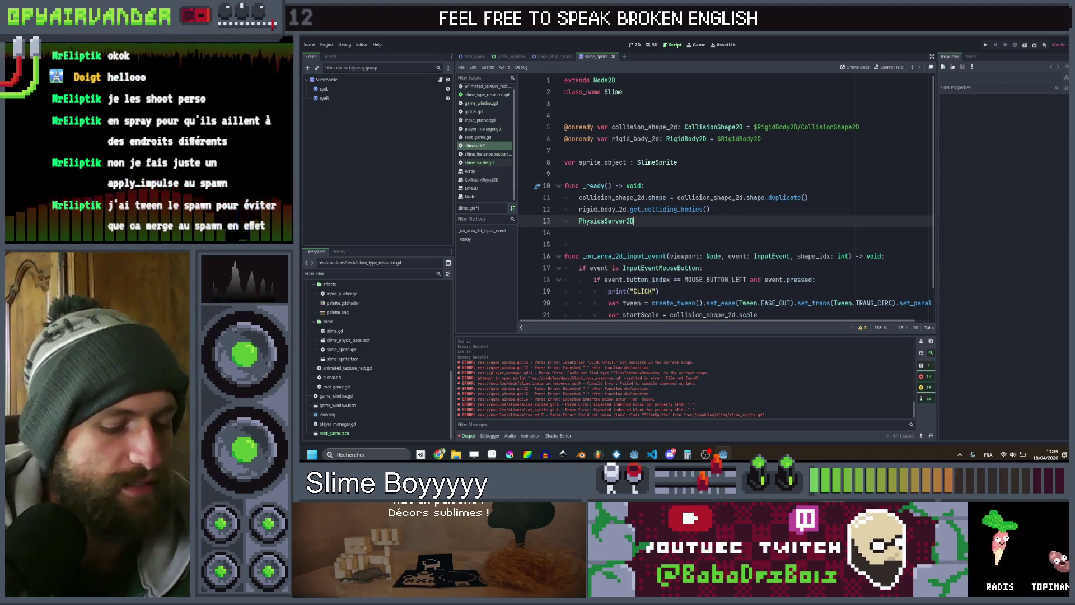
{"action": "type", "text": "o"}
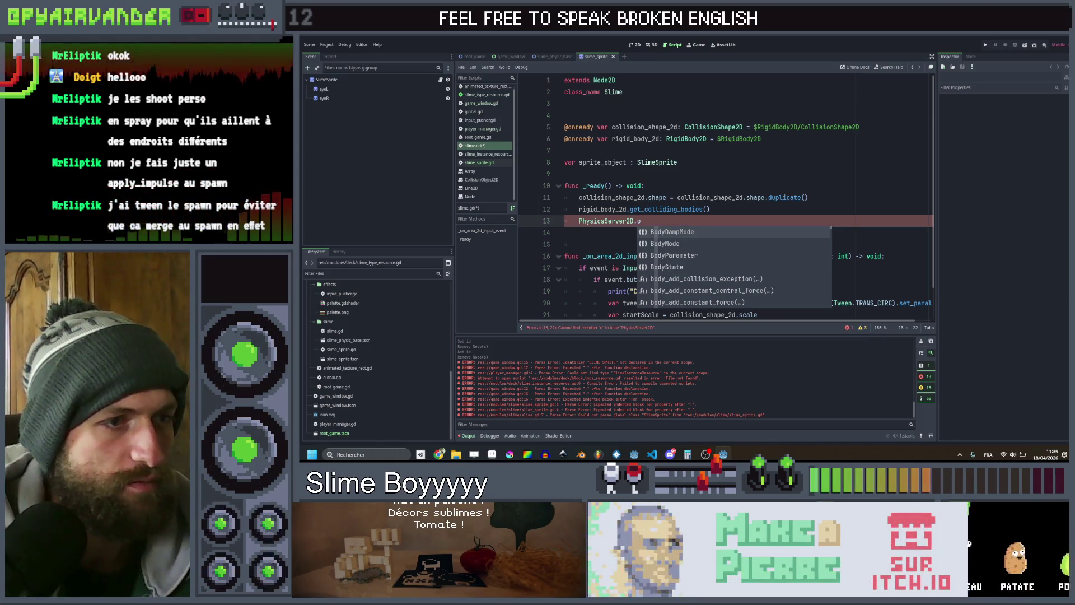
{"action": "type", "text": "ver"}
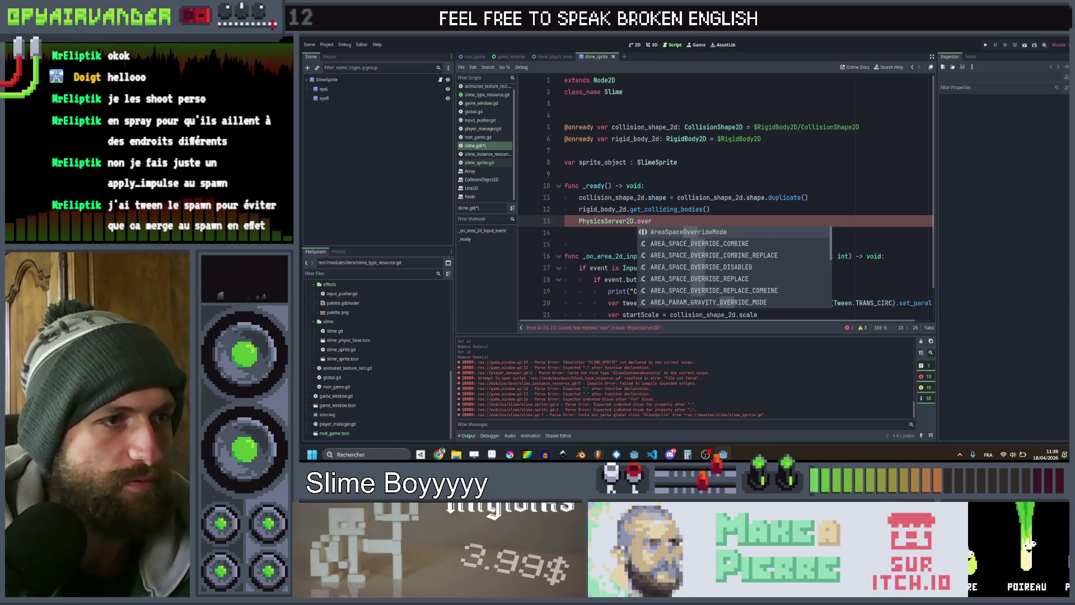
Step: Browse PhysicsServer2D's area methods in the autocomplete list
{"action": "key", "text": "BackSpace"}
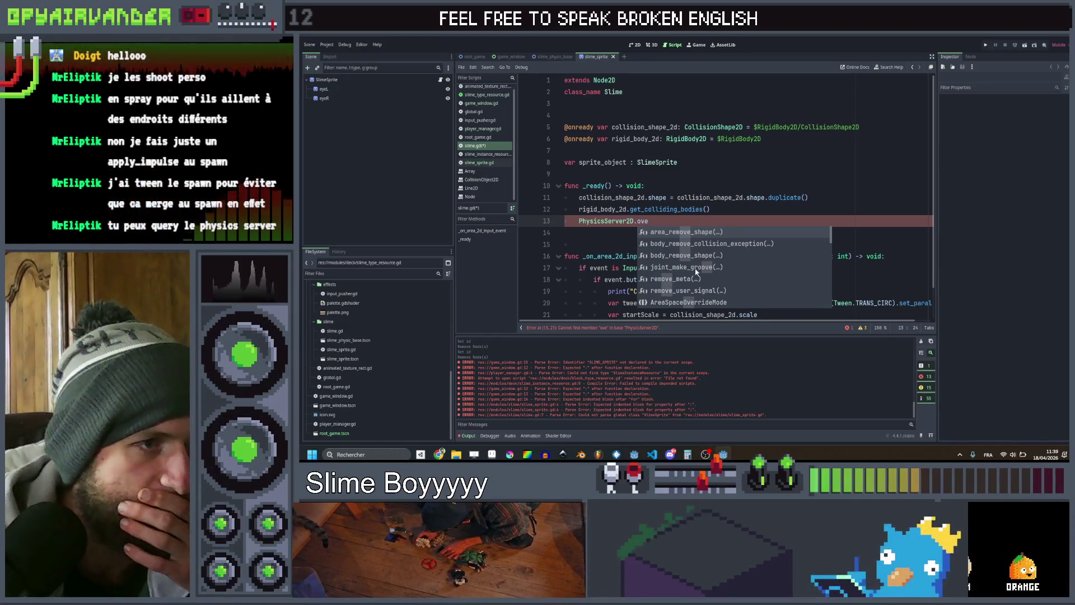
{"action": "mouse_move", "coordinate": [709, 260]}
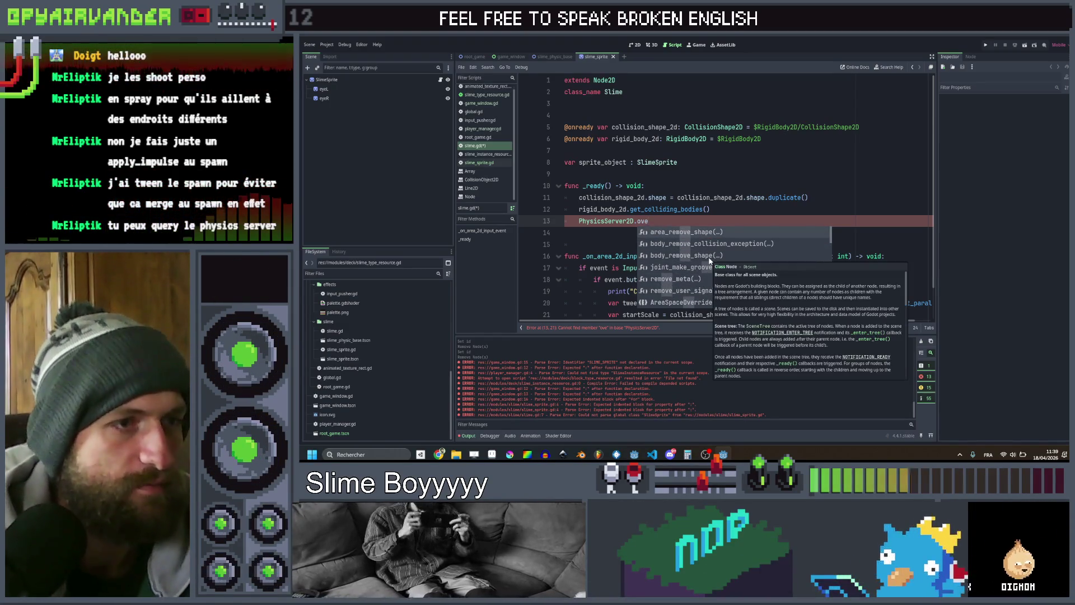
{"action": "key", "text": "BackSpace"}
{"action": "key", "text": "BackSpace"}
{"action": "key", "text": "BackSpace"}
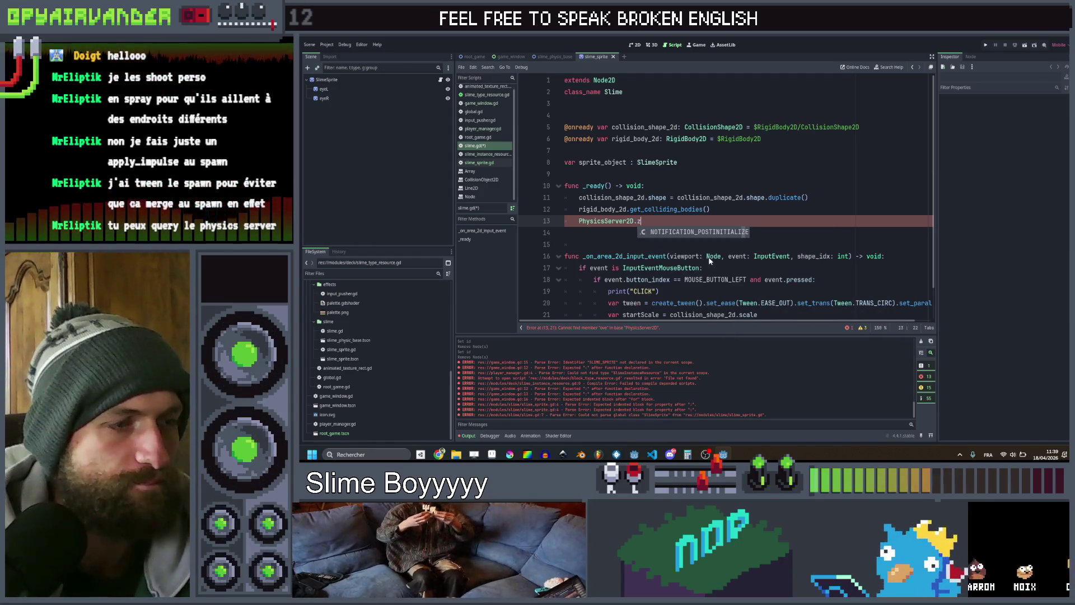
{"action": "type", "text": "area"}
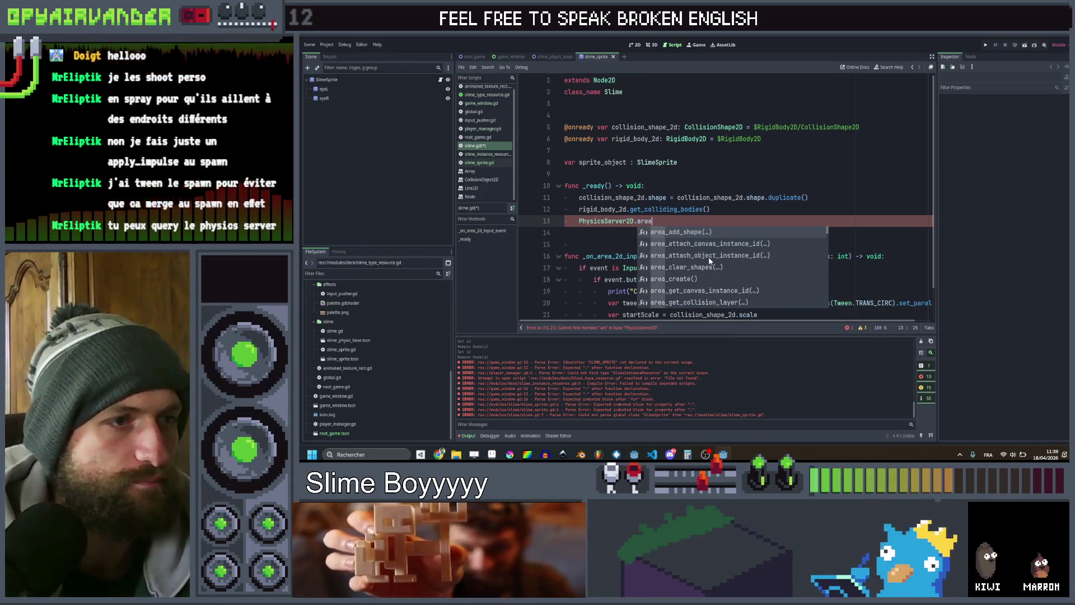
{"action": "scroll", "coordinate": [732, 253], "scroll_direction": "down", "scroll_amount": 3}
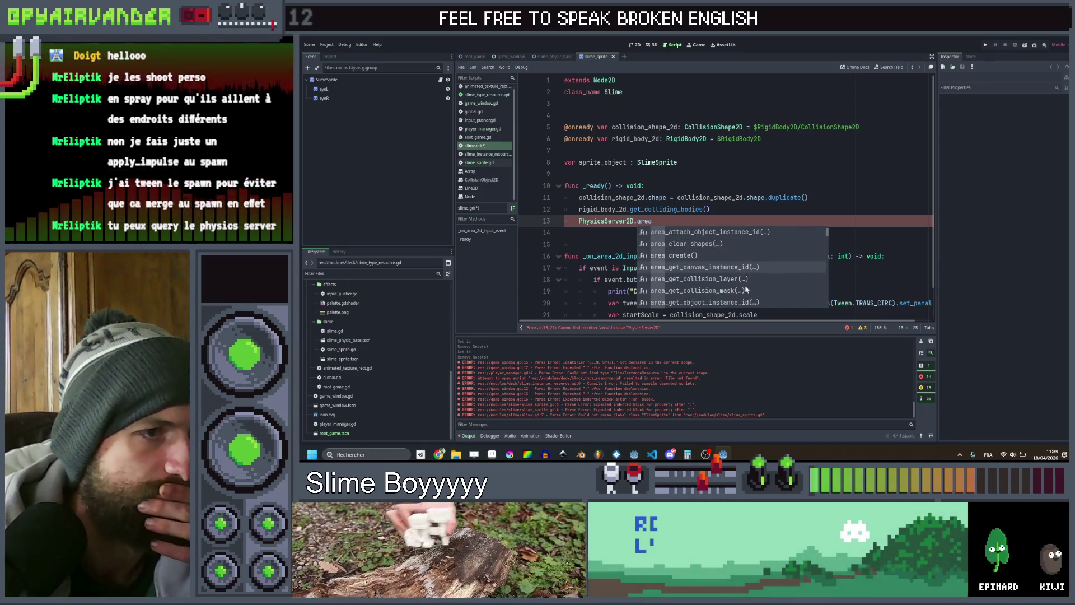
{"action": "scroll", "coordinate": [740, 274], "scroll_direction": "down", "scroll_amount": 8}
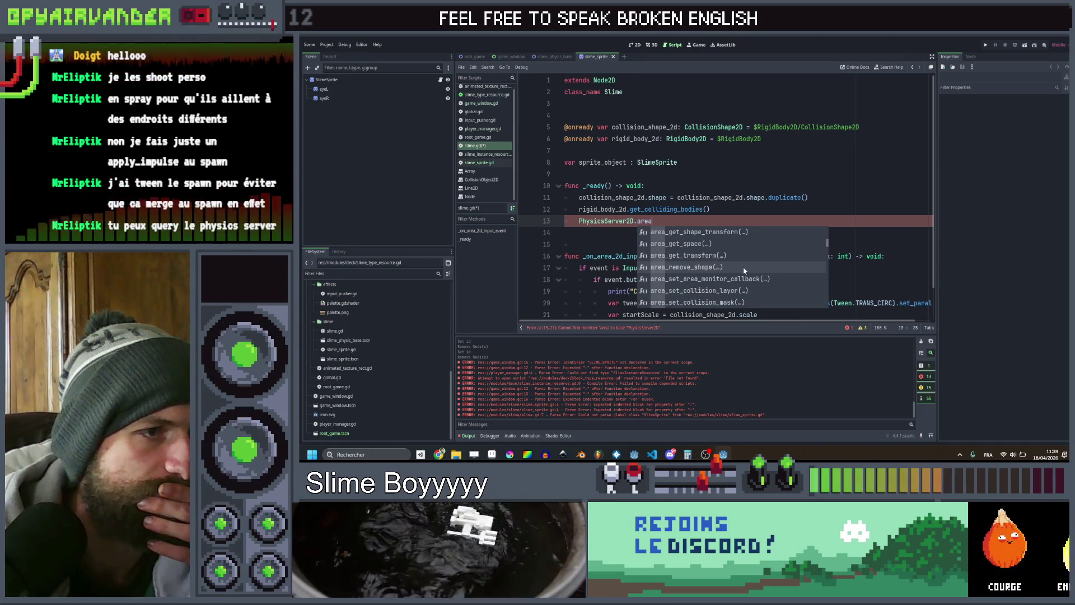
{"action": "scroll", "coordinate": [745, 266], "scroll_direction": "down", "scroll_amount": 7}
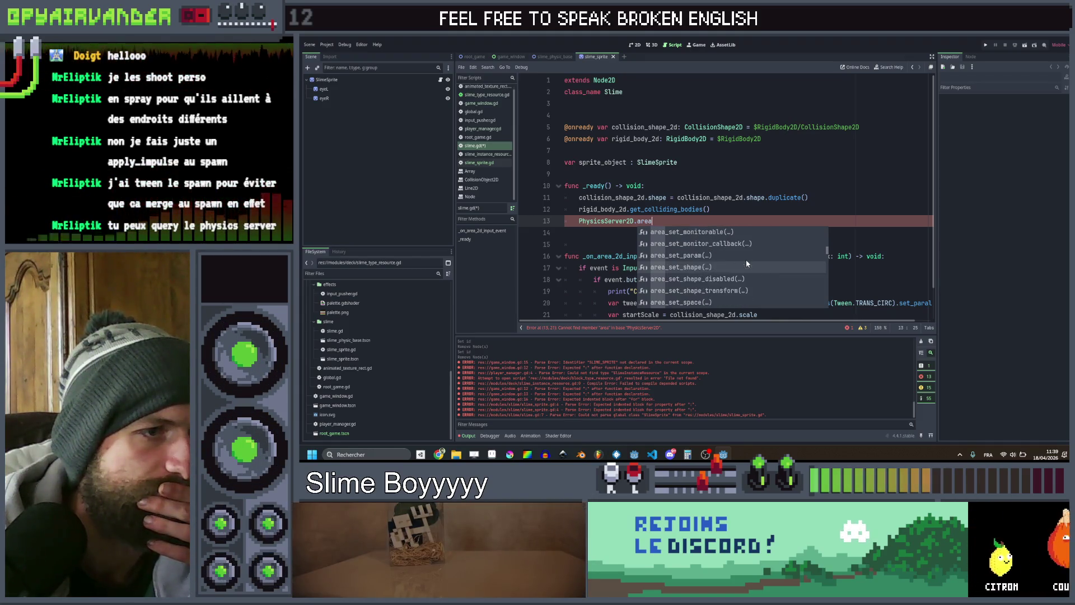
{"action": "scroll", "coordinate": [746, 262], "scroll_direction": "down", "scroll_amount": 5}
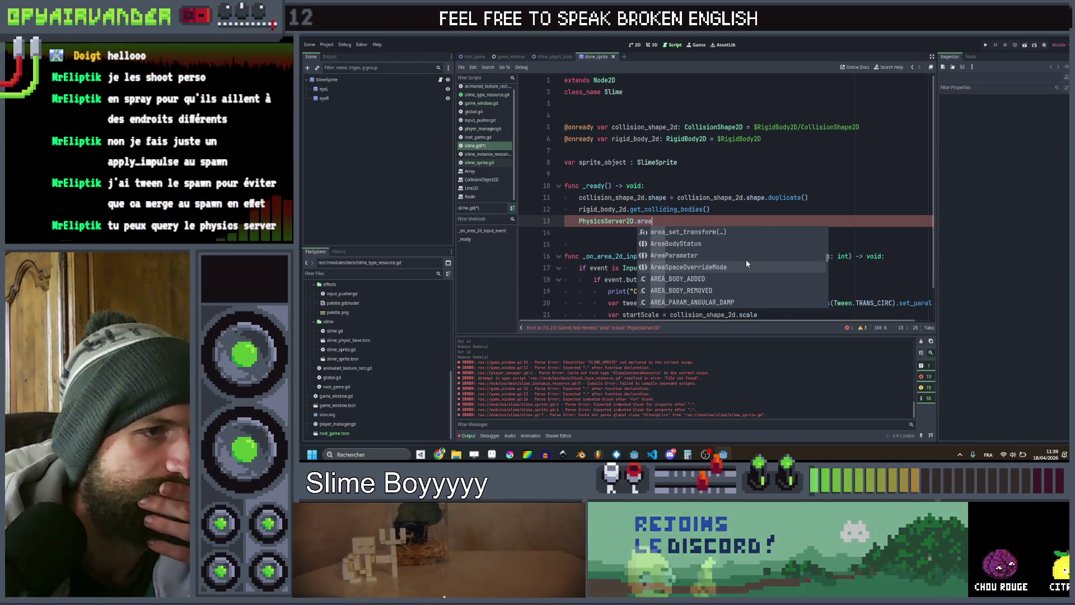
{"action": "scroll", "coordinate": [746, 267], "scroll_direction": "down", "scroll_amount": 3}
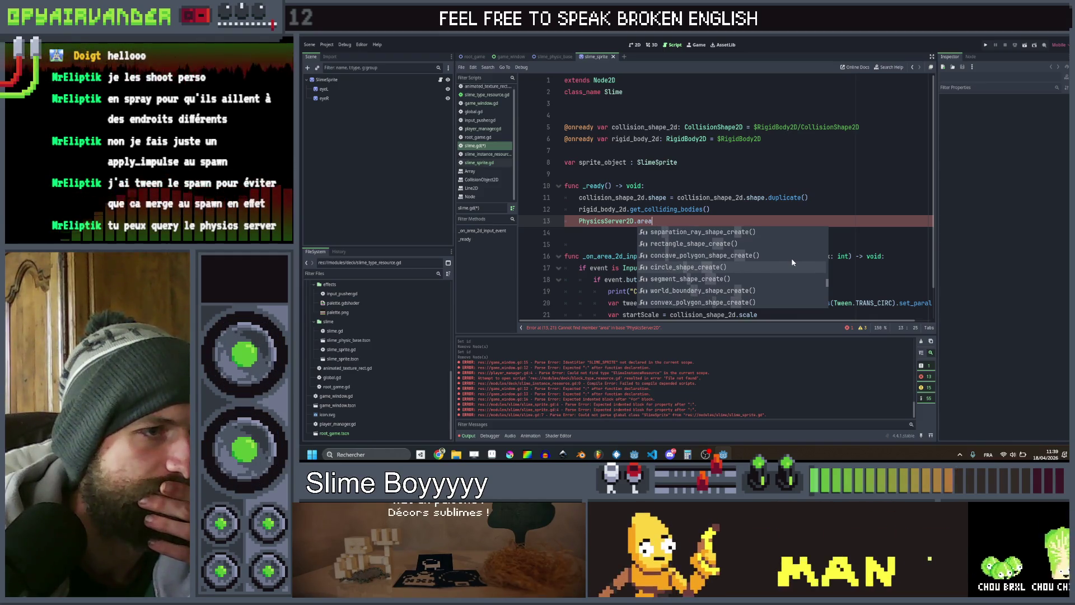
{"action": "scroll", "coordinate": [792, 261], "scroll_direction": "down", "scroll_amount": 2}
{"action": "scroll", "coordinate": [792, 262], "scroll_direction": "down", "scroll_amount": 5}
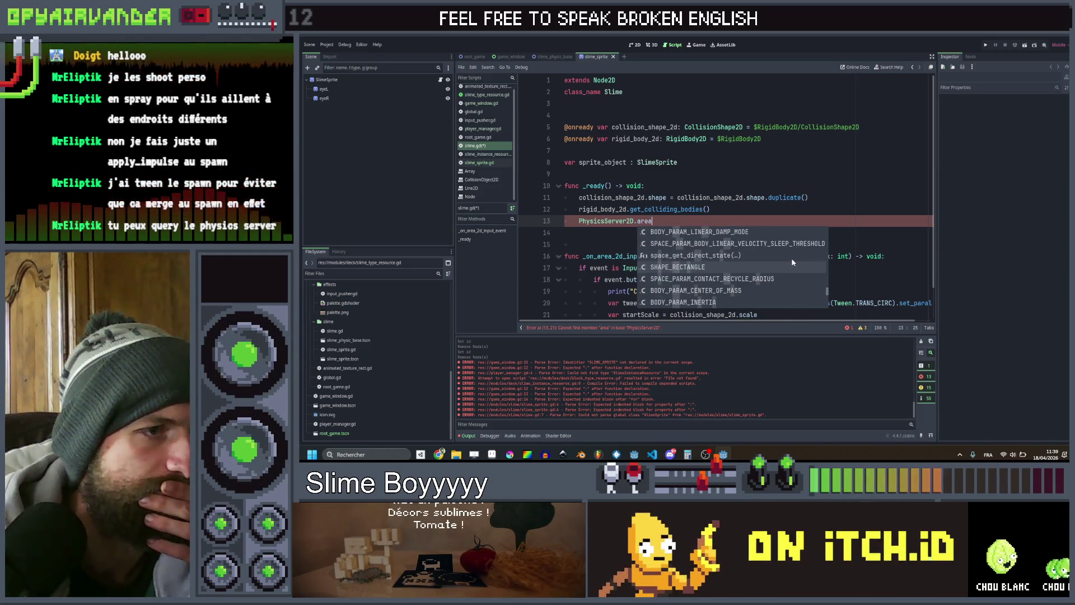
{"action": "scroll", "coordinate": [791, 260], "scroll_direction": "down", "scroll_amount": 5}
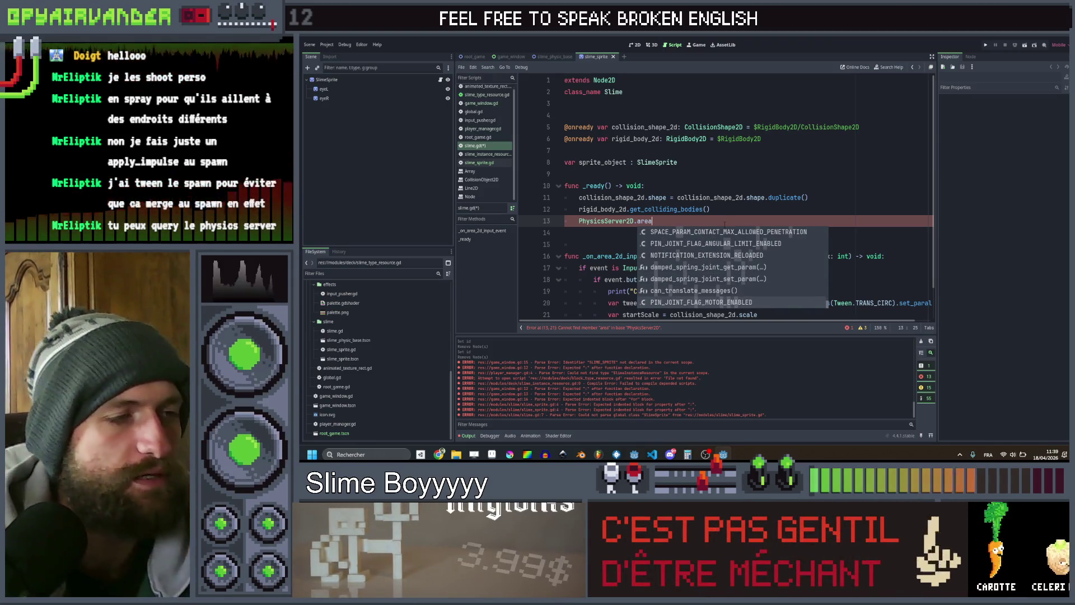
{"action": "key", "text": "BackSpace"}
{"action": "key", "text": "BackSpace"}
{"action": "key", "text": "BackSpace"}
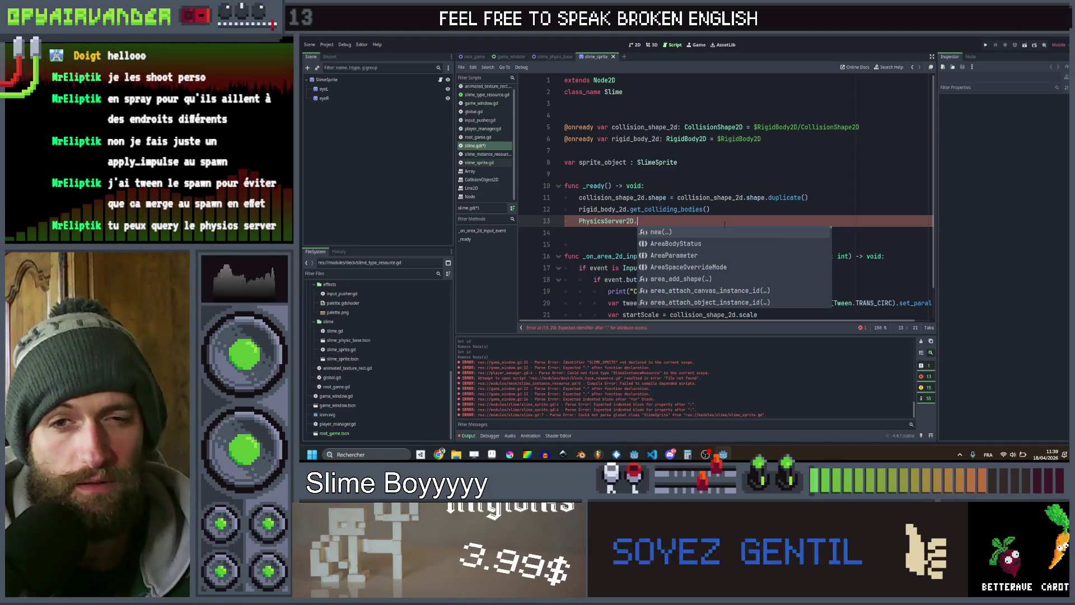
Step: Filter PhysicsServer2D completions for overlap, then collision functions
{"action": "type", "text": "overl"}
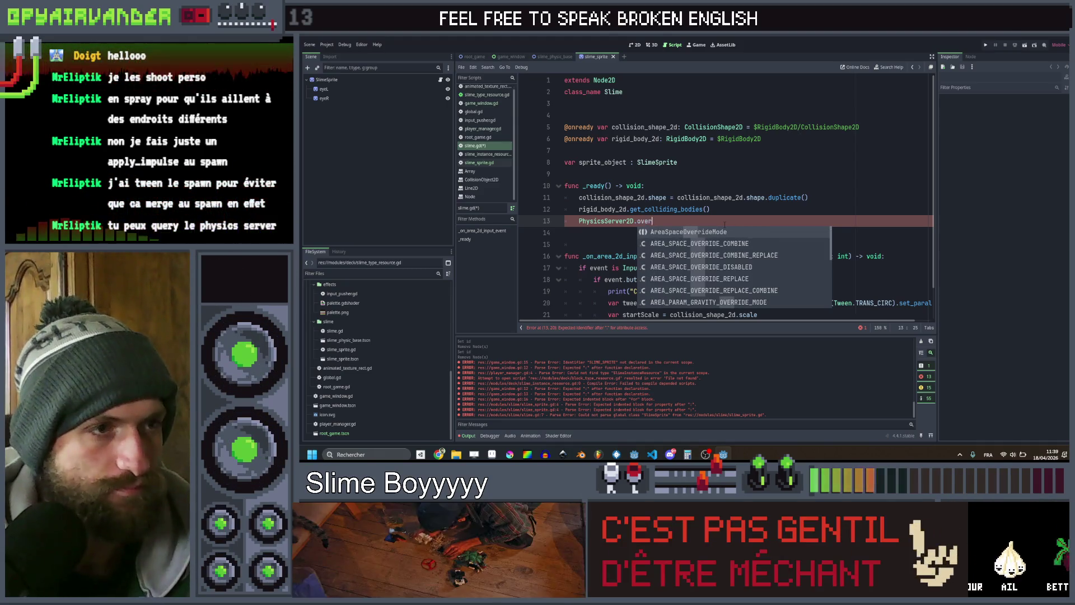
{"action": "key", "text": "BackSpace"}
{"action": "key", "text": "BackSpace"}
{"action": "key", "text": "BackSpace"}
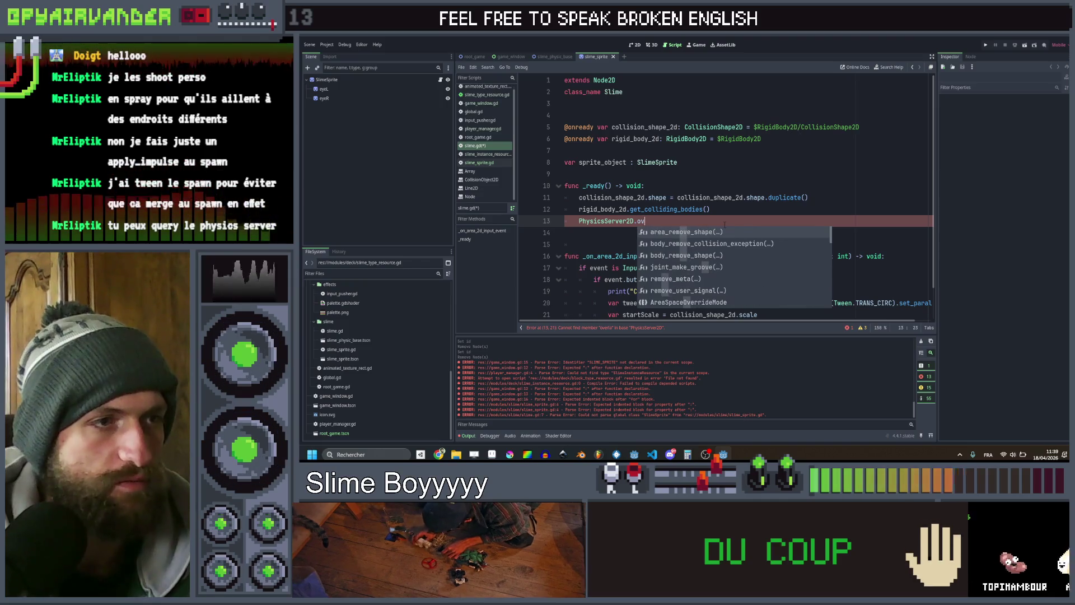
{"action": "key", "text": "BackSpace"}
{"action": "key", "text": "BackSpace"}
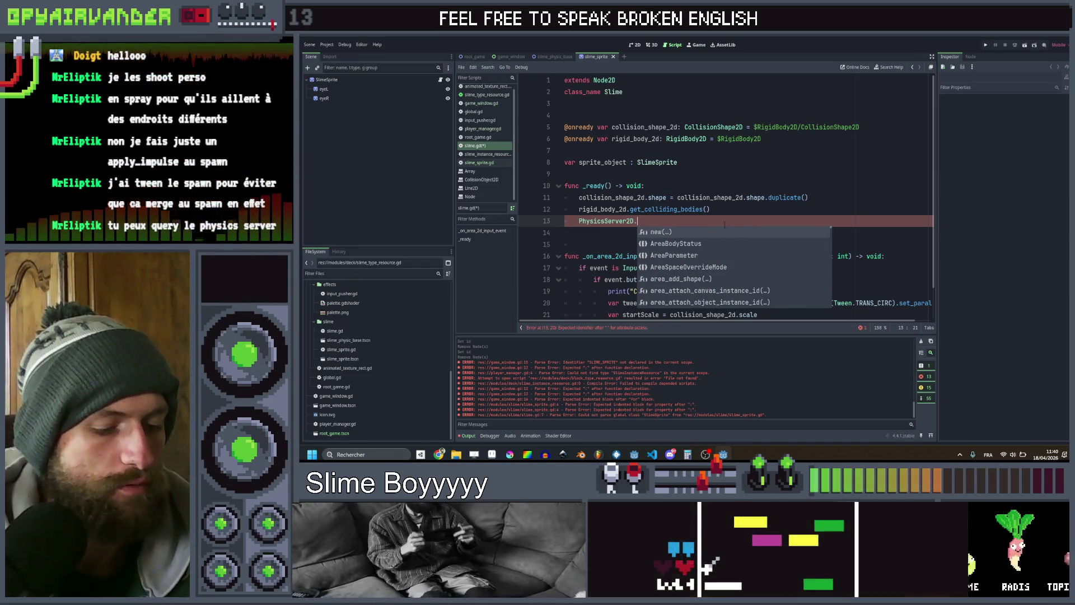
{"action": "type", "text": "colli"}
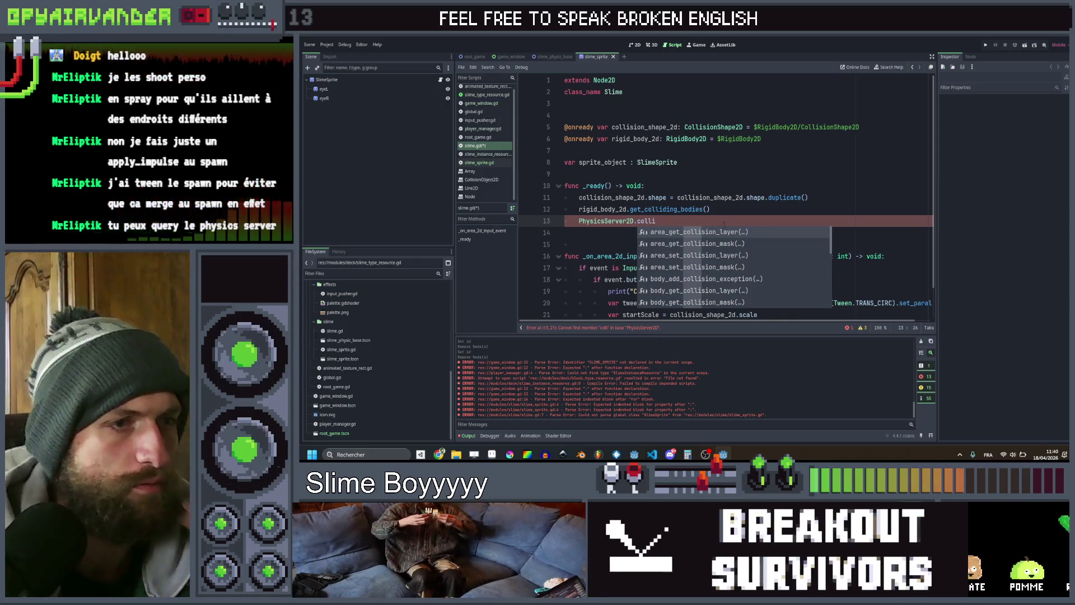
{"action": "scroll", "coordinate": [692, 253], "scroll_direction": "down", "scroll_amount": 2}
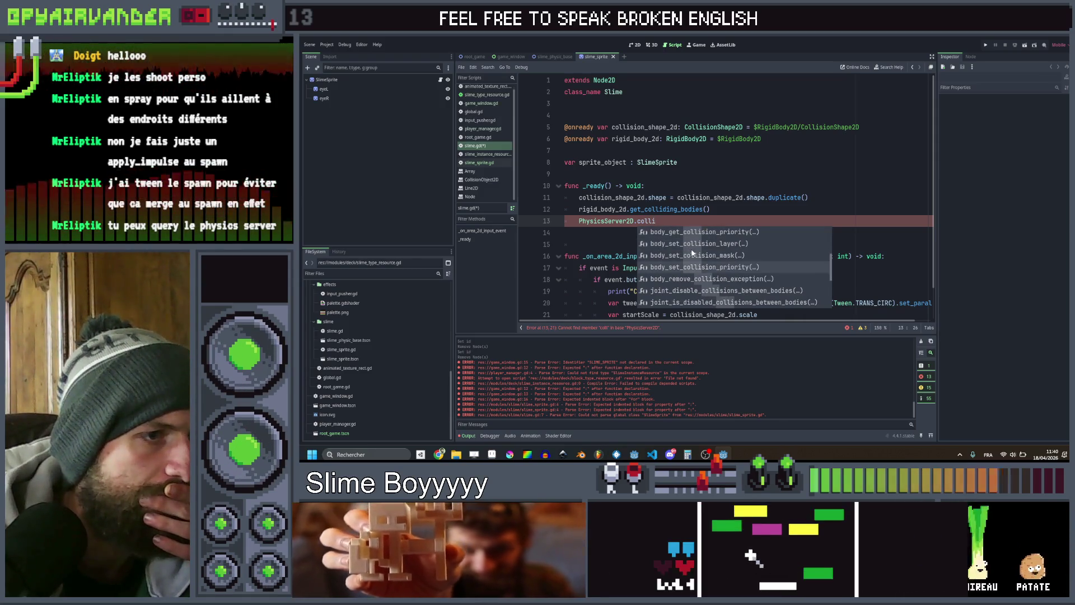
{"action": "scroll", "coordinate": [693, 253], "scroll_direction": "down", "scroll_amount": 2}
{"action": "scroll", "coordinate": [692, 253], "scroll_direction": "down", "scroll_amount": 2}
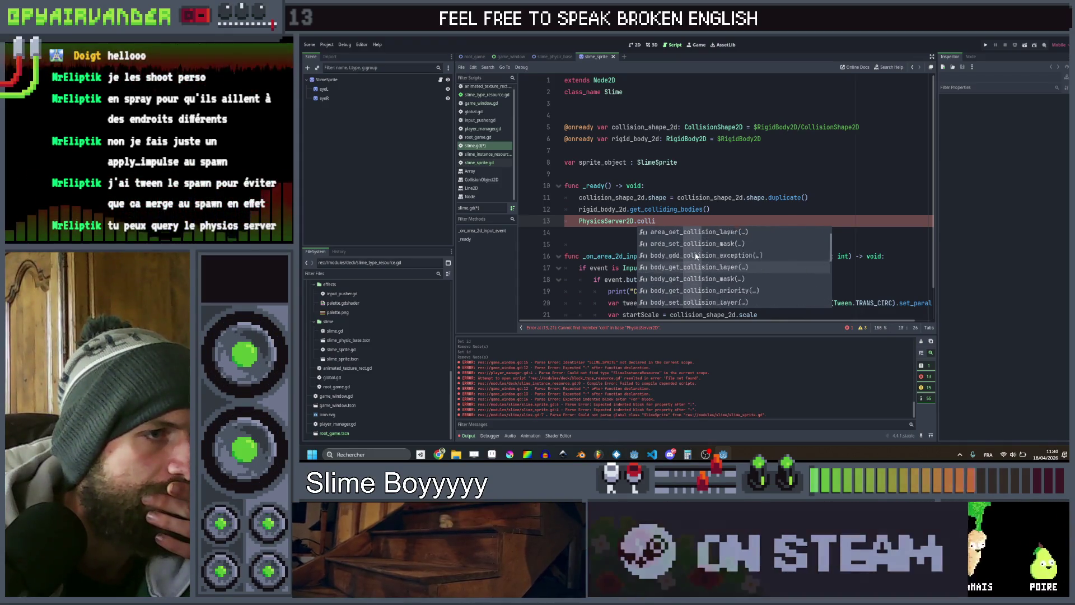
Step: Try PhysicsServer2DManager, then trim line 13 back to just PhysicsServer2D
{"action": "left_click_drag", "start_coordinate": [655, 221], "coordinate": [627, 223]}
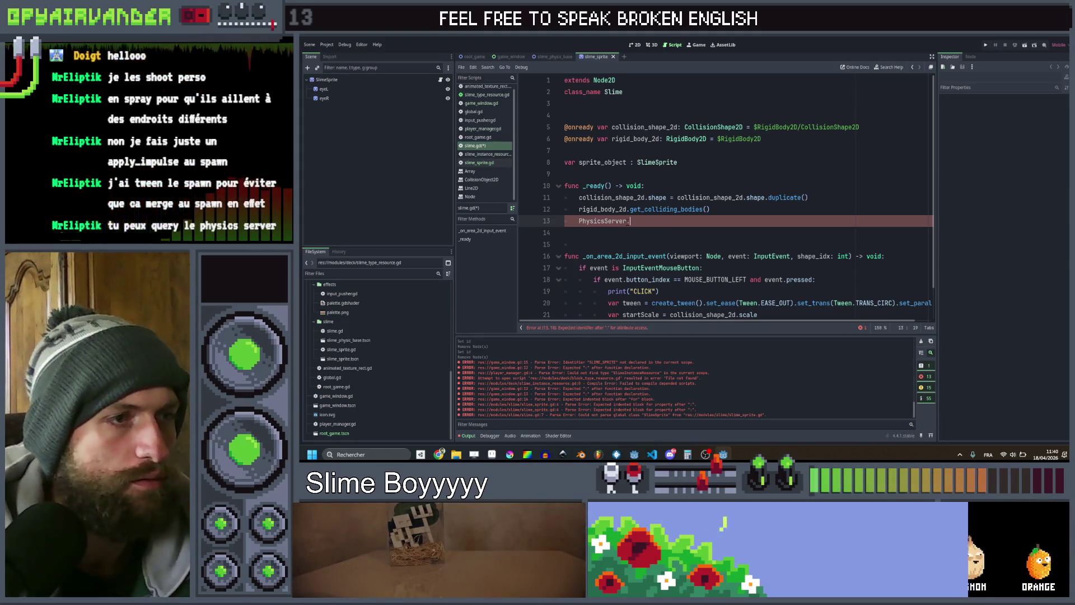
{"action": "type", "text": "2D"}
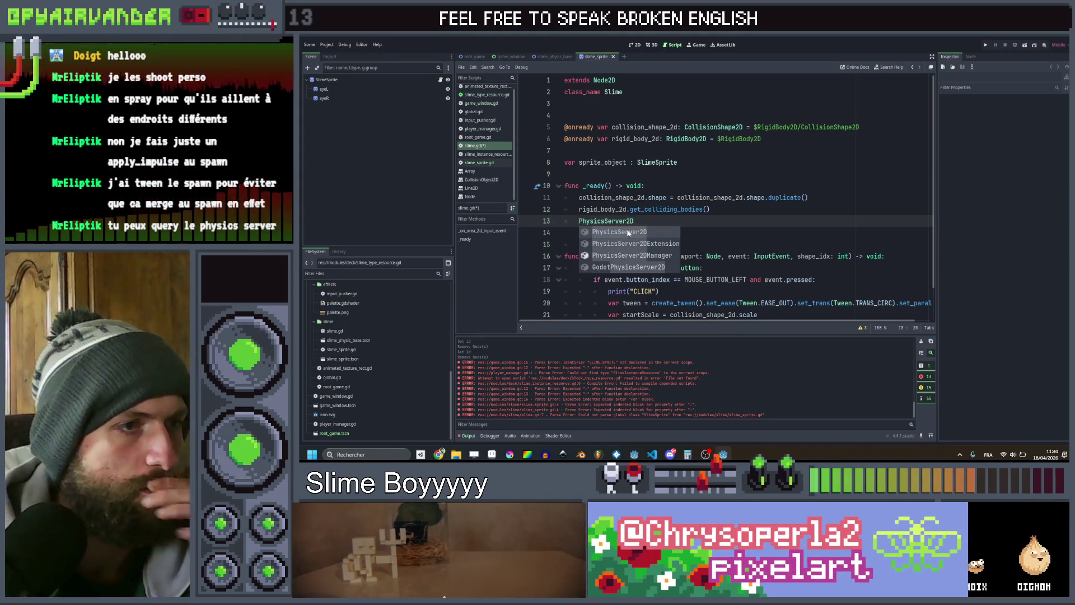
{"action": "type", "text": "Manager."}
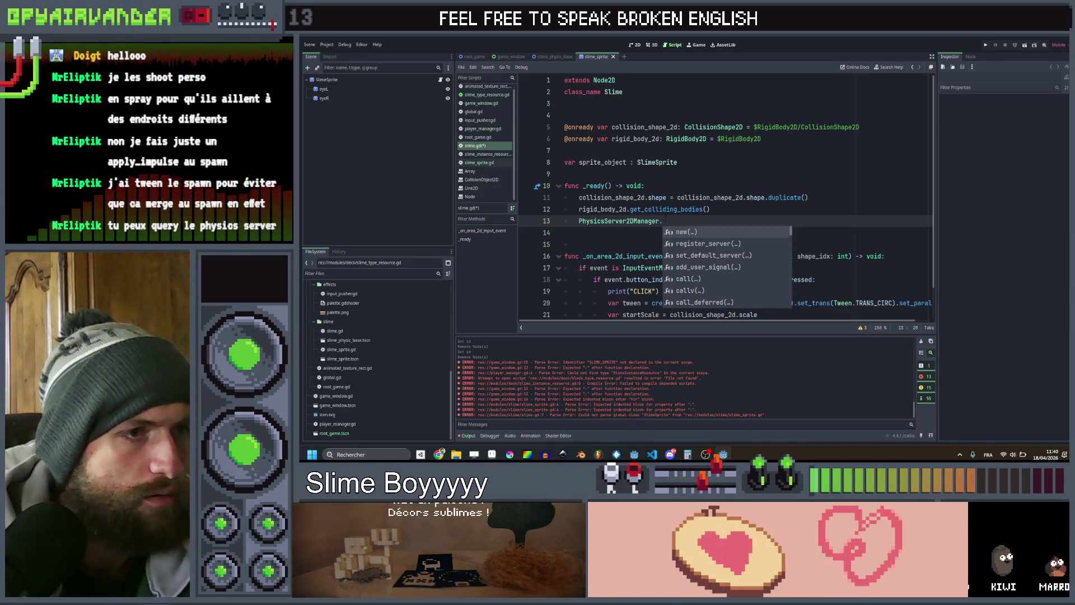
{"action": "scroll", "coordinate": [724, 250], "scroll_direction": "down", "scroll_amount": 5}
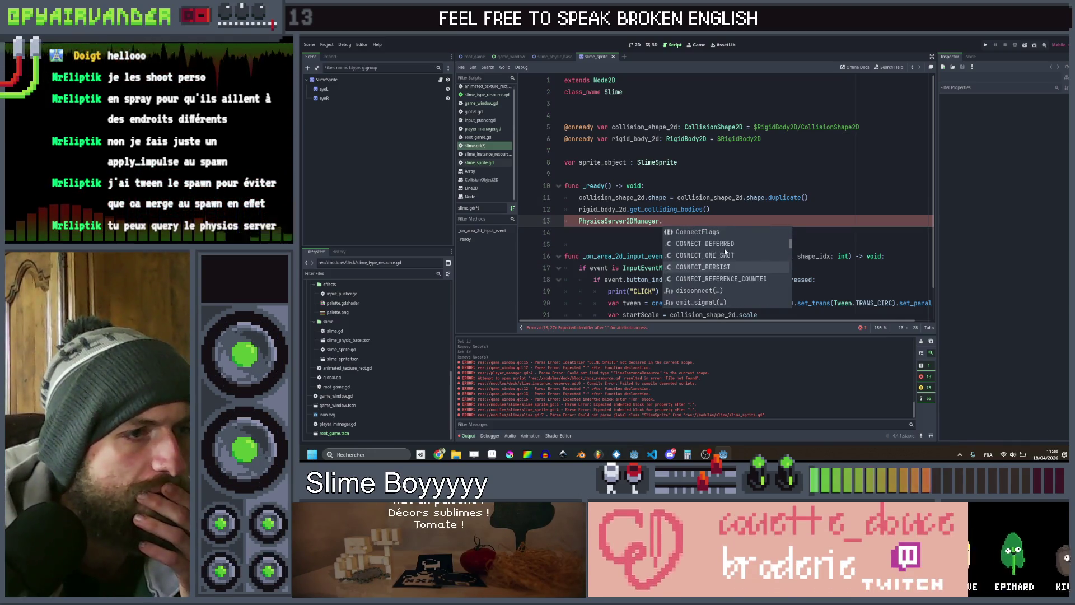
{"action": "scroll", "coordinate": [725, 253], "scroll_direction": "down", "scroll_amount": 10}
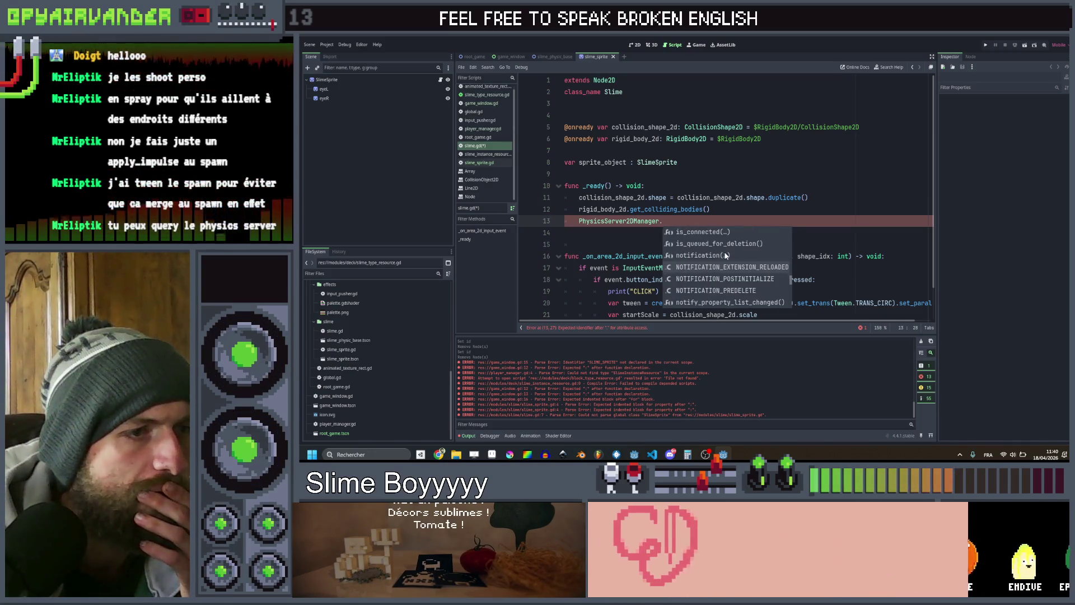
{"action": "scroll", "coordinate": [725, 256], "scroll_direction": "down", "scroll_amount": 2}
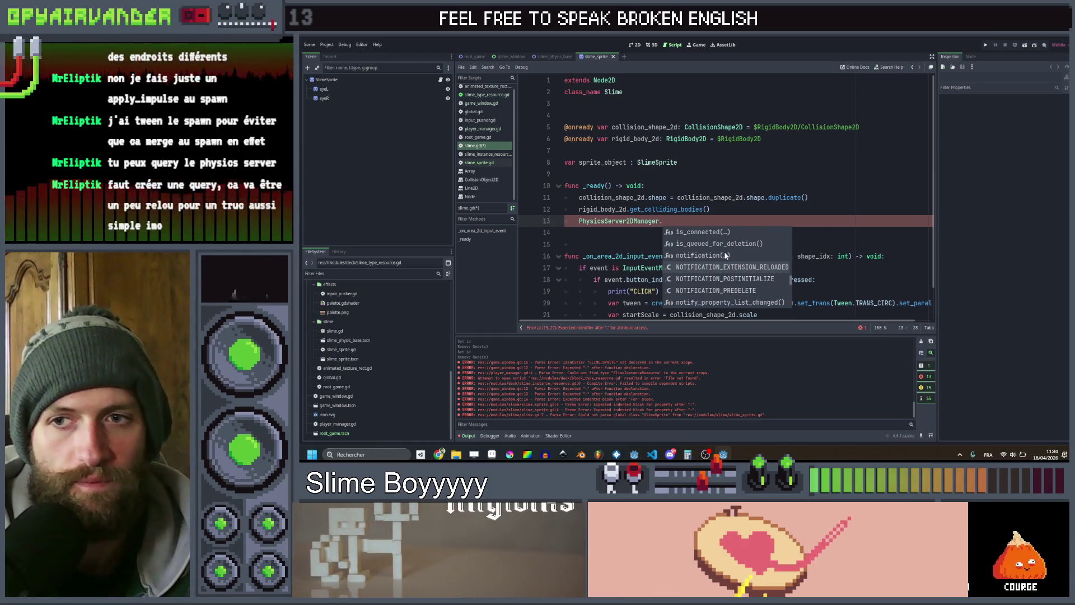
{"action": "key", "text": "BackSpace"}
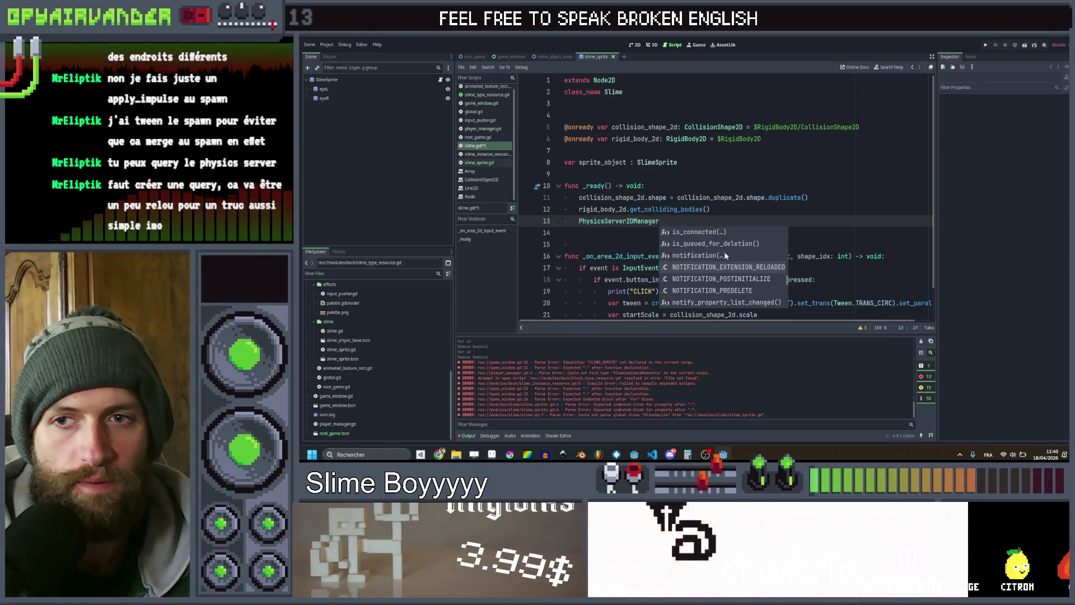
{"action": "key", "text": "BackSpace"}
{"action": "key", "text": "BackSpace"}
{"action": "key", "text": "BackSpace"}
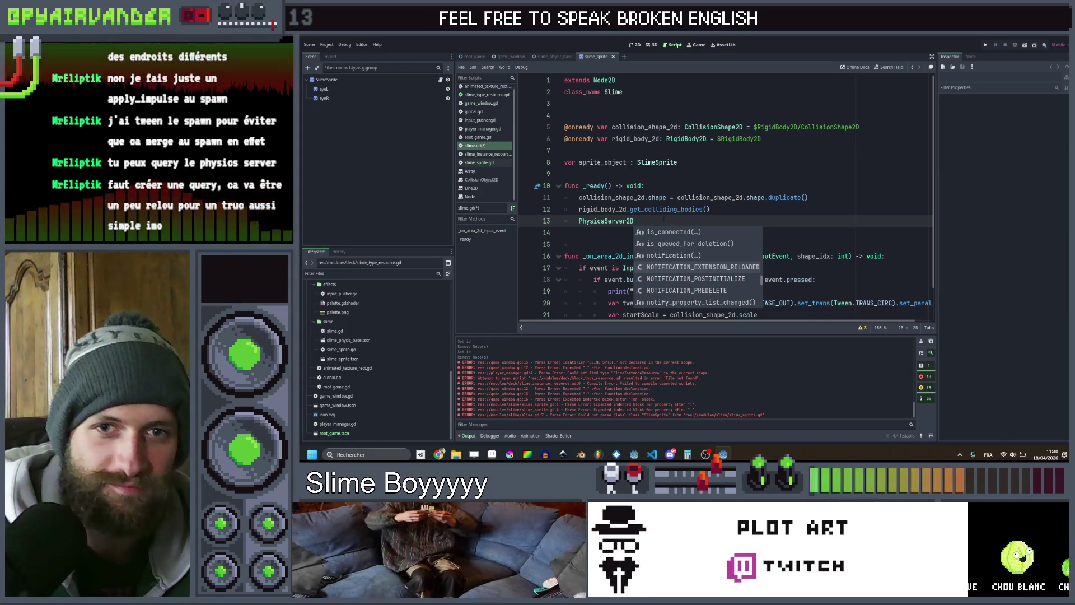
{"action": "key", "text": "Escape"}
Step: Select the leftover PhysicsServer2D text in slime.gd and save the script
{"action": "key", "text": "shift+Home"}
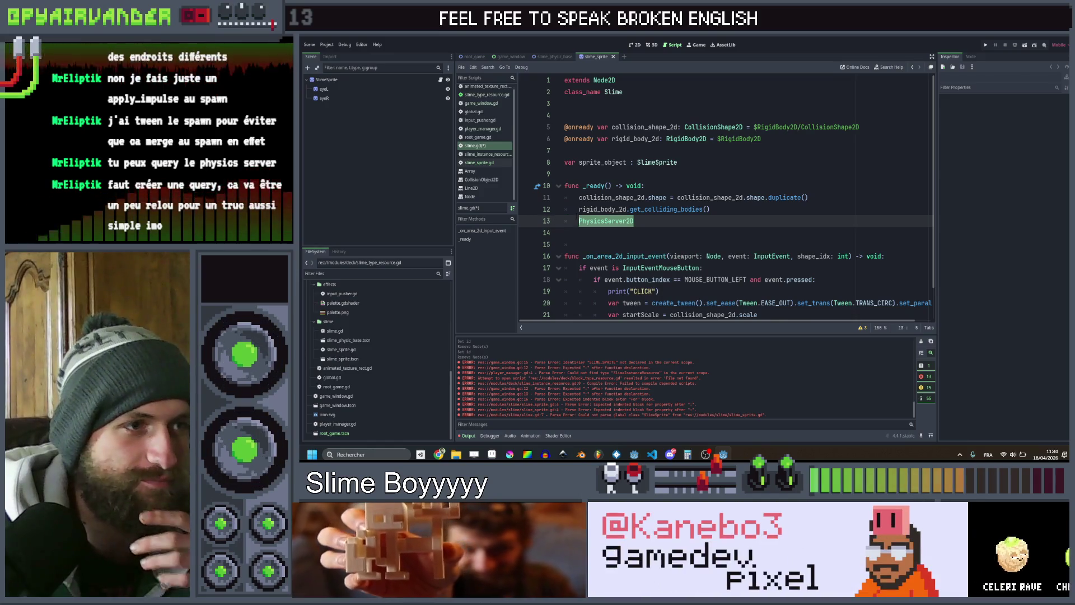
{"action": "scroll", "coordinate": [637, 207], "scroll_direction": "down", "scroll_amount": 1}
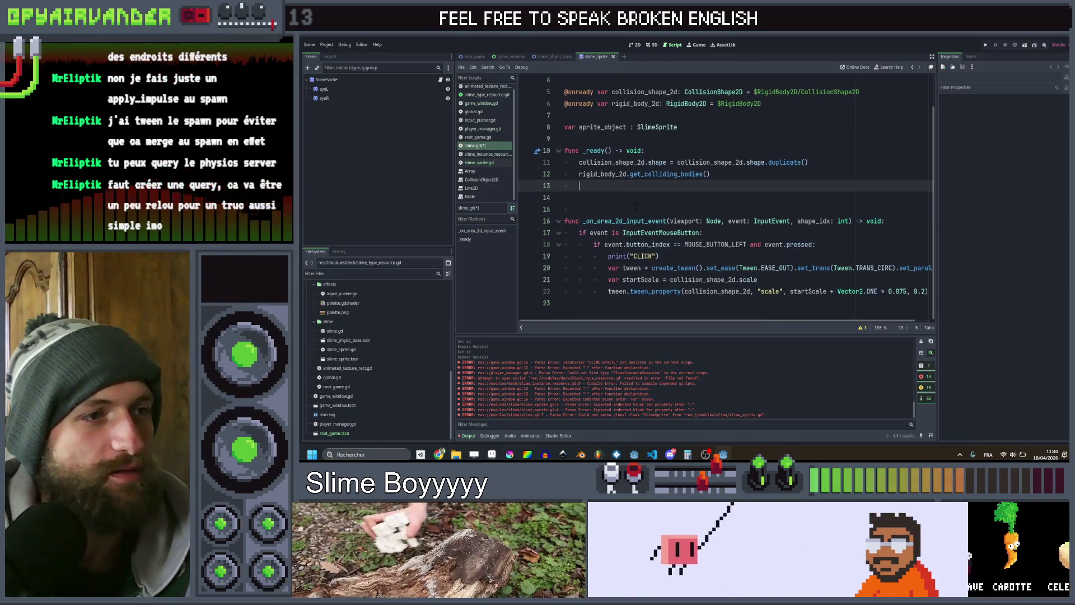
{"action": "key", "text": "ctrl+s"}
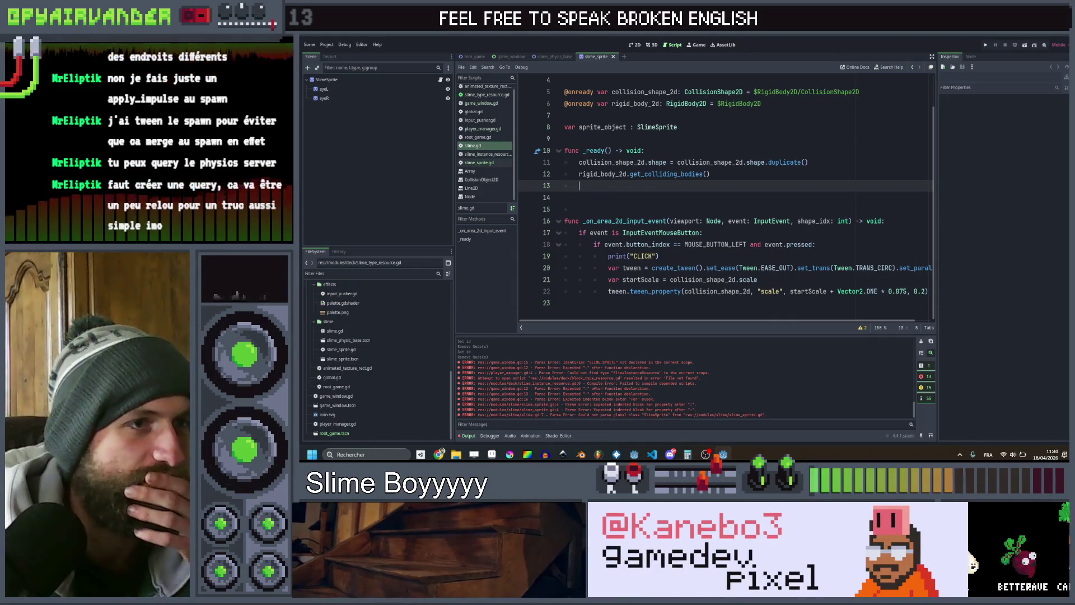
{"action": "scroll", "coordinate": [682, 183], "scroll_direction": "up", "scroll_amount": 1}
Step: Delete the get_colliding_bodies line and blank lines, then restore Aseprite's red-rail layer
{"action": "left_click_drag", "start_coordinate": [710, 209], "coordinate": [565, 208]}
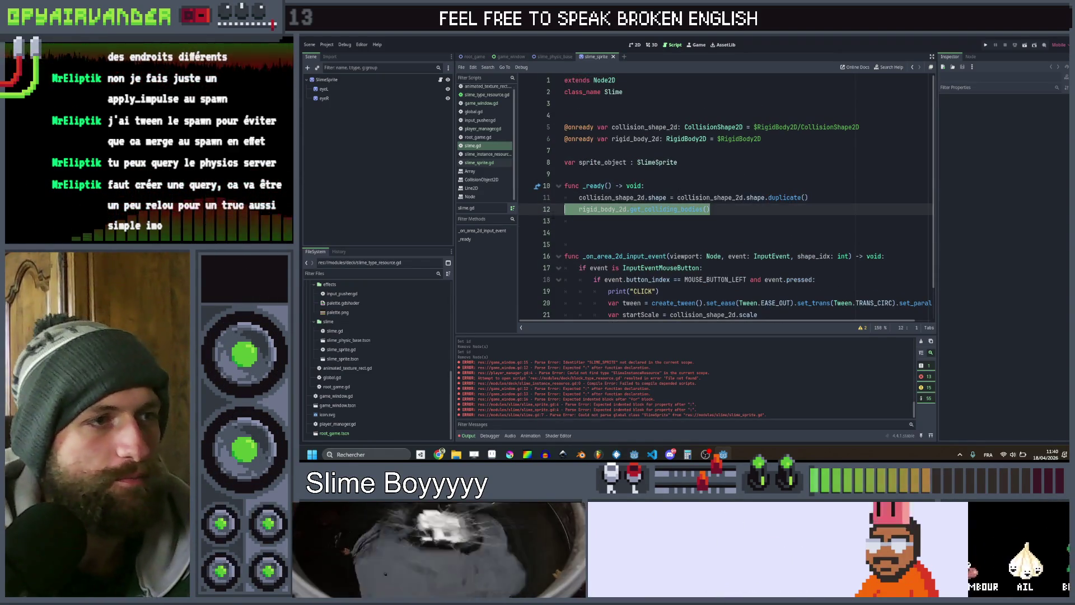
{"action": "key", "text": "BackSpace"}
{"action": "key", "text": "Delete"}
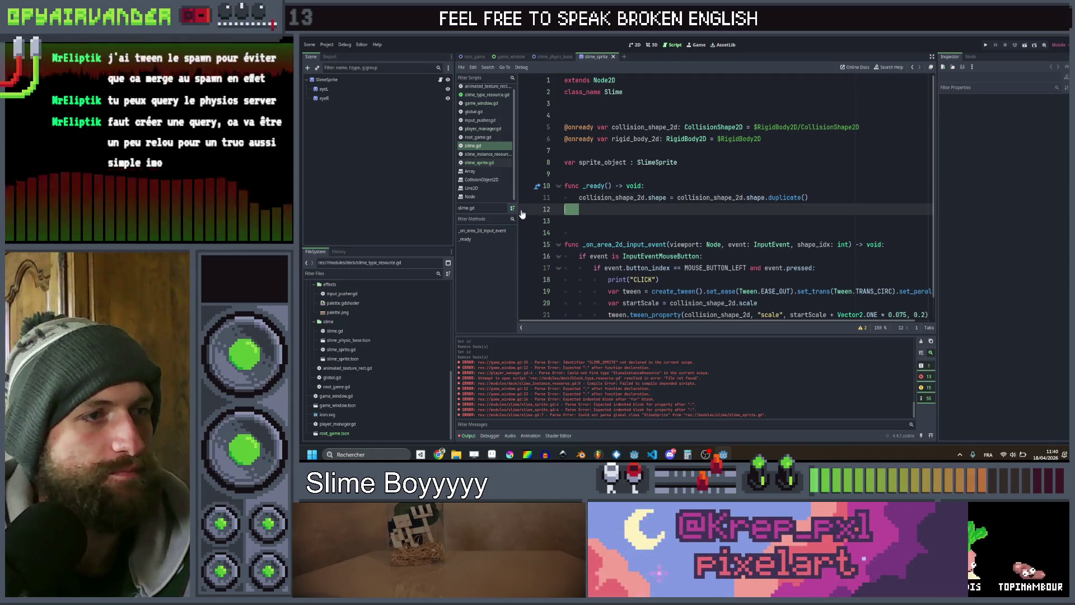
{"action": "key", "text": "Delete"}
{"action": "key", "text": "Delete"}
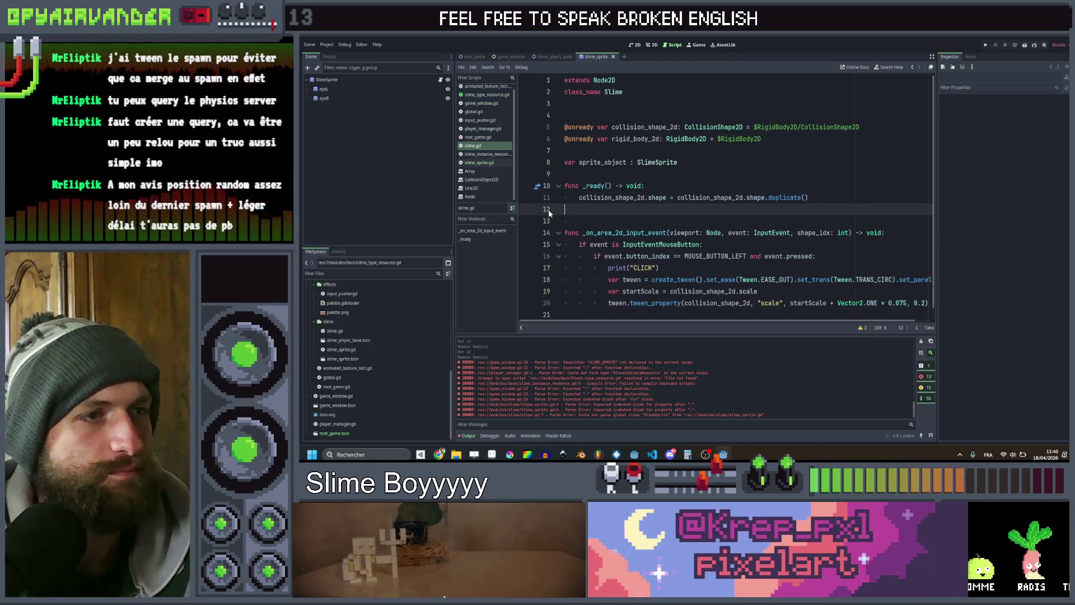
{"action": "key", "text": "BackSpace"}
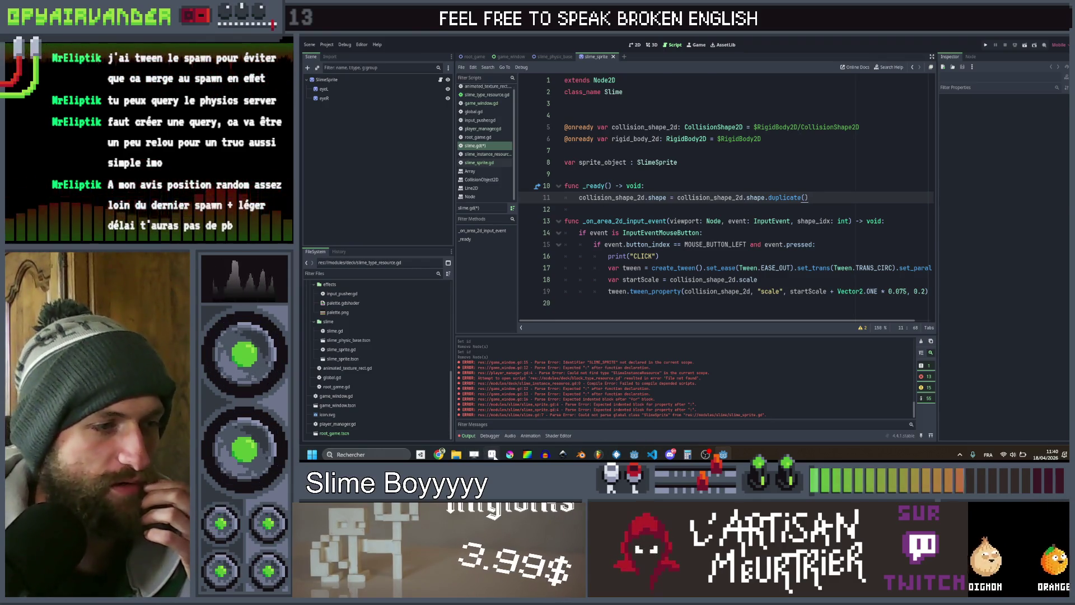
{"action": "key", "text": "alt+Tab"}
{"action": "key", "text": "ctrl+v"}
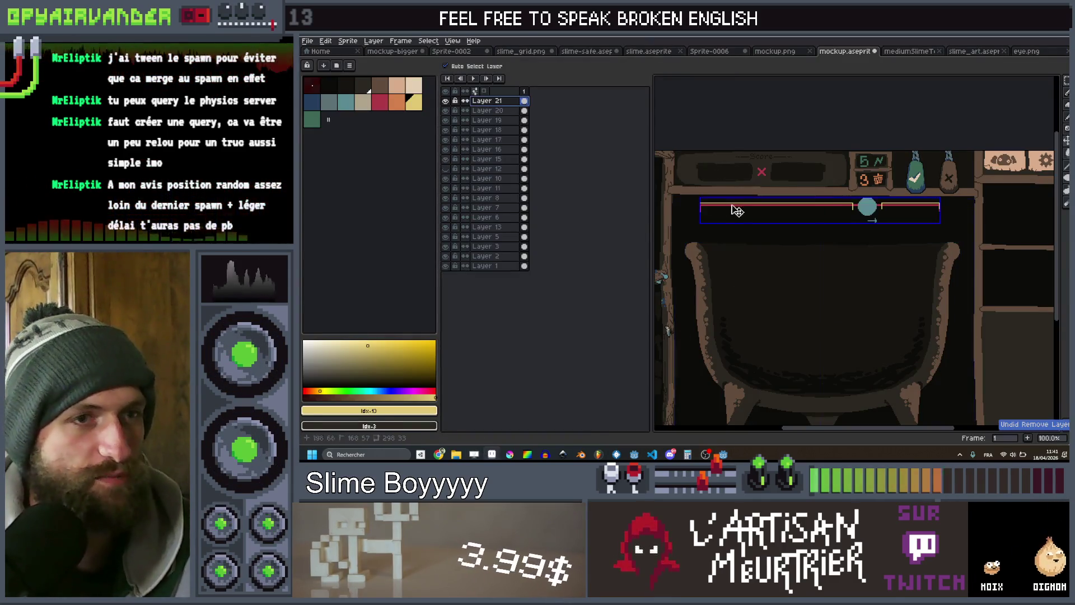
Step: Stamp teal slime circles on the red rail, undoing the extra blobs near the score bar
{"action": "left_click", "coordinate": [346, 103]}
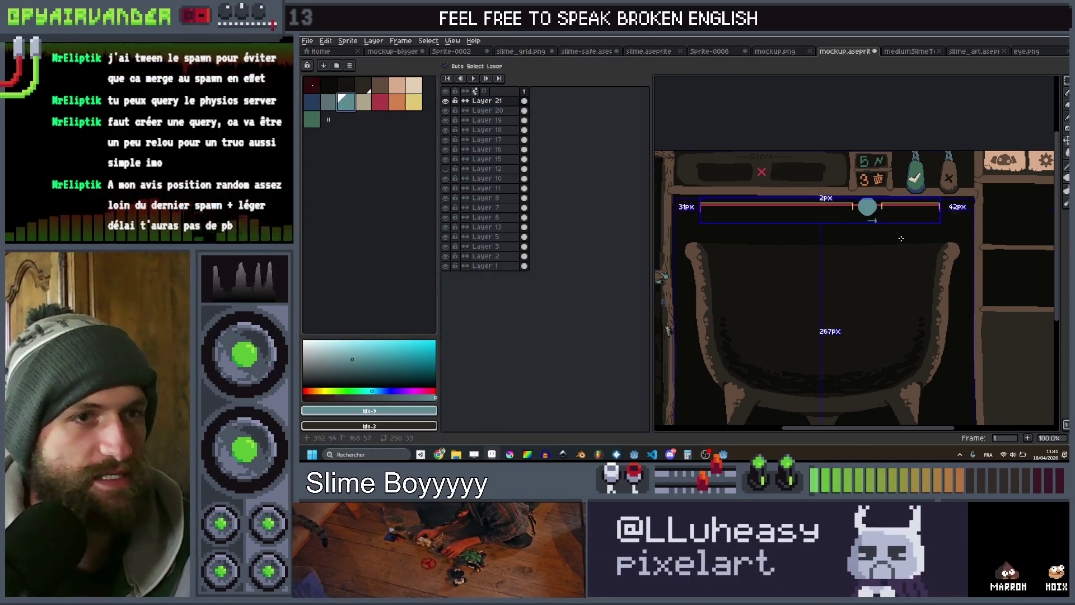
{"action": "scroll", "coordinate": [851, 208], "scroll_direction": "up", "scroll_amount": 12}
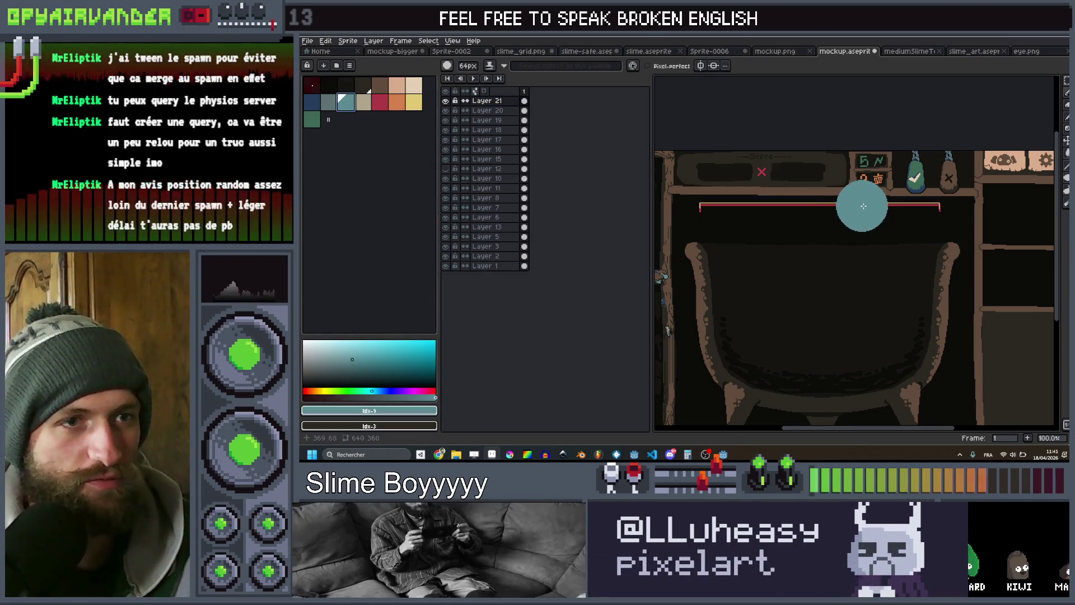
{"action": "left_click", "coordinate": [867, 203]}
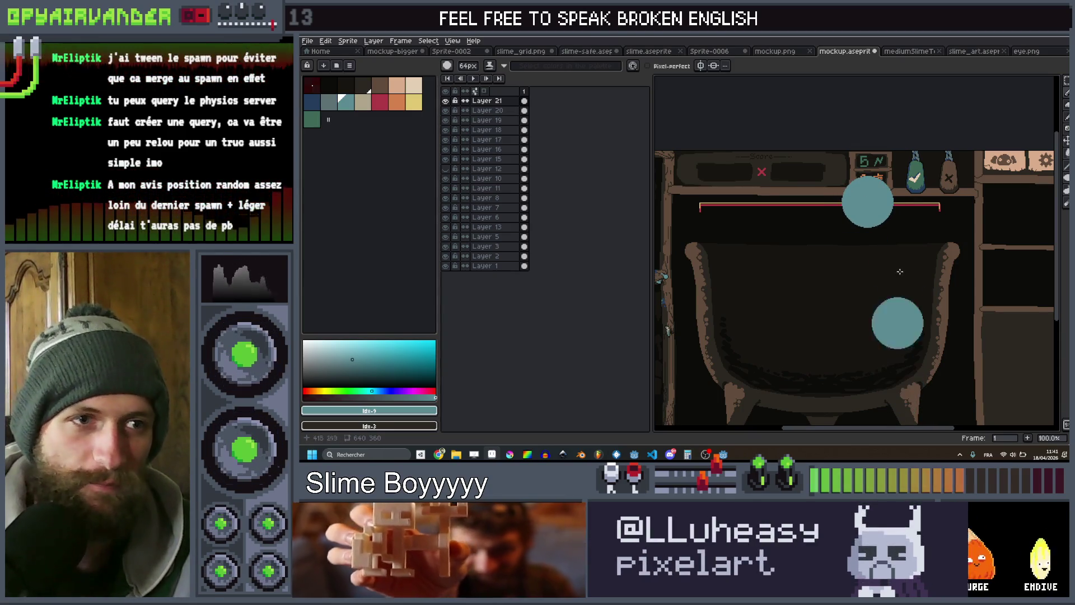
{"action": "left_click", "coordinate": [840, 171]}
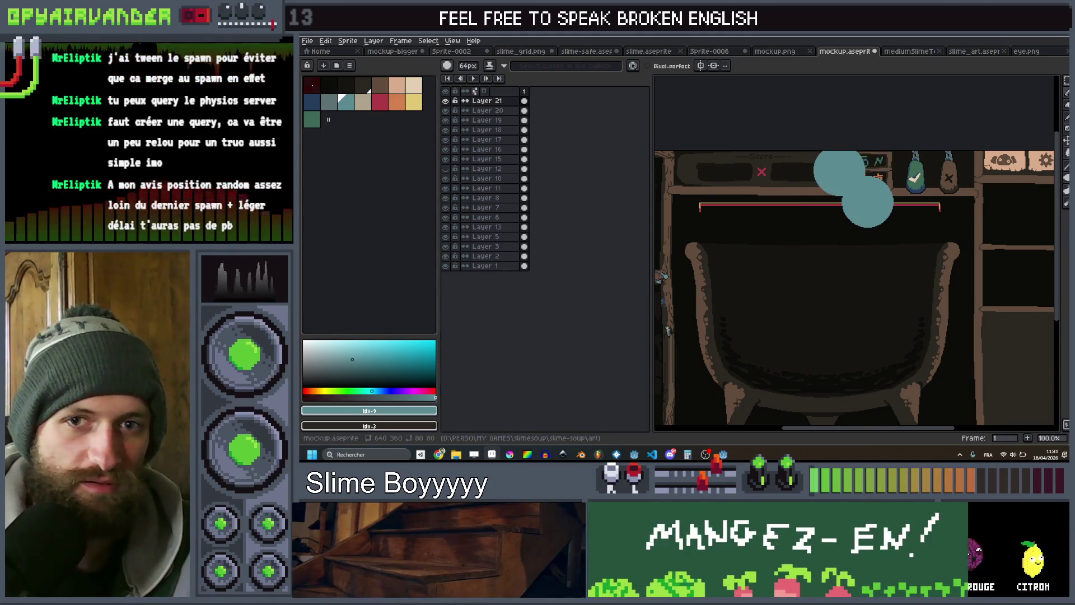
{"action": "left_click", "coordinate": [855, 200]}
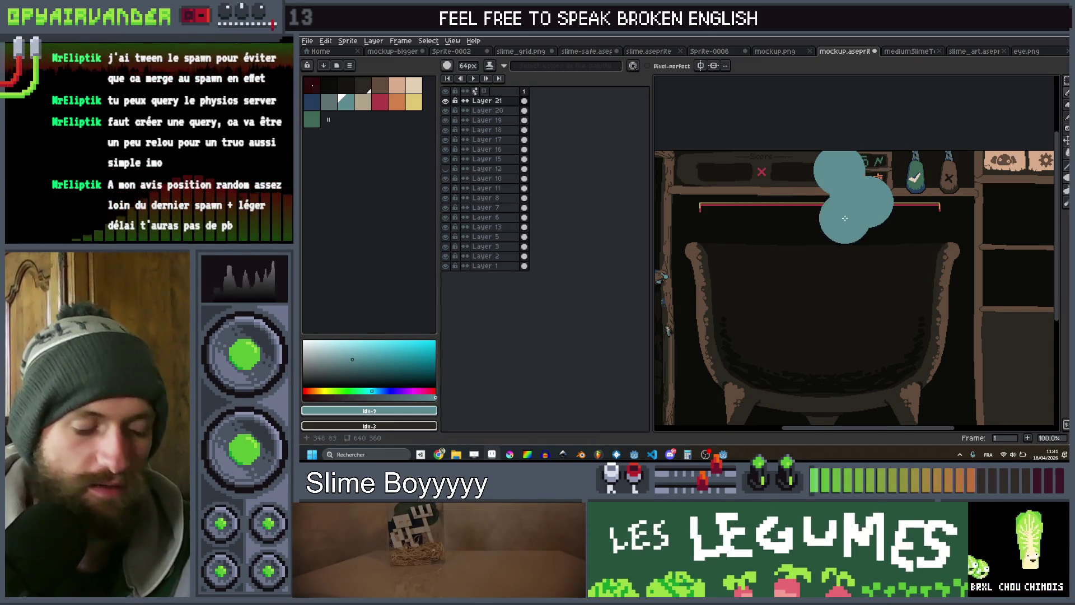
{"action": "key", "text": "ctrl+z"}
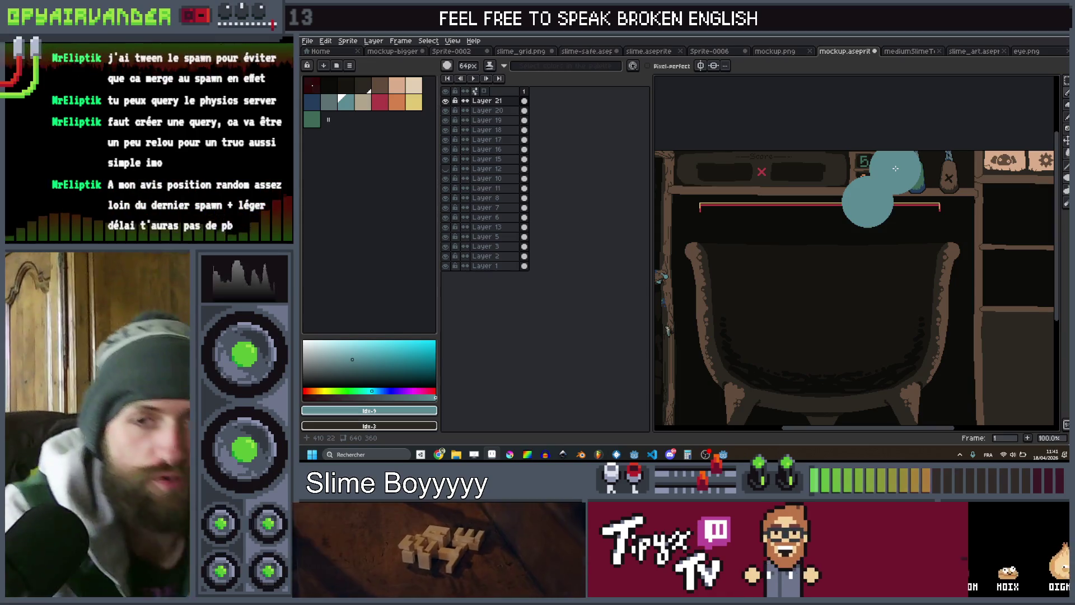
{"action": "key", "text": "ctrl+z"}
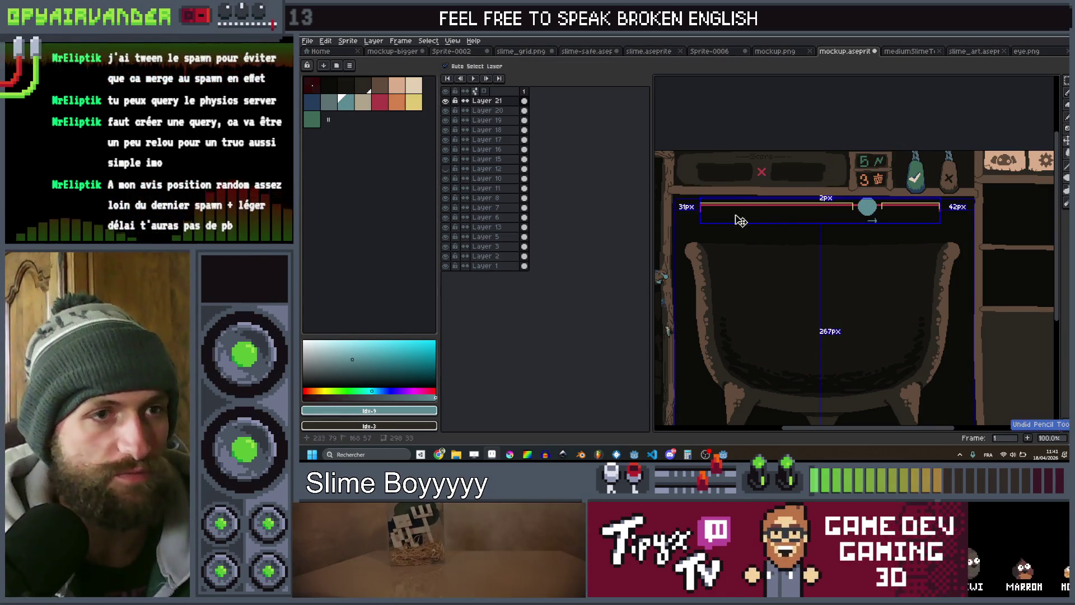
Step: Stamp two large teal slime circles side by side at the rail's left end
{"action": "left_click", "coordinate": [726, 205]}
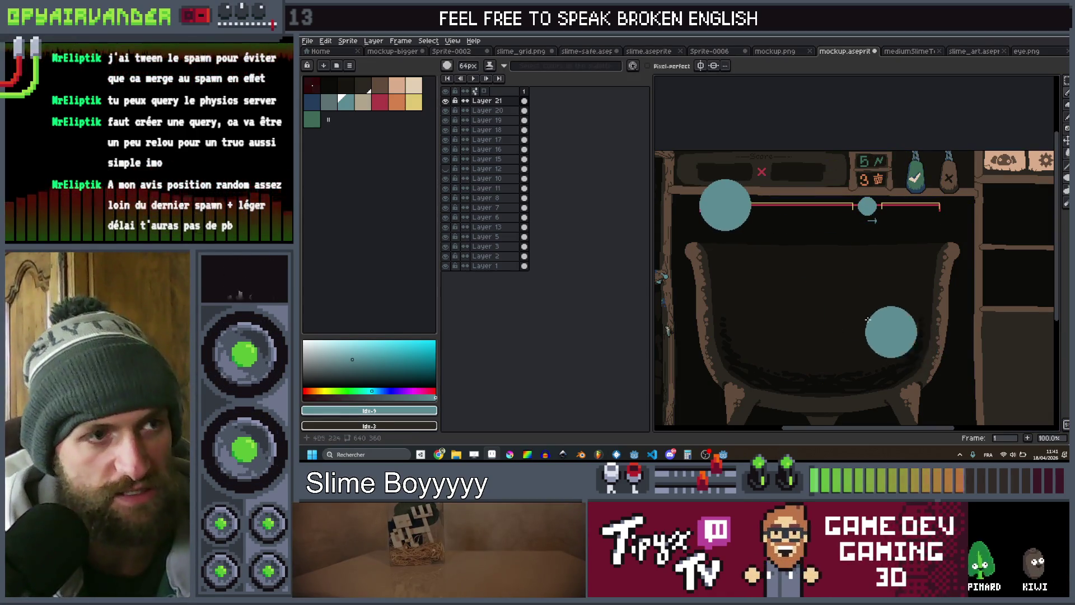
{"action": "scroll", "coordinate": [773, 206], "scroll_direction": "down", "scroll_amount": 5}
{"action": "scroll", "coordinate": [722, 206], "scroll_direction": "down", "scroll_amount": 2}
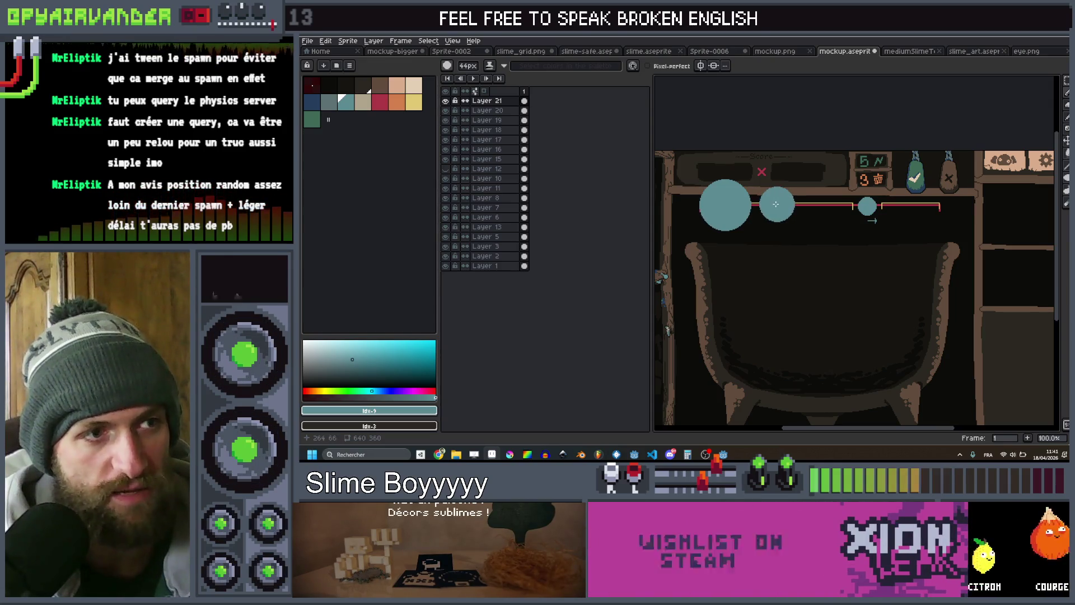
{"action": "left_click", "coordinate": [769, 204]}
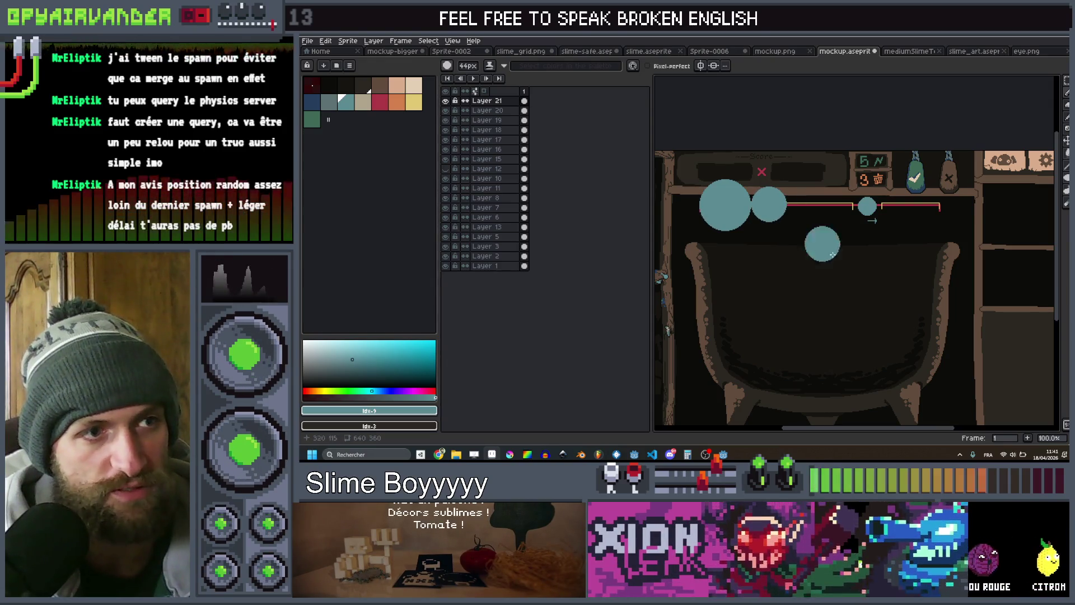
Step: Try sliding the second circle to the rail's right end, then undo it and a stray circle
{"action": "key", "text": "v"}
{"action": "left_click_drag", "start_coordinate": [827, 230], "coordinate": [1017, 232]}
{"action": "key", "text": "b"}
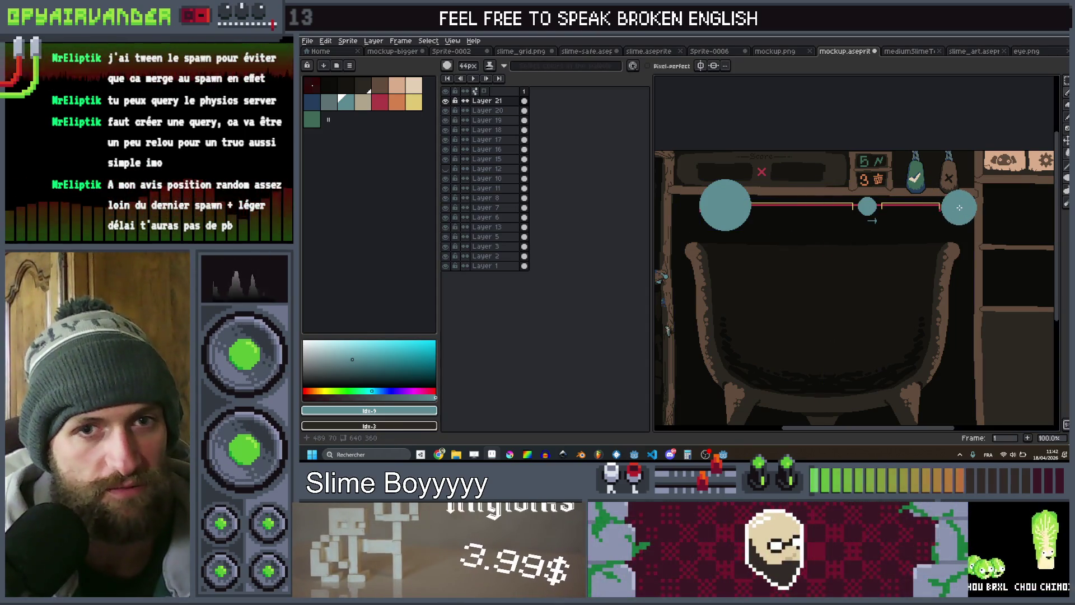
{"action": "key", "text": "ctrl+z"}
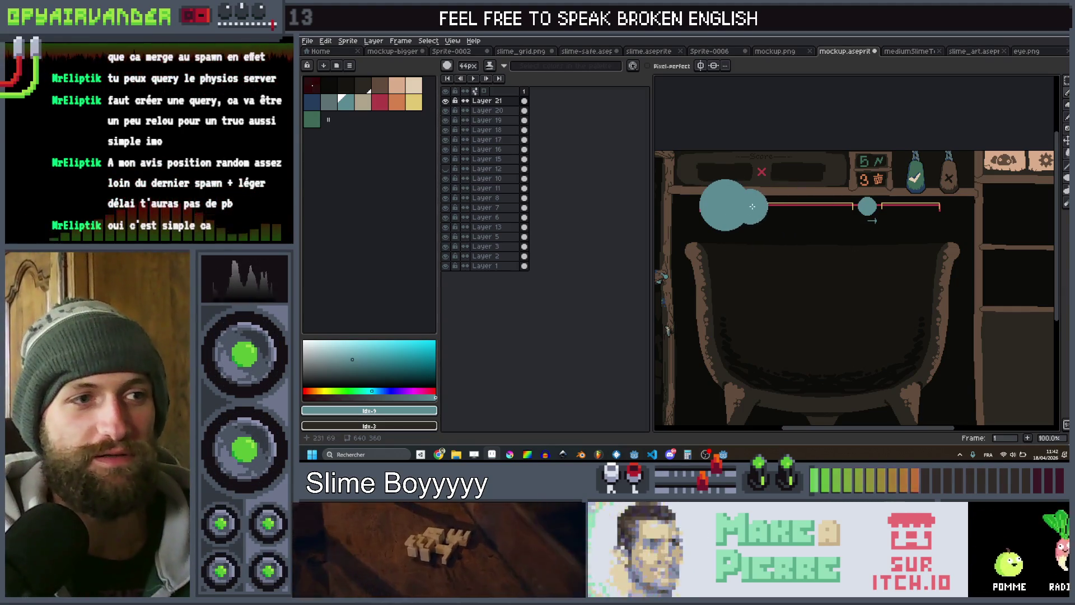
{"action": "left_click", "coordinate": [663, 204]}
{"action": "key", "text": "ctrl+z"}
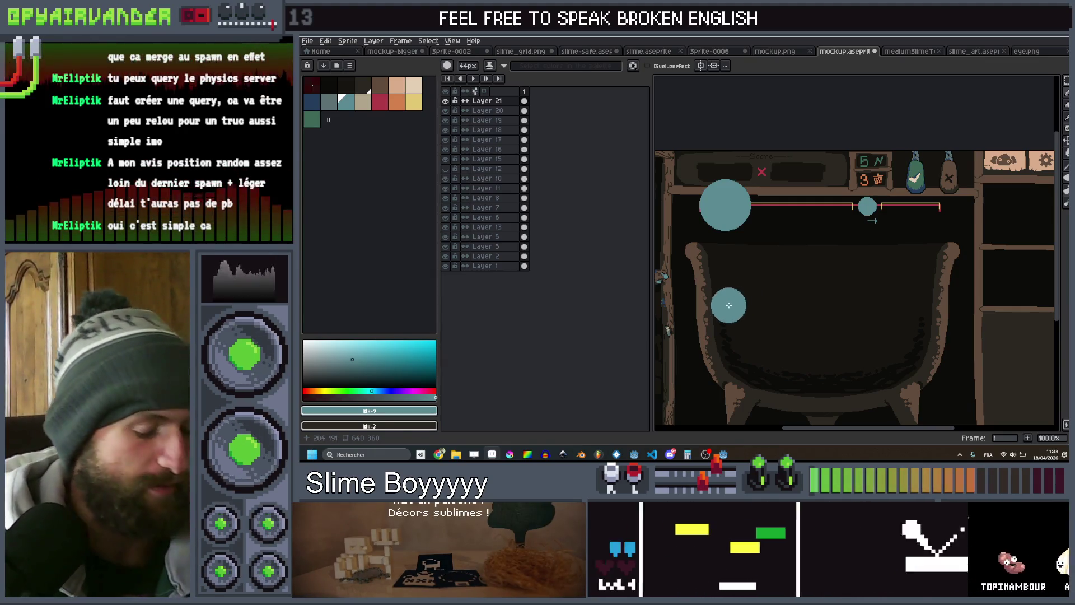
Step: Undo the last big circle, set the brush to 35px and zoom to 200%
{"action": "key", "text": "ctrl+z"}
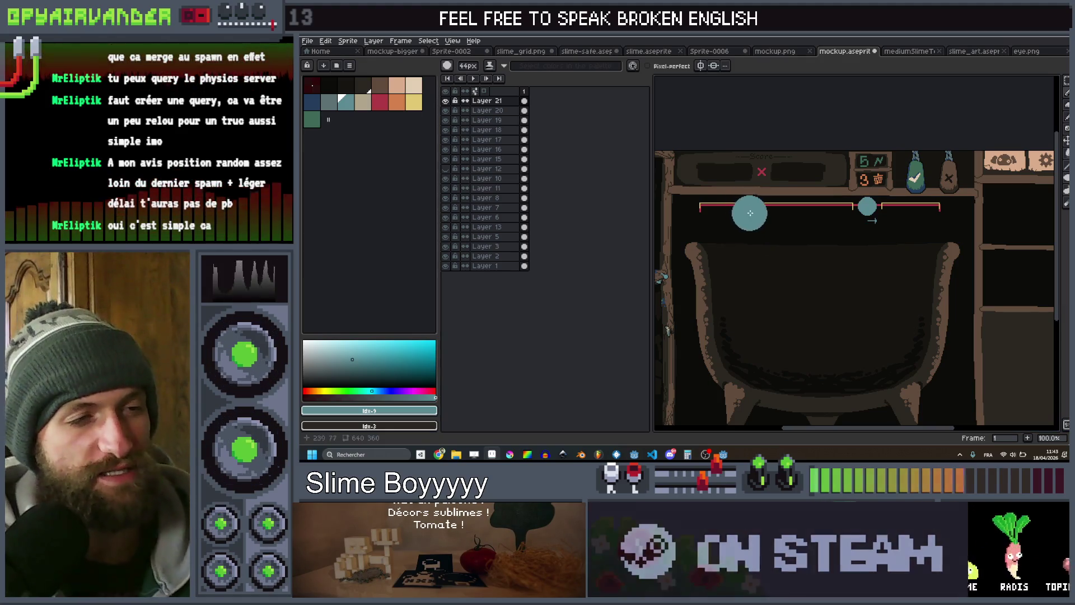
{"action": "key", "text": "minus"}
{"action": "key", "text": "minus"}
{"action": "key", "text": "minus"}
{"action": "key", "text": "minus"}
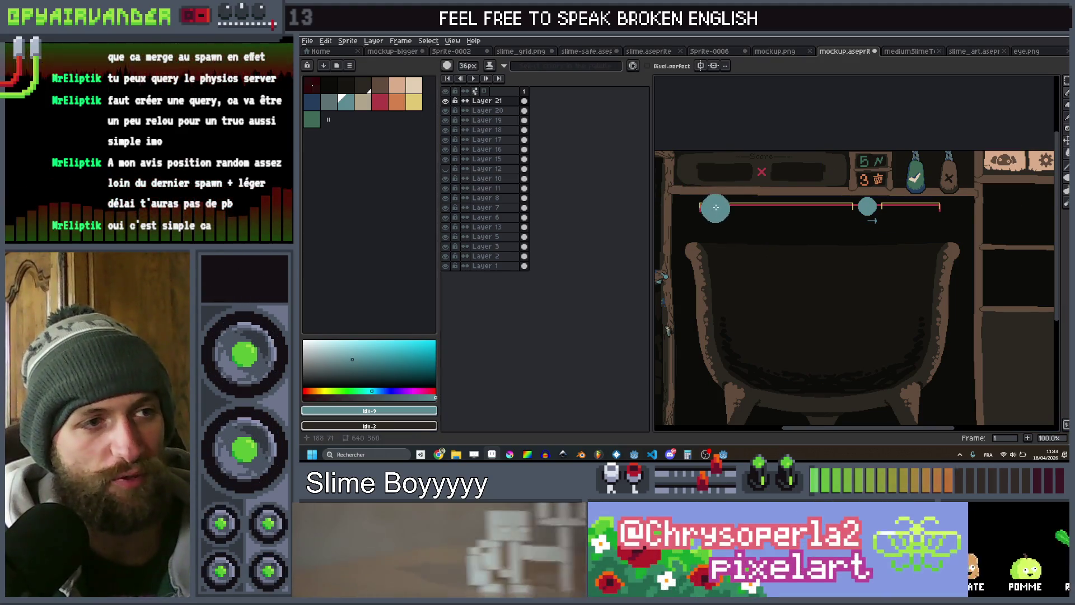
{"action": "key", "text": "plus"}
{"action": "key", "text": "plus"}
{"action": "key", "text": "plus"}
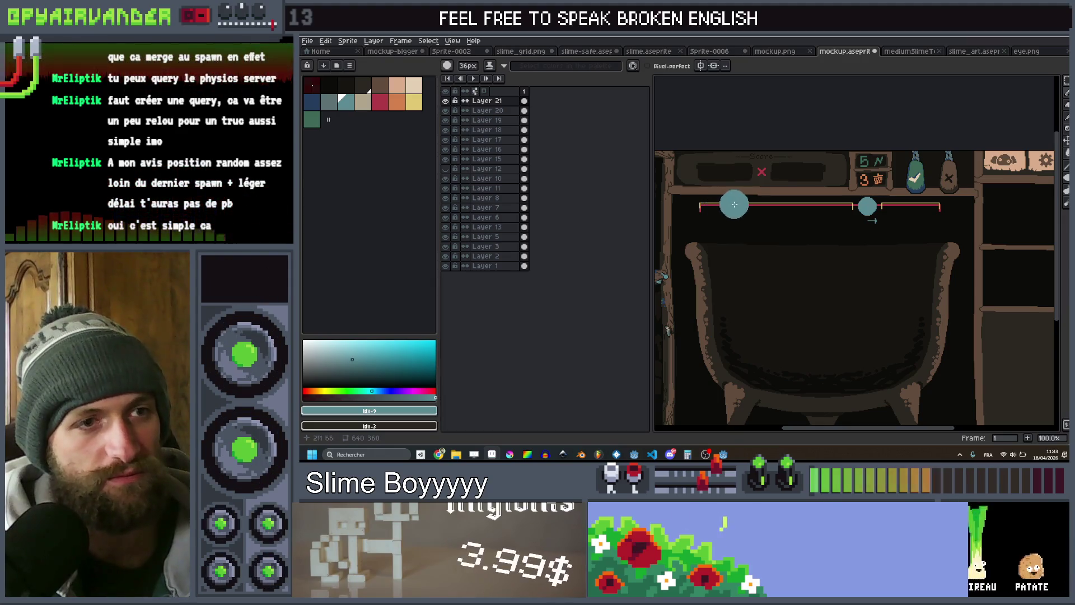
{"action": "key", "text": "plus"}
{"action": "key", "text": "plus"}
{"action": "key", "text": "plus"}
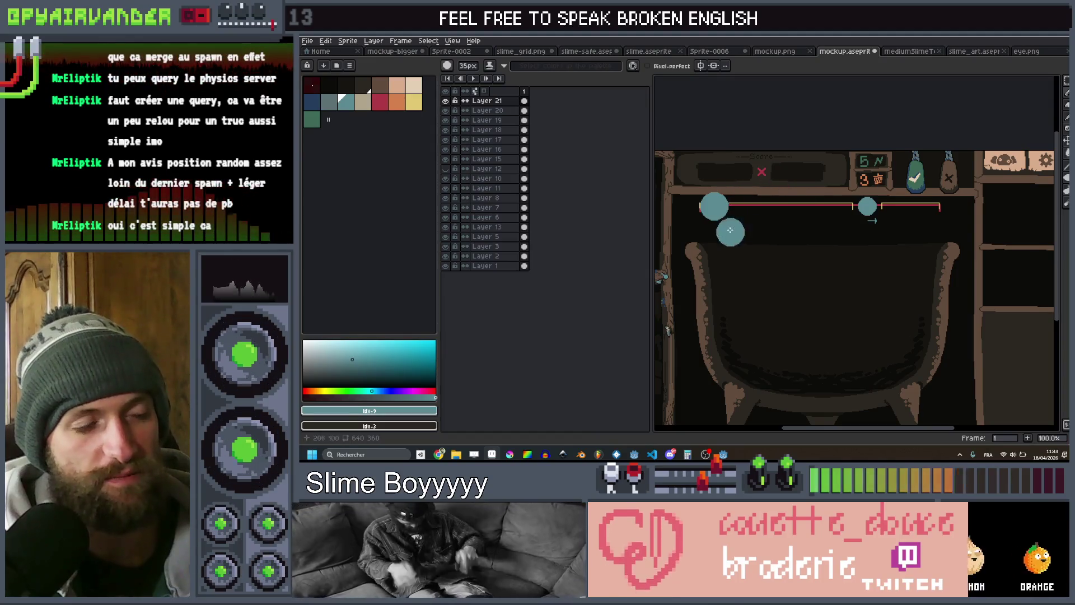
{"action": "scroll", "coordinate": [701, 235], "scroll_direction": "up", "scroll_amount": 1}
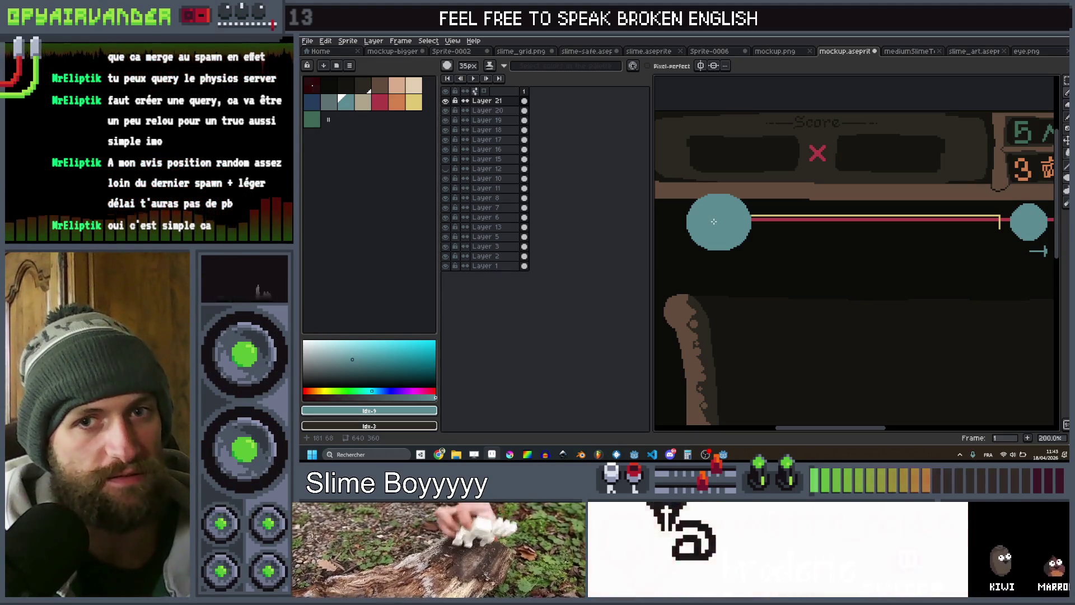
Step: Stamp small teal circles at the rail's left end, then undo back to a single one
{"action": "left_click", "coordinate": [720, 222]}
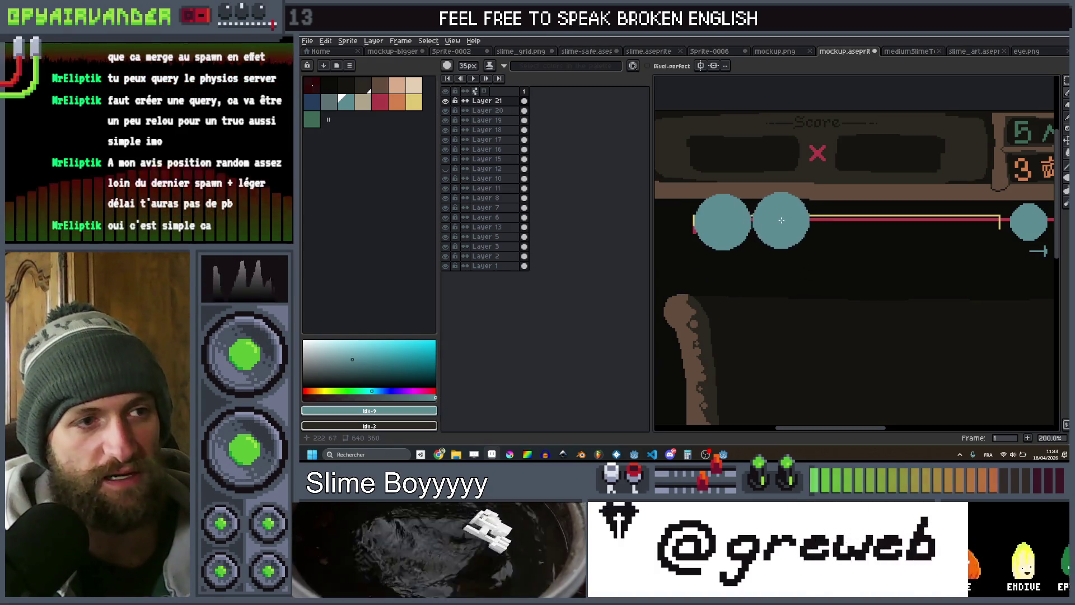
{"action": "left_click", "coordinate": [777, 220]}
{"action": "left_click_drag", "start_coordinate": [710, 221], "coordinate": [707, 222]}
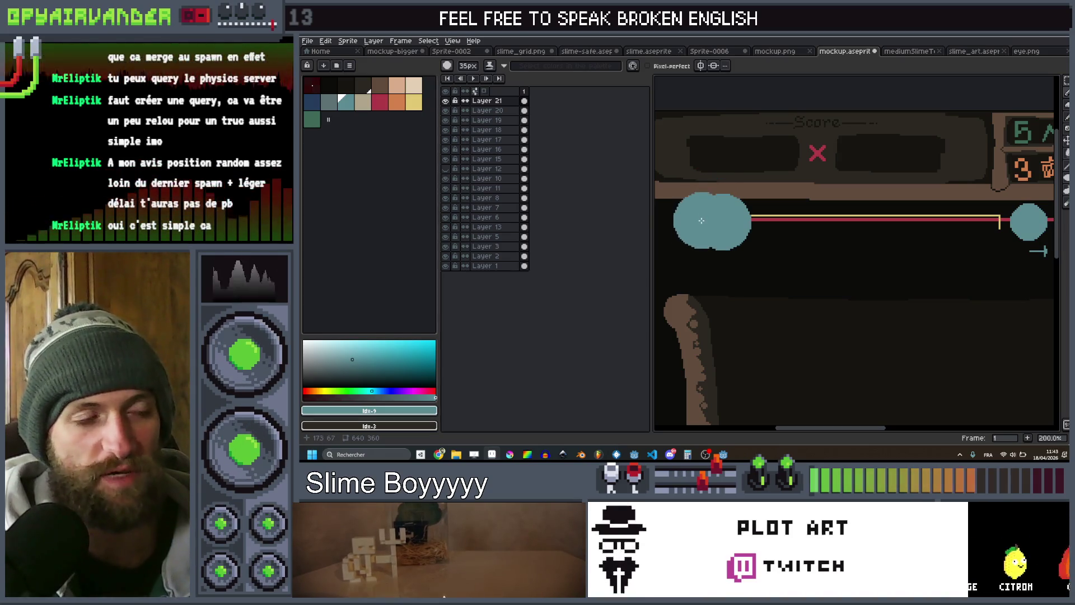
{"action": "key", "text": "ctrl+z"}
{"action": "key", "text": "ctrl+z"}
{"action": "key", "text": "ctrl+z"}
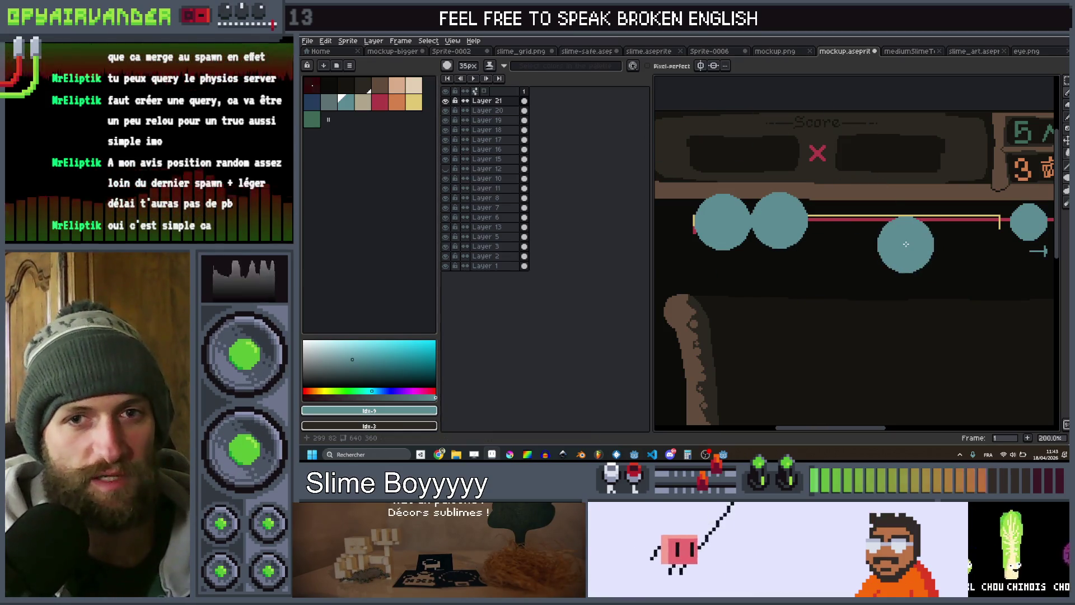
{"action": "key", "text": "ctrl+z"}
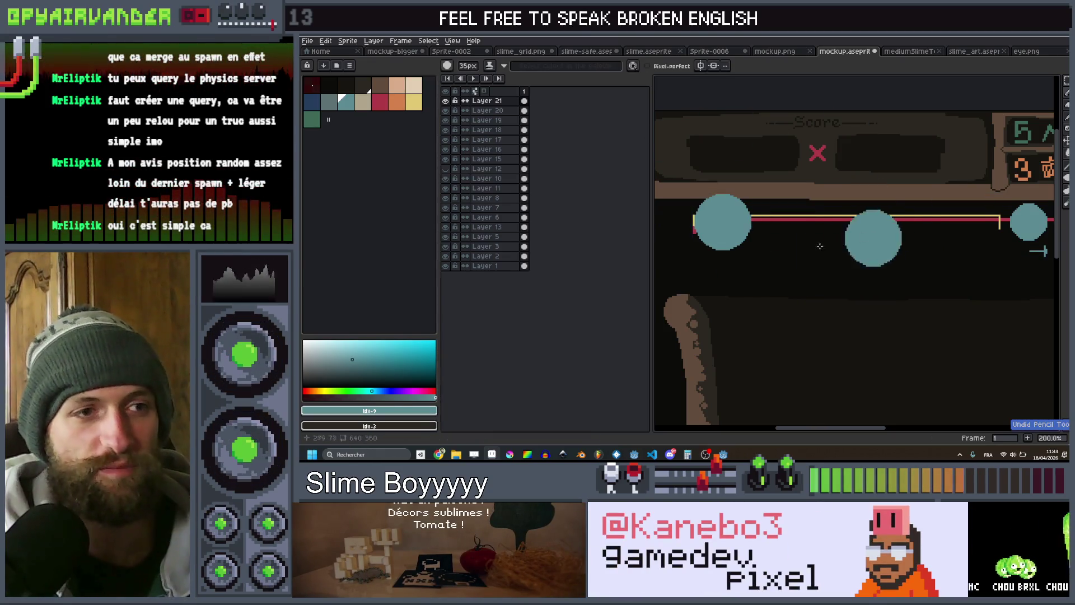
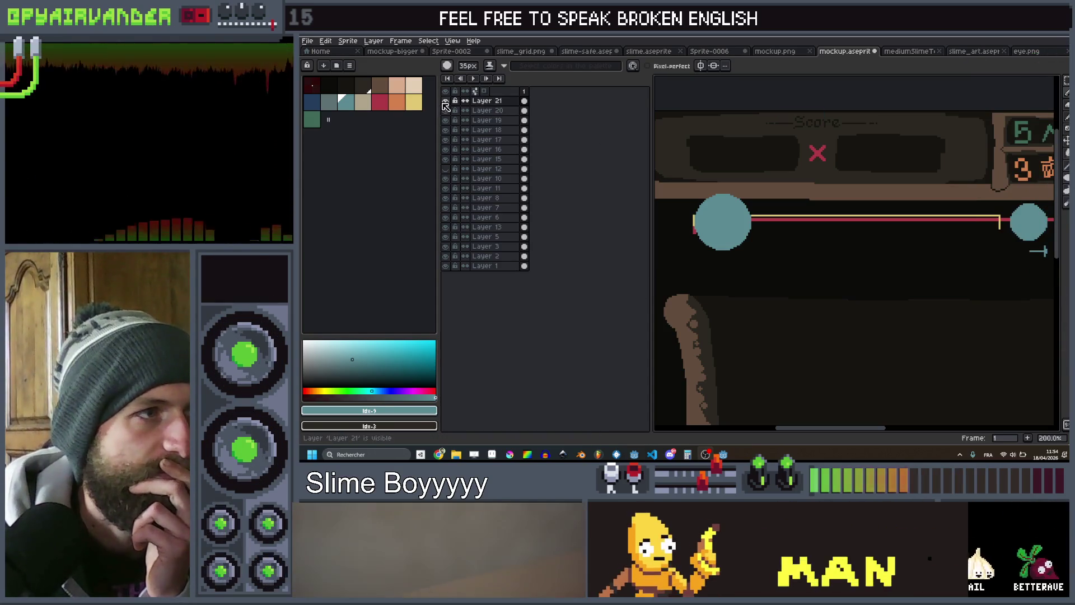
Step: Hide Layer 21's slime and bar artwork in Aseprite and return to the Godot Slime script
{"action": "left_click", "coordinate": [524, 101]}
{"action": "key", "text": "Delete"}
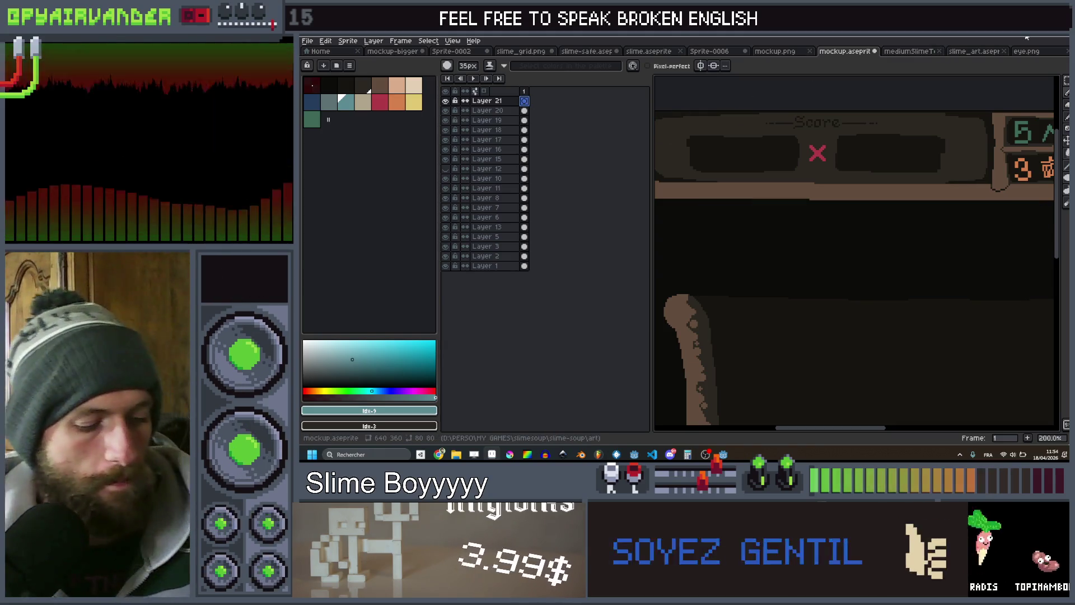
{"action": "key", "text": "alt+Tab"}
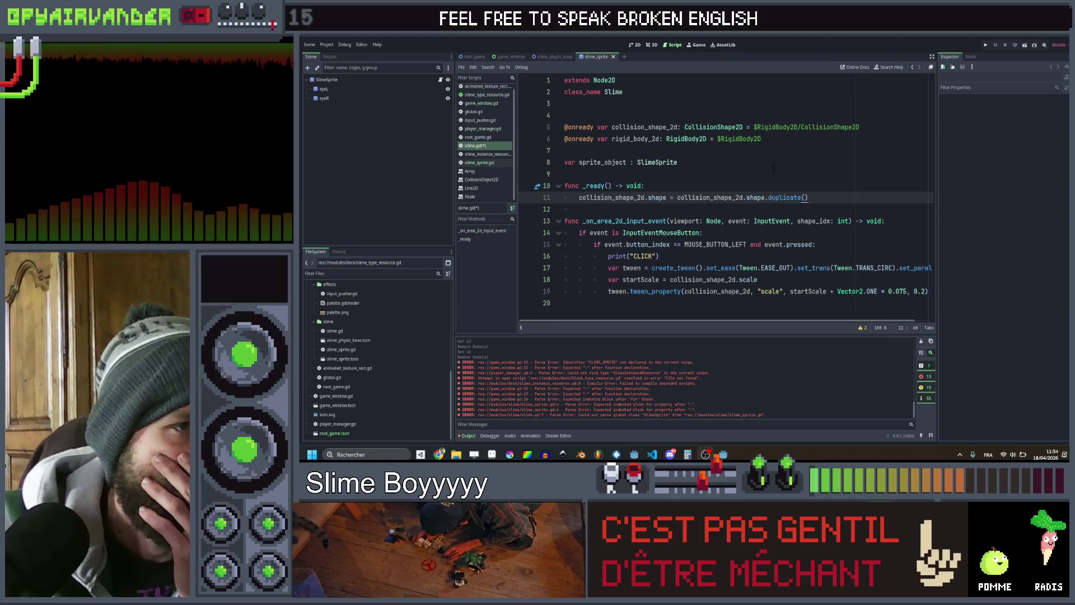
{"action": "left_click", "coordinate": [775, 186]}
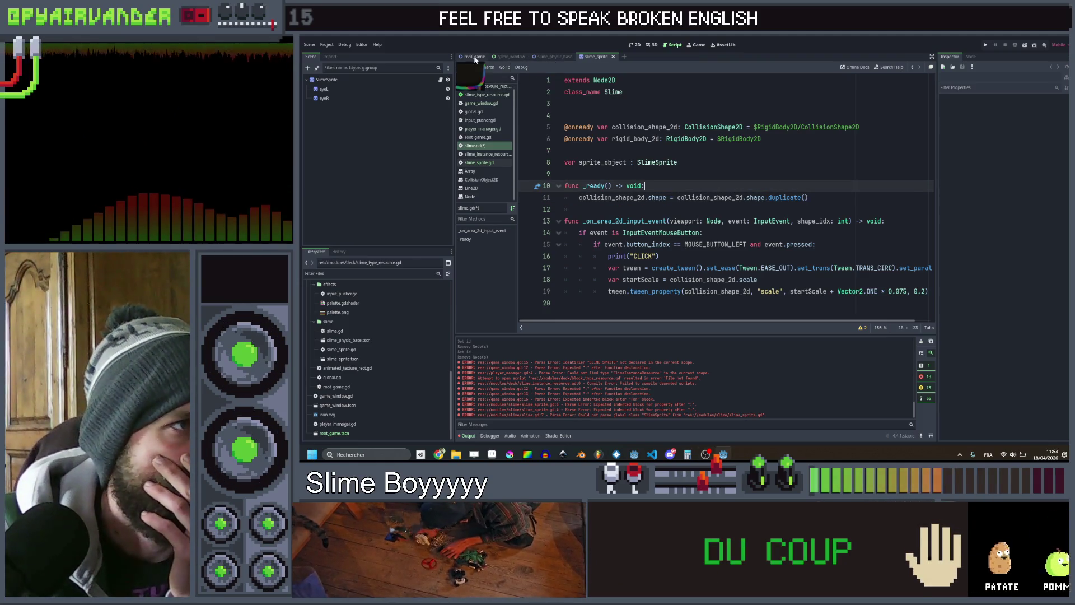
Step: In game_window.gd, add 'var new_slime_data = shuffled_deck[0]' under the pick slime data comment
{"action": "left_click", "coordinate": [510, 56]}
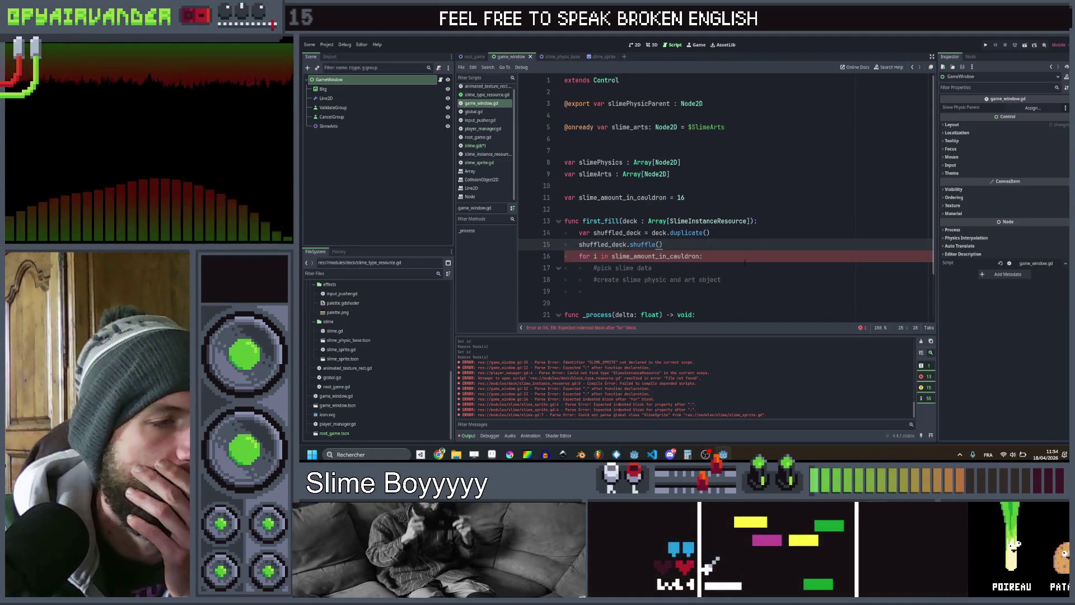
{"action": "left_click", "coordinate": [741, 269]}
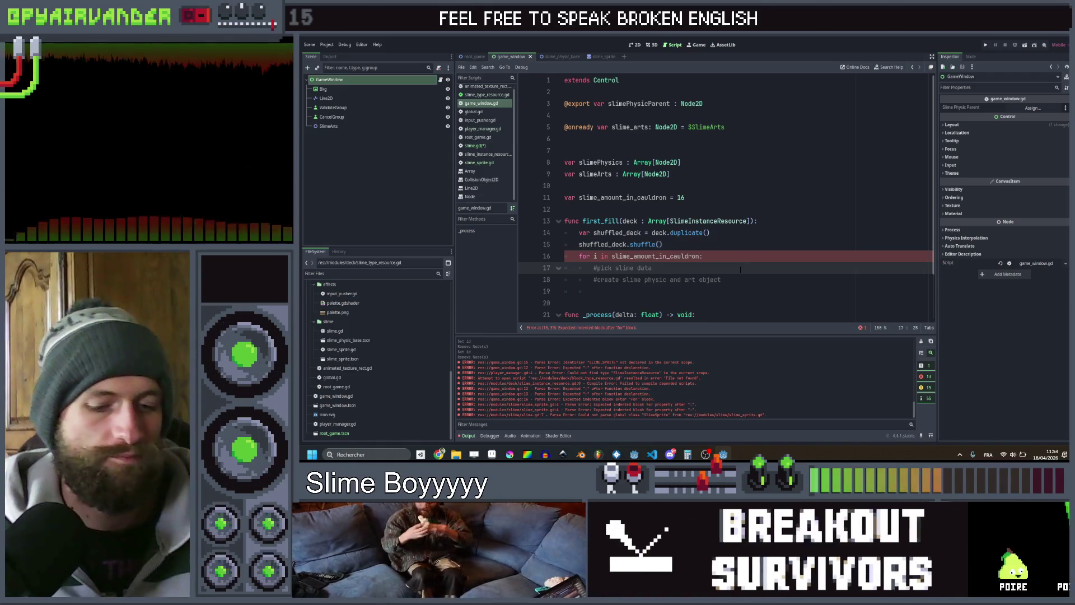
{"action": "key", "text": "Return"}
{"action": "type", "text": "r newSl"}
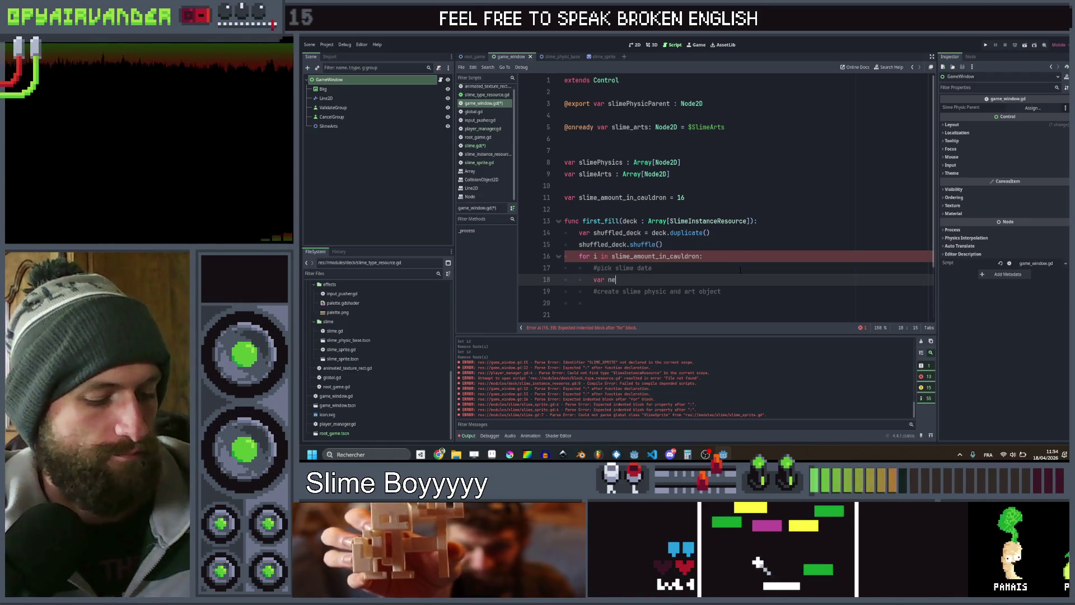
{"action": "key", "text": "BackSpace"}
{"action": "key", "text": "BackSpace"}
{"action": "key", "text": "BackSpace"}
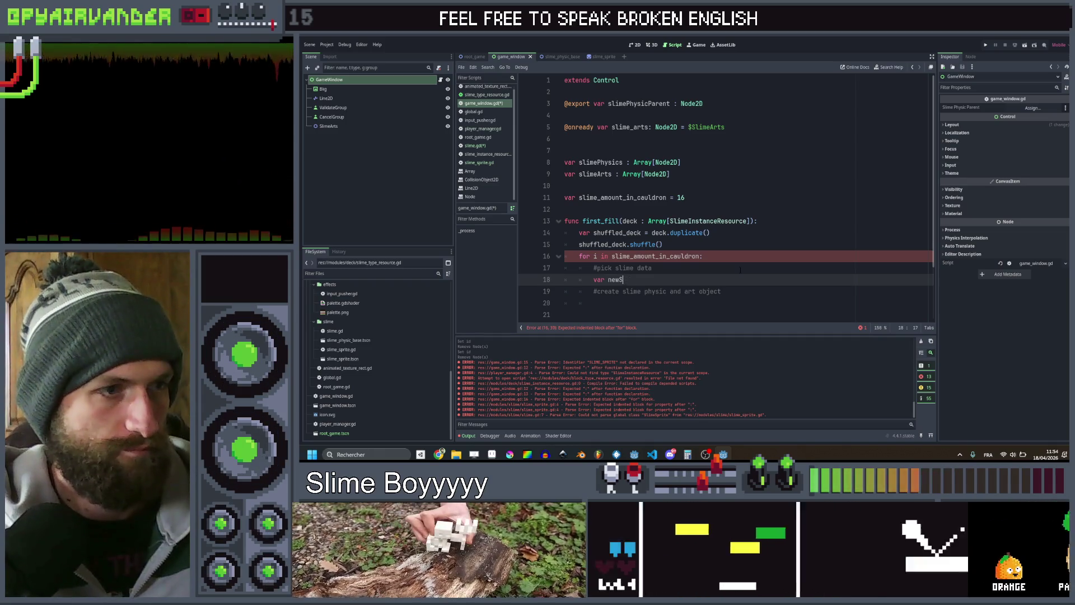
{"action": "type", "text": "_skl"}
{"action": "key", "text": "BackSpace"}
{"action": "key", "text": "BackSpace"}
{"action": "type", "text": "lime_data "}
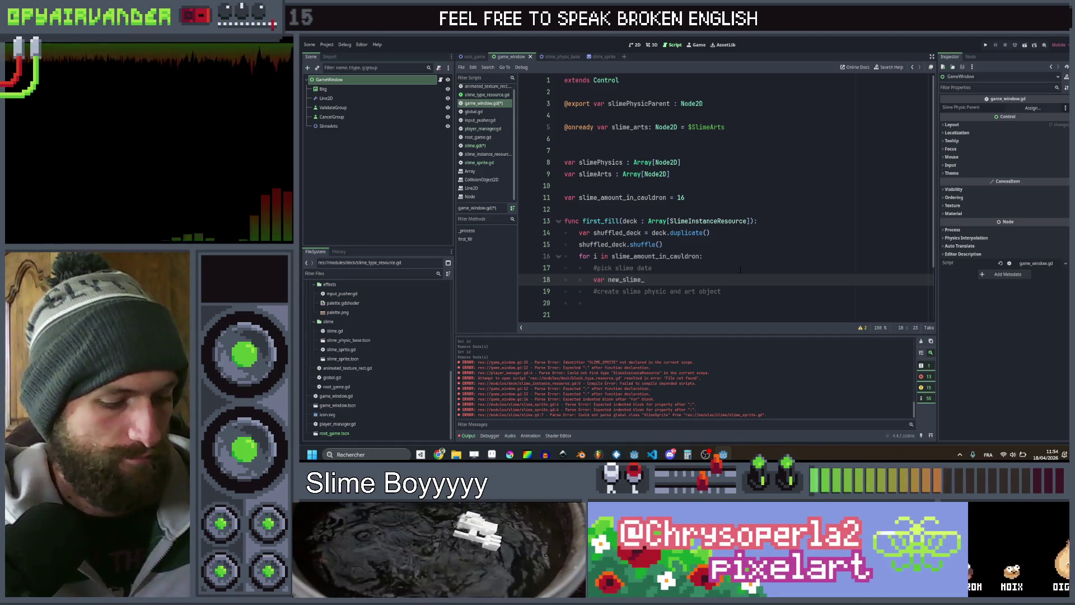
{"action": "type", "text": "= "}
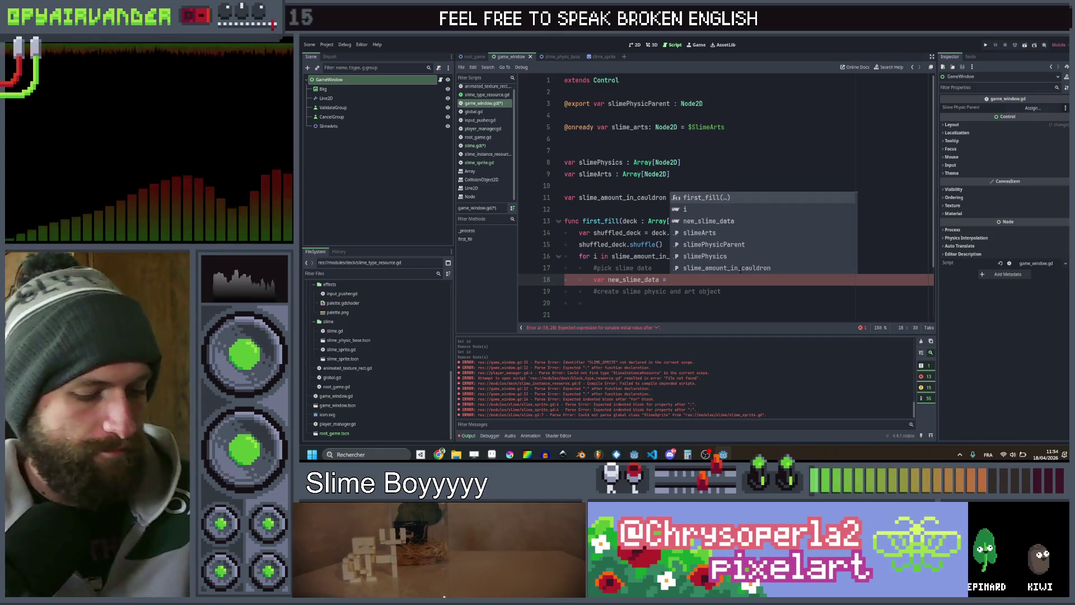
{"action": "type", "text": "shuf"}
{"action": "key", "text": "Return"}
{"action": "type", "text": "["}
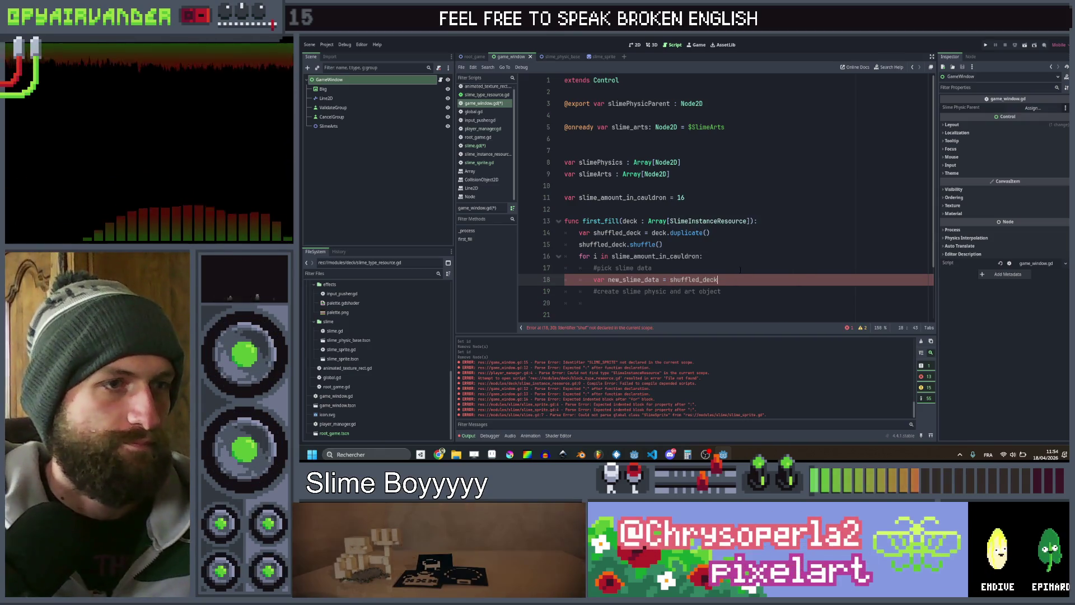
{"action": "type", "text": "0]"}
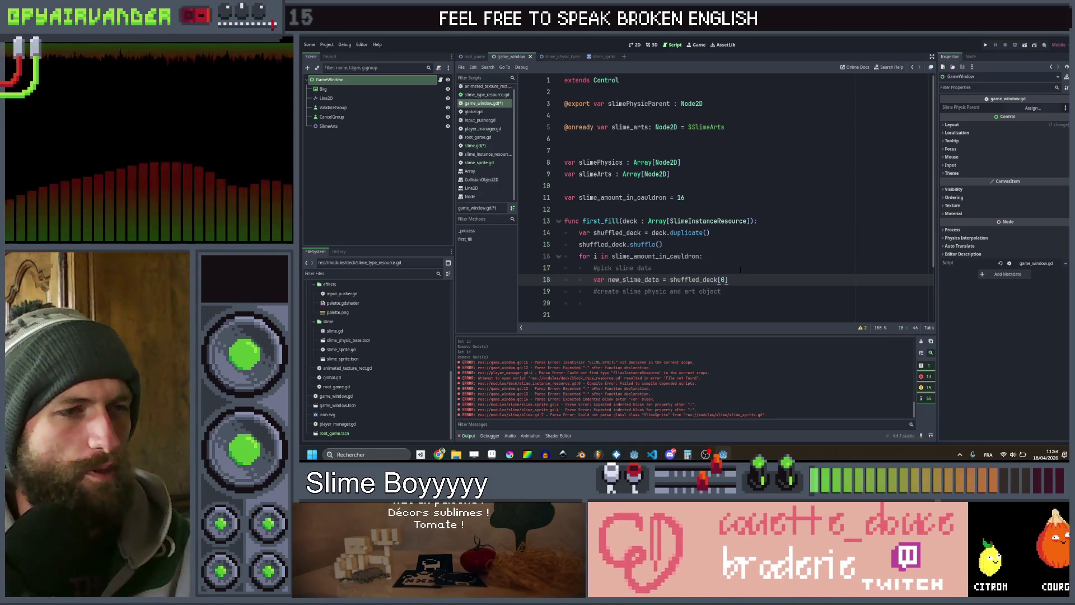
Step: Remove the extra blank line and open a fresh line below new_slime_data
{"action": "key", "text": "Return"}
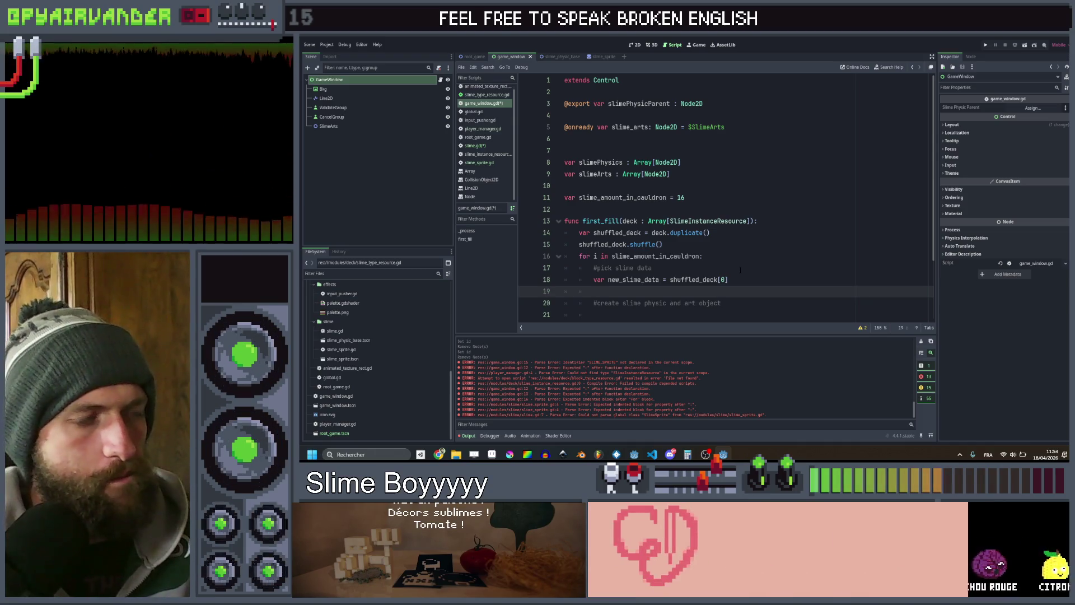
{"action": "scroll", "coordinate": [712, 260], "scroll_direction": "down", "scroll_amount": 1}
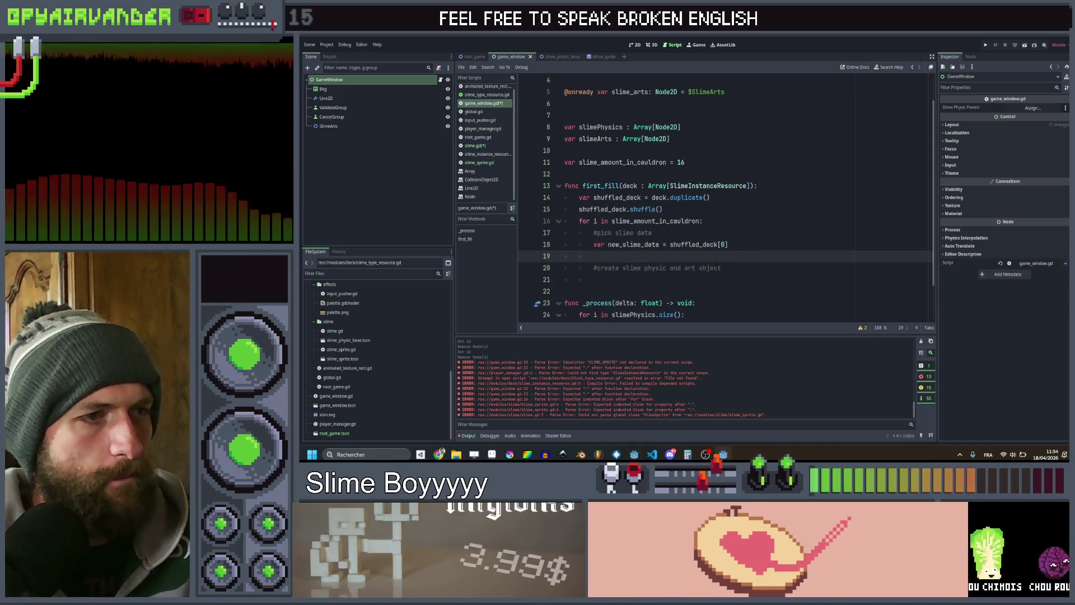
{"action": "key", "text": "ctrl+shift+k"}
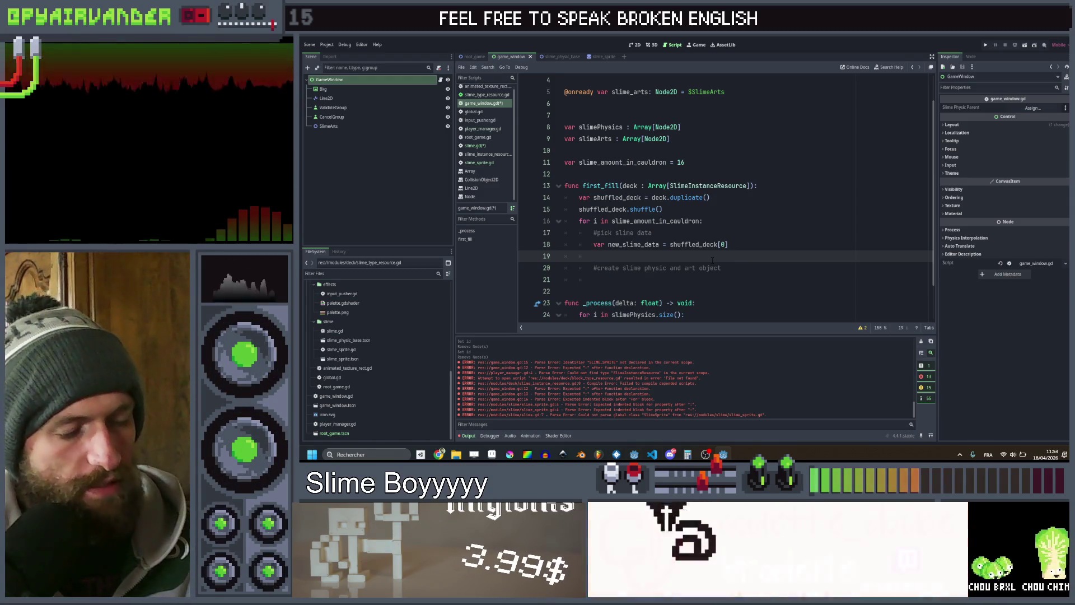
{"action": "left_click", "coordinate": [744, 247]}
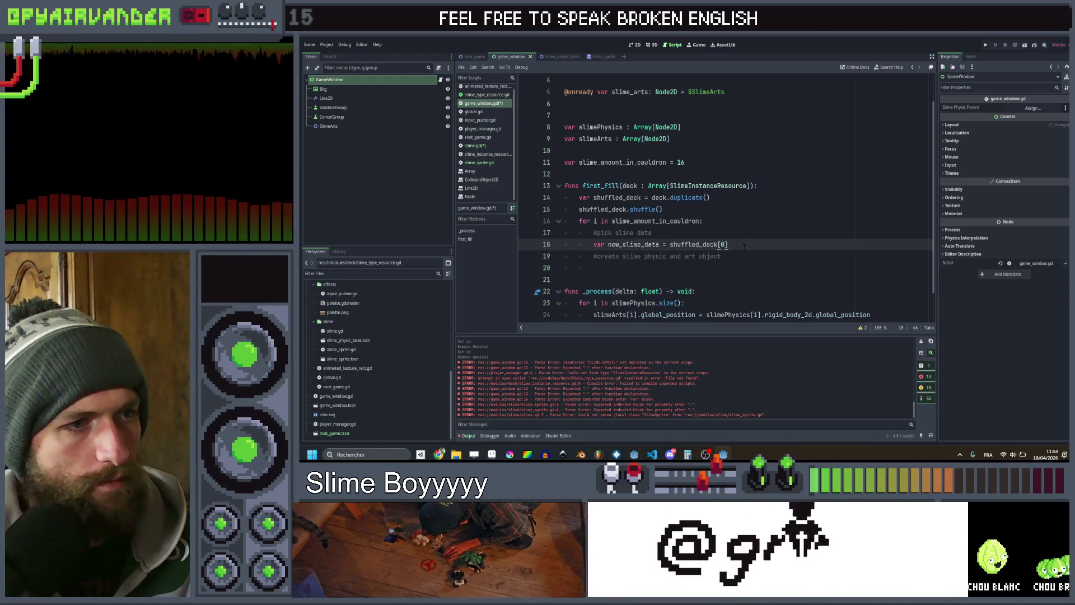
{"action": "key", "text": "Return"}
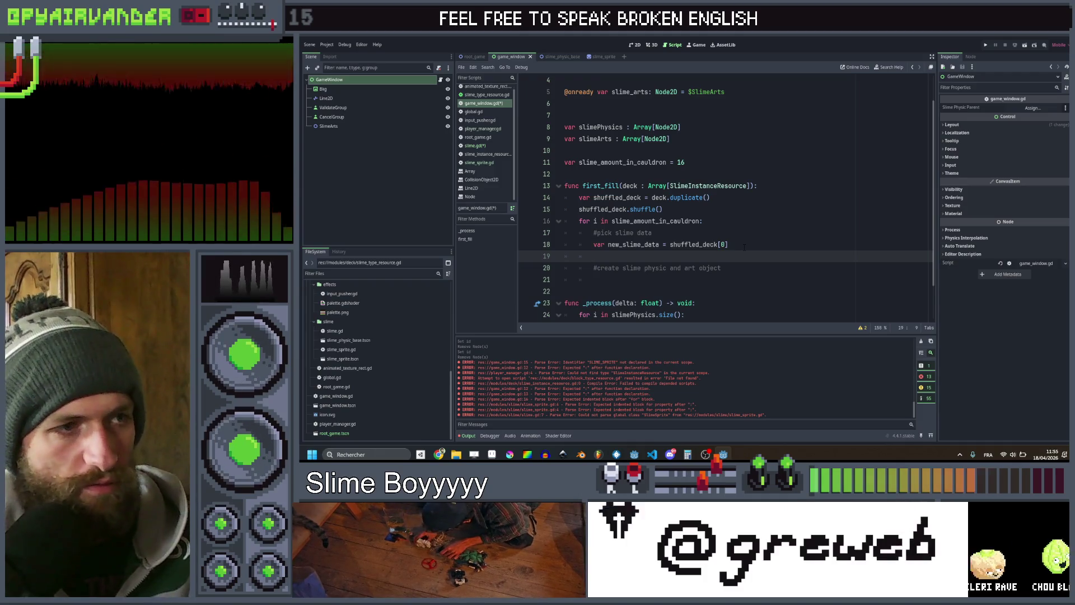
Step: Add shuffled_deck.remove_at(0) followed by an 'if shuffled_deck.size() == 0:' check
{"action": "type", "text": "uffled_deck."}
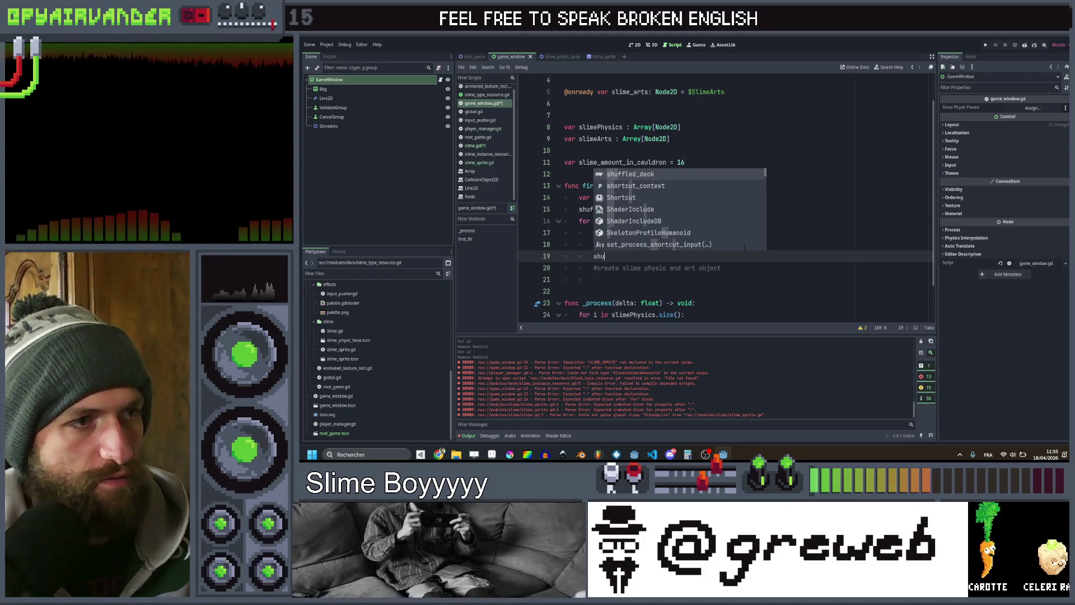
{"action": "type", "text": "remo"}
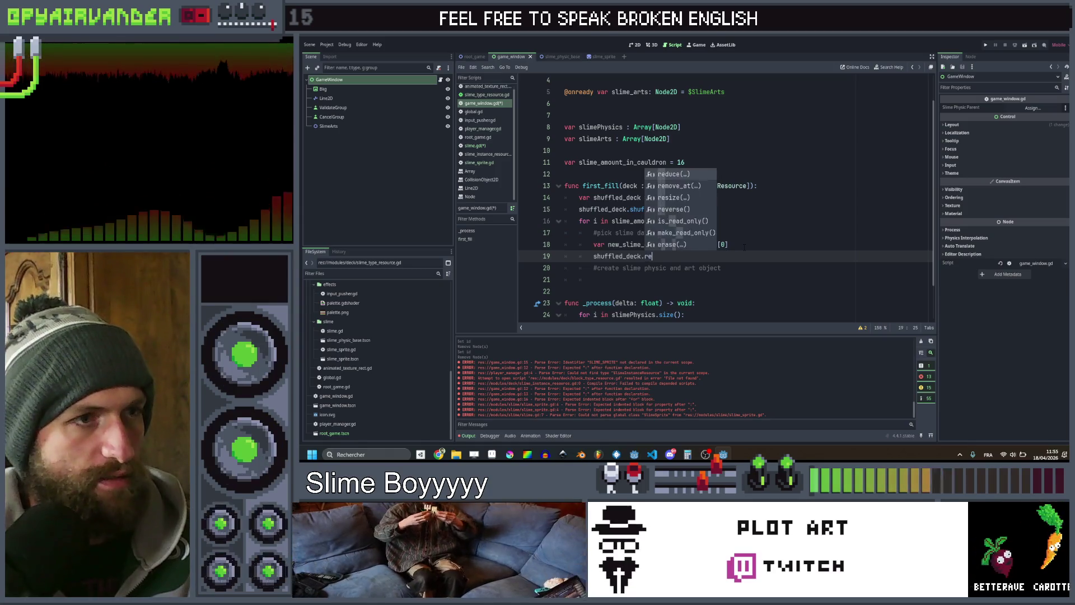
{"action": "key", "text": "Return"}
{"action": "key", "text": "End"}
{"action": "key", "text": "Return"}
{"action": "type", "text": "if "}
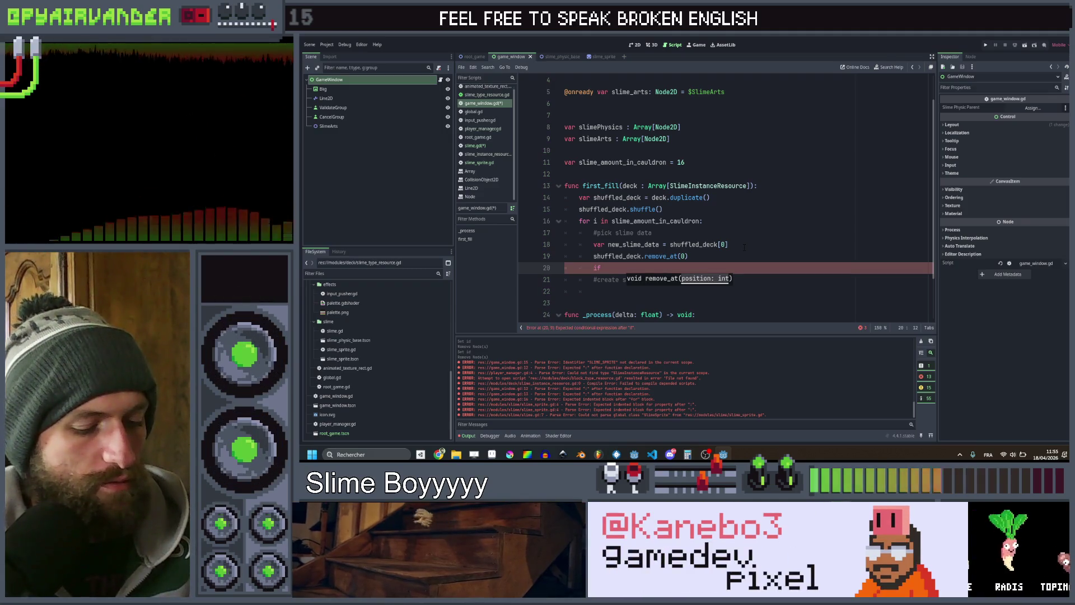
{"action": "type", "text": "shuffled_deck."}
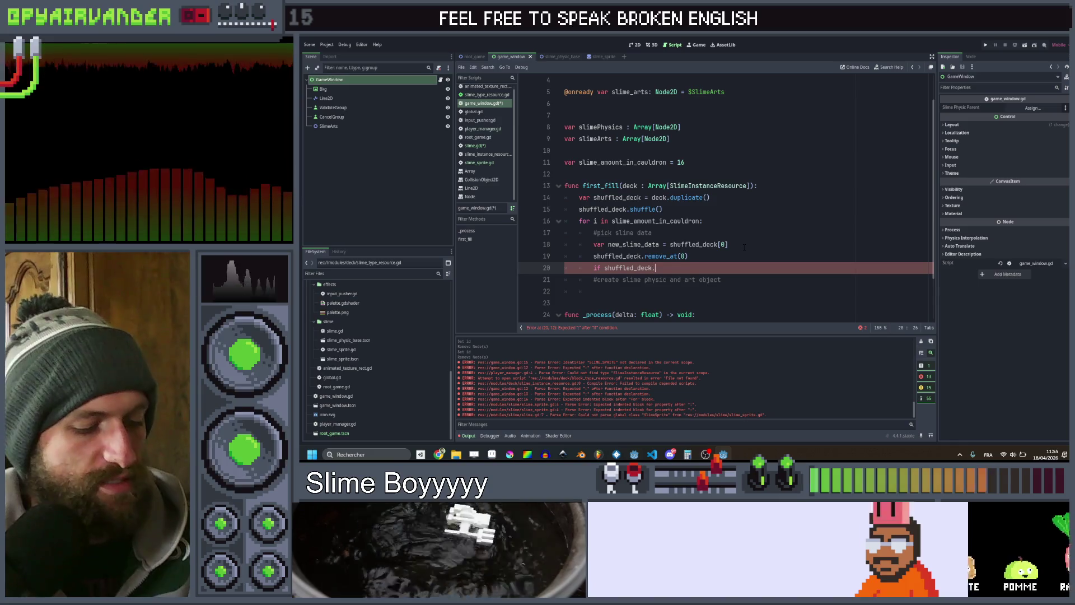
{"action": "type", "text": "s"}
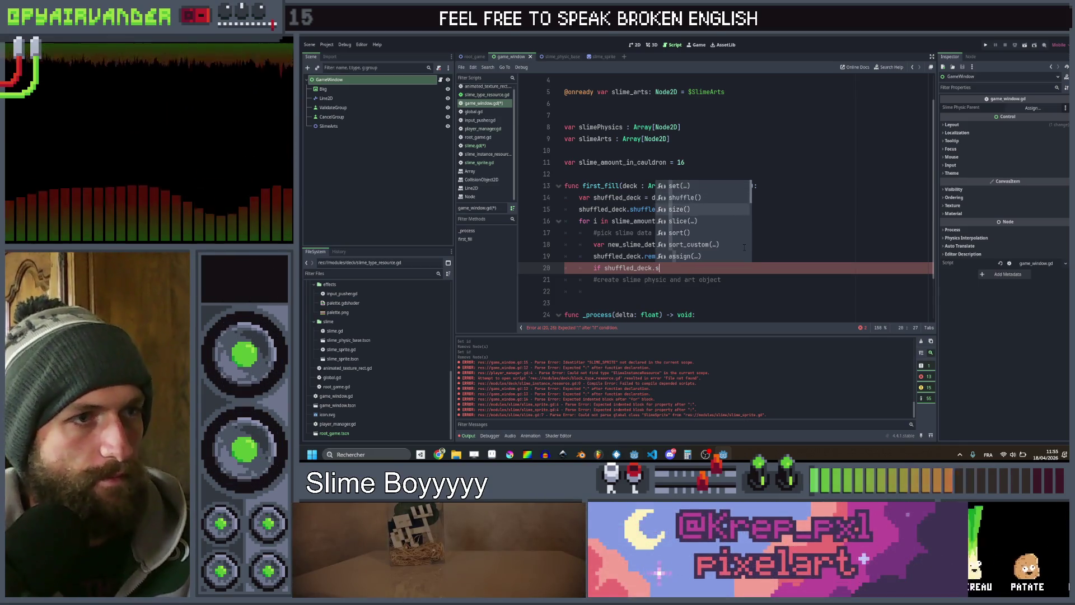
{"action": "key", "text": "Return"}
{"action": "type", "text": "== 0"}
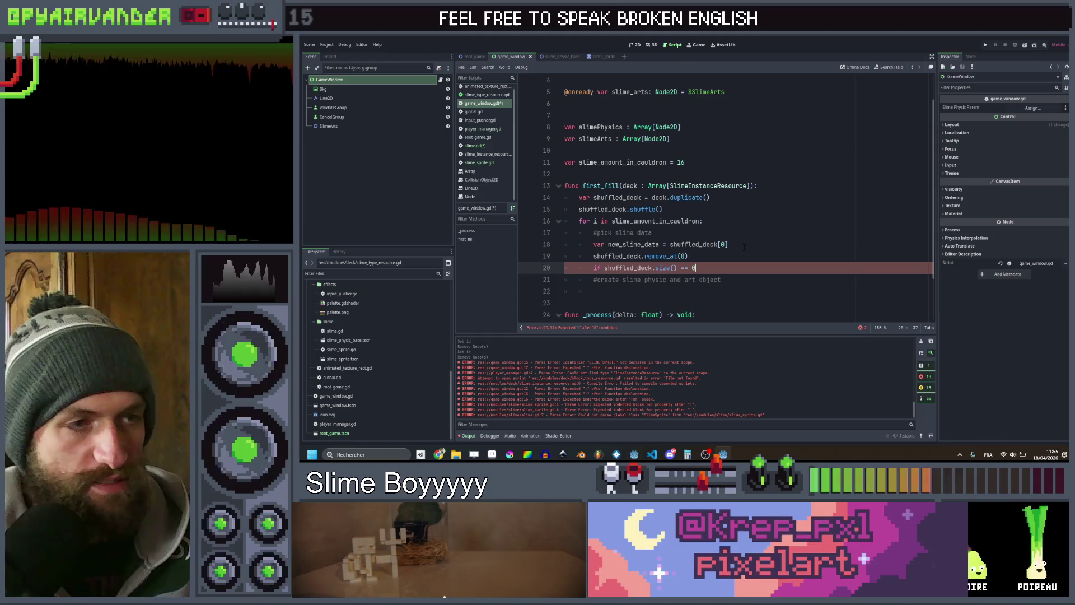
{"action": "type", "text": ":"}
{"action": "key", "text": "Return"}
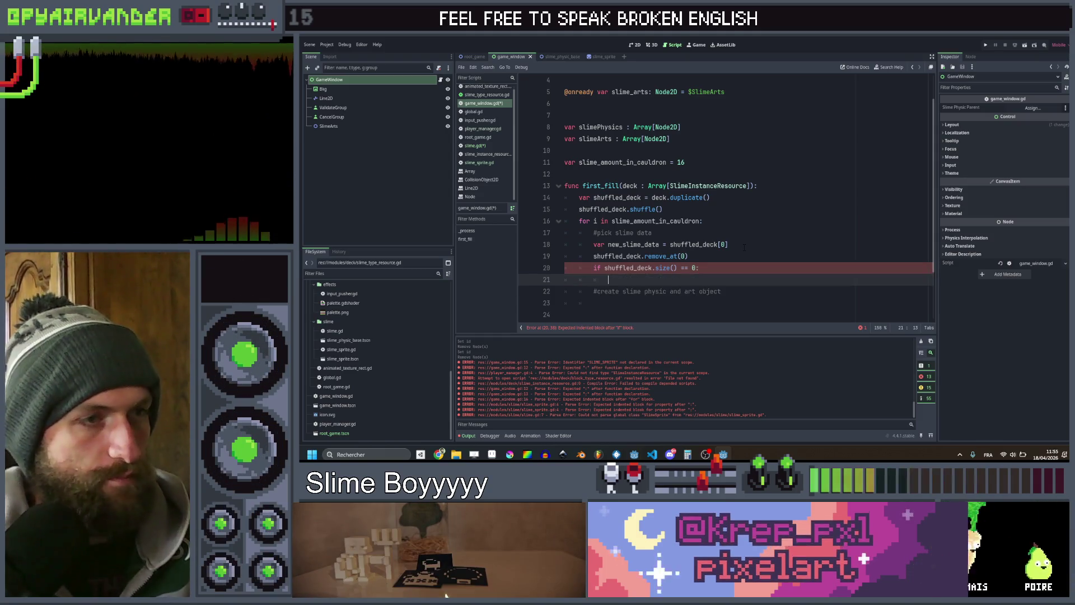
Step: Copy the deck duplicate and shuffle lines into the empty-deck branch, indented under the check
{"action": "key", "text": "Up"}
{"action": "key", "text": "Up"}
{"action": "key", "text": "Up"}
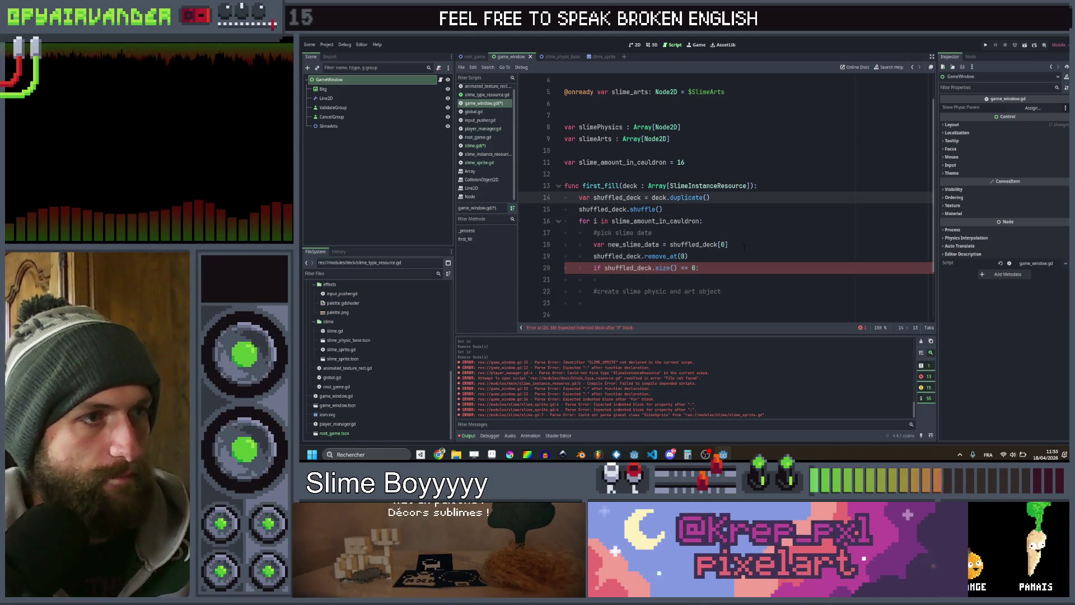
{"action": "key", "text": "shift+Down"}
{"action": "key", "text": "shift+End"}
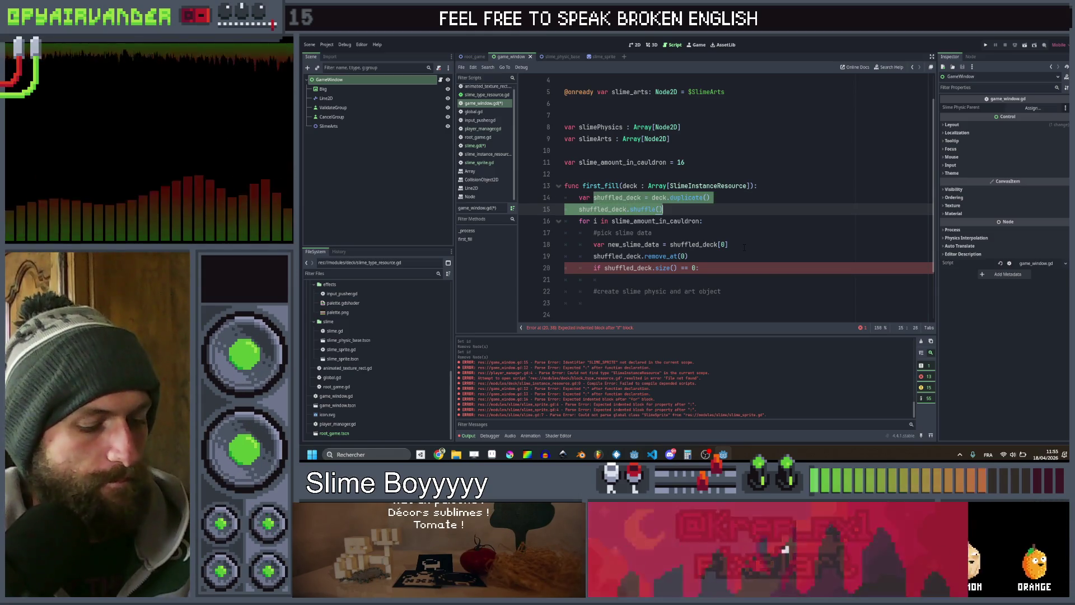
{"action": "key", "text": "ctrl+c"}
{"action": "key", "text": "Down"}
{"action": "key", "text": "Down"}
{"action": "key", "text": "Down"}
{"action": "key", "text": "ctrl+v"}
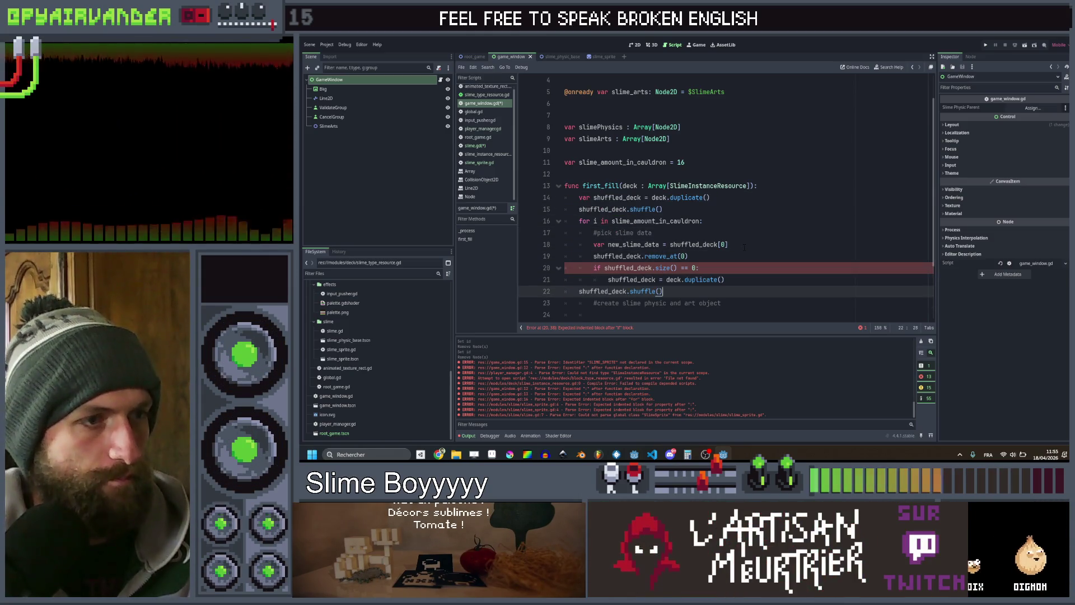
{"action": "key", "text": "Home"}
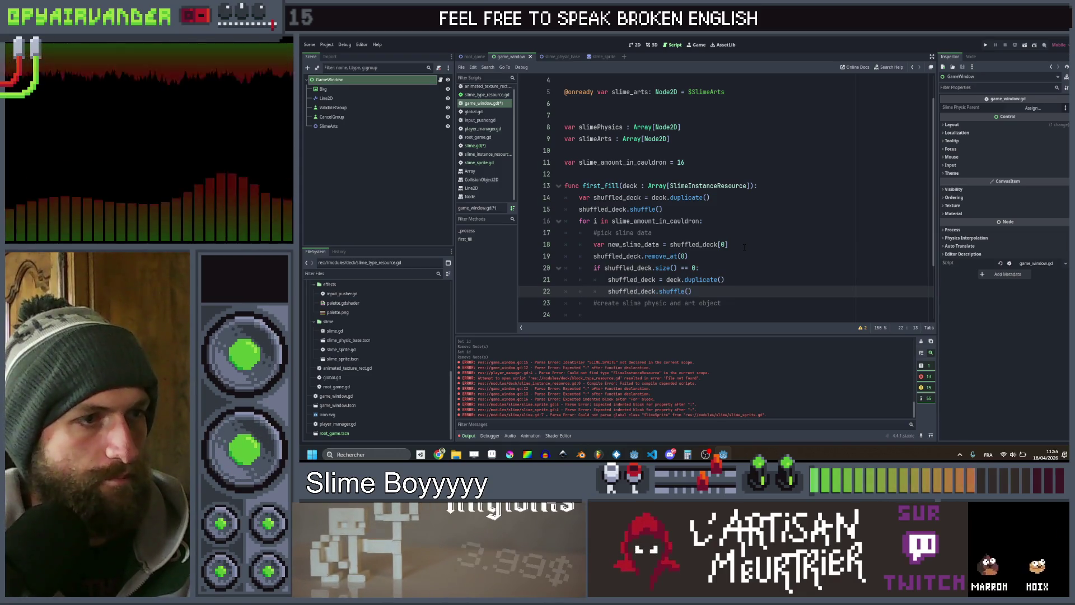
{"action": "key", "text": "ctrl+Right"}
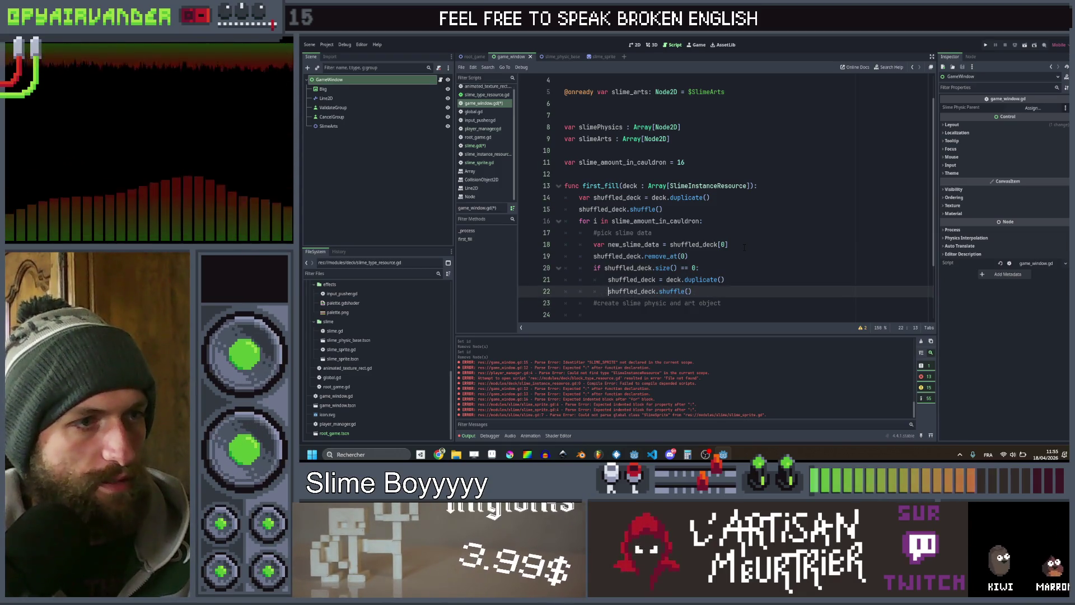
{"action": "key", "text": "Return"}
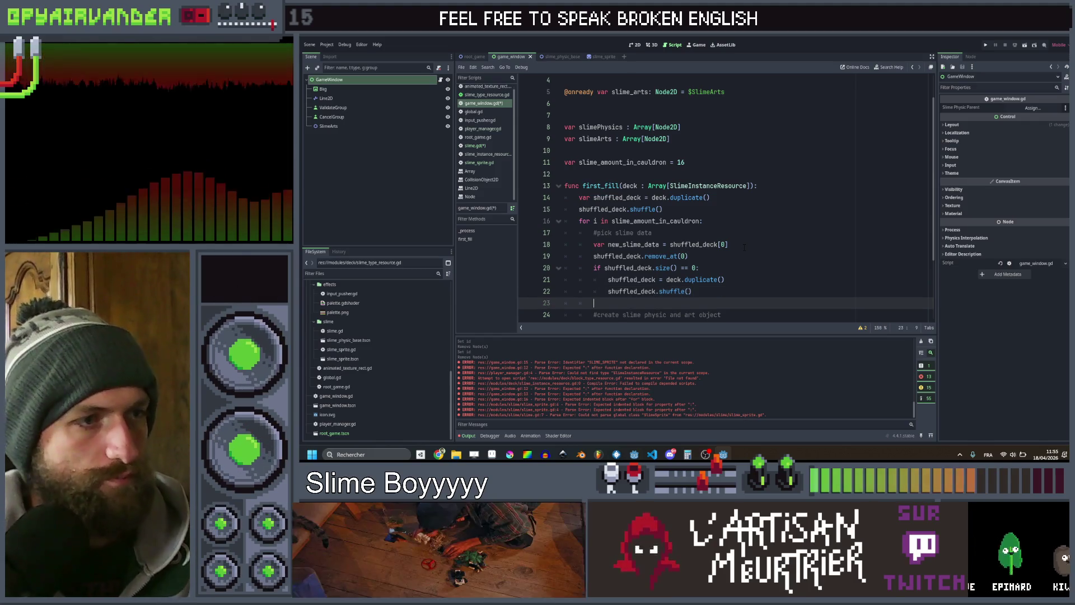
{"action": "scroll", "coordinate": [727, 279], "scroll_direction": "down", "scroll_amount": 3}
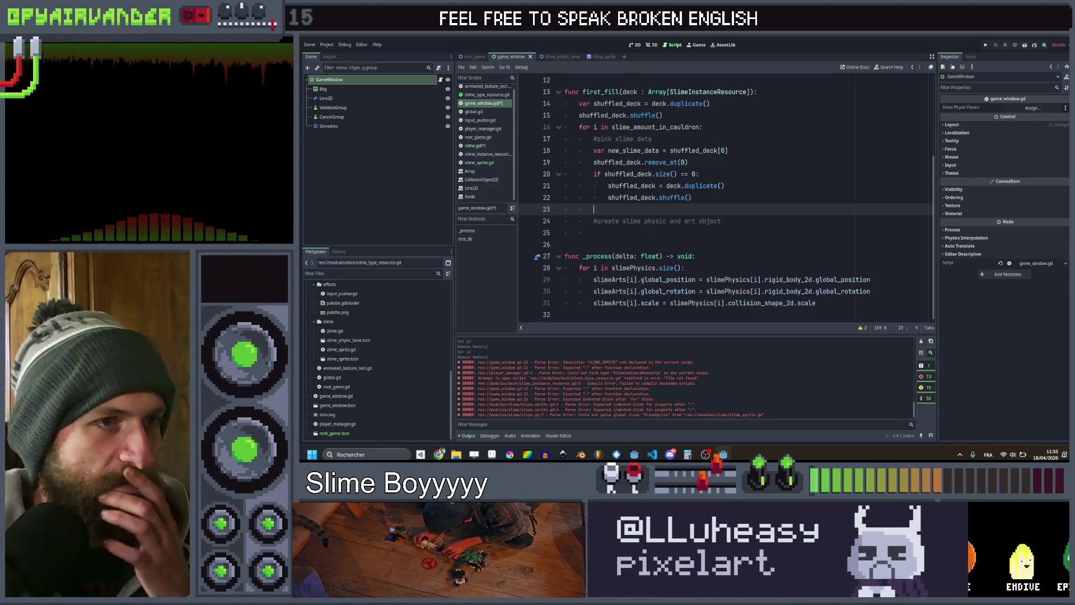
Step: Add preload constants for slime_sprite.tscn and slime_physic_base.tscn at the top of the script
{"action": "left_click", "coordinate": [717, 221]}
{"action": "scroll", "coordinate": [719, 229], "scroll_direction": "up", "scroll_amount": 4}
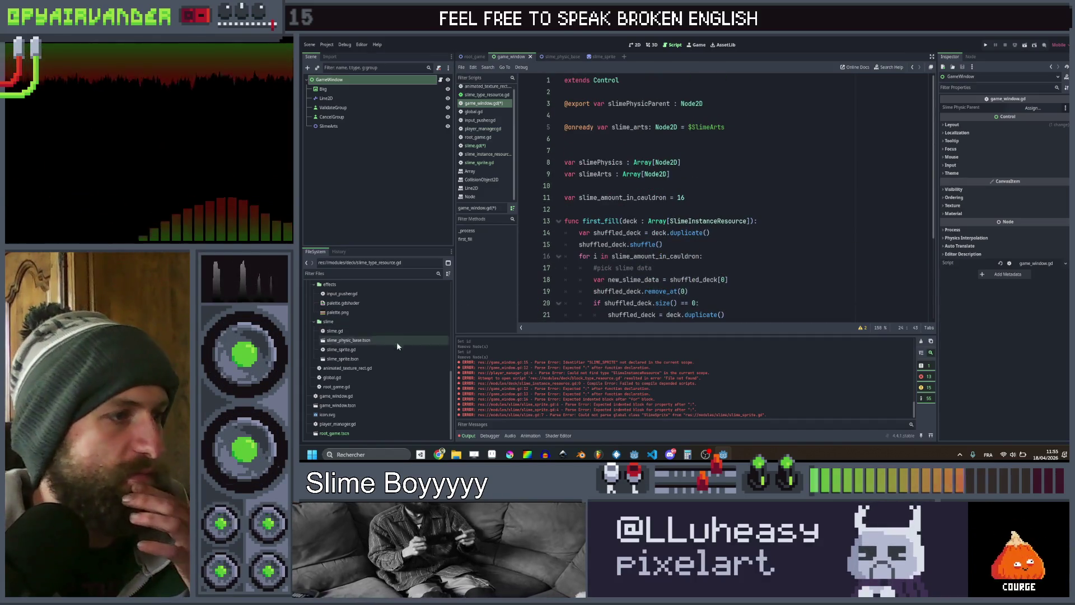
{"action": "scroll", "coordinate": [358, 361], "scroll_direction": "down", "scroll_amount": 1}
{"action": "mouse_move", "coordinate": [342, 379]}
{"action": "left_mouse_down"}
{"action": "mouse_move", "coordinate": [582, 240]}
{"action": "mouse_move", "coordinate": [597, 142]}
{"action": "left_mouse_up"}
{"action": "mouse_move", "coordinate": [371, 358]}
{"action": "left_mouse_down"}
{"action": "mouse_move", "coordinate": [364, 363]}
{"action": "mouse_move", "coordinate": [620, 151]}
{"action": "left_mouse_up"}
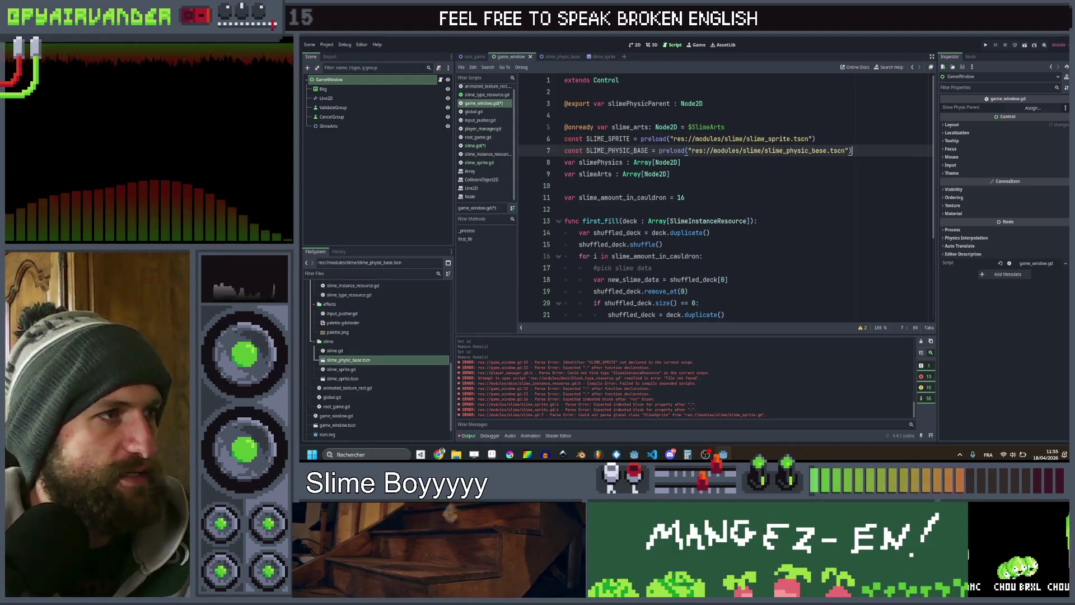
Step: Regroup the top declarations with a blank line above the constants and remove empty line 4
{"action": "key", "text": "Return"}
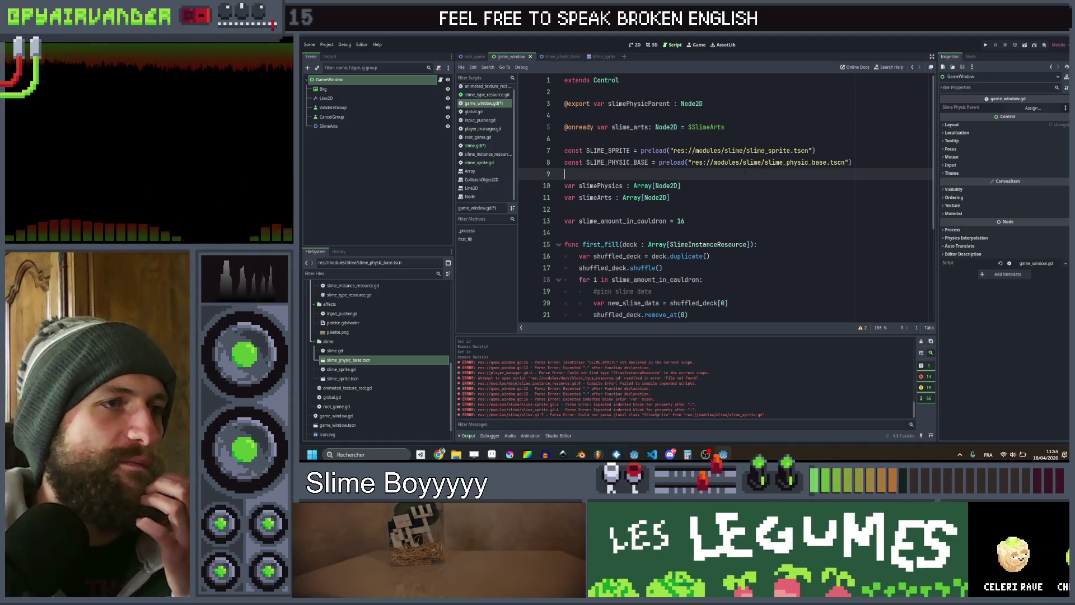
{"action": "scroll", "coordinate": [744, 168], "scroll_direction": "down", "scroll_amount": 2}
{"action": "scroll", "coordinate": [745, 166], "scroll_direction": "down", "scroll_amount": 2}
{"action": "scroll", "coordinate": [744, 166], "scroll_direction": "up", "scroll_amount": 4}
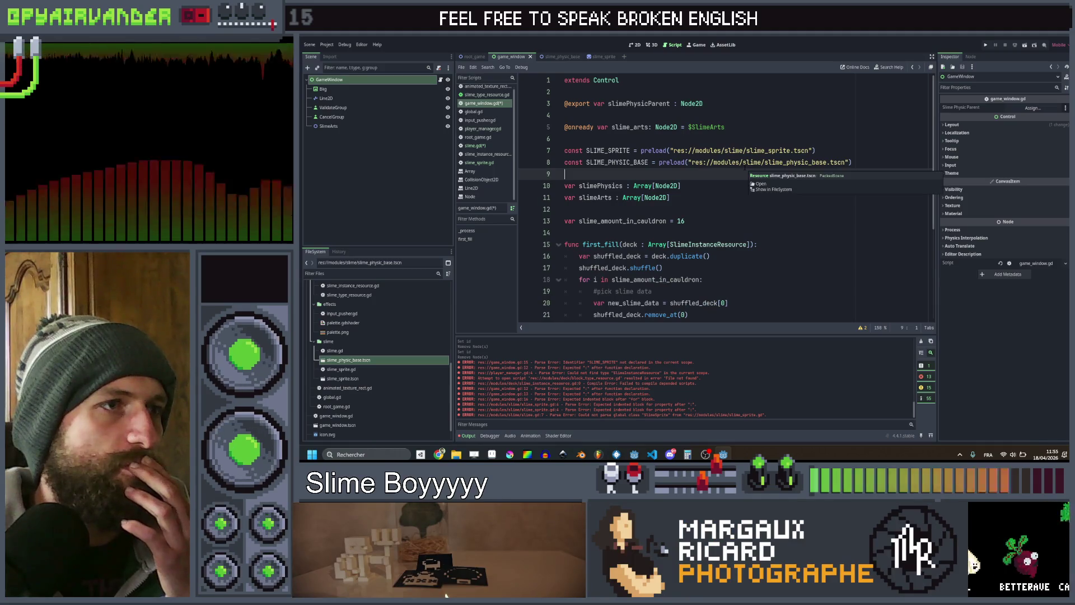
{"action": "left_click", "coordinate": [663, 114]}
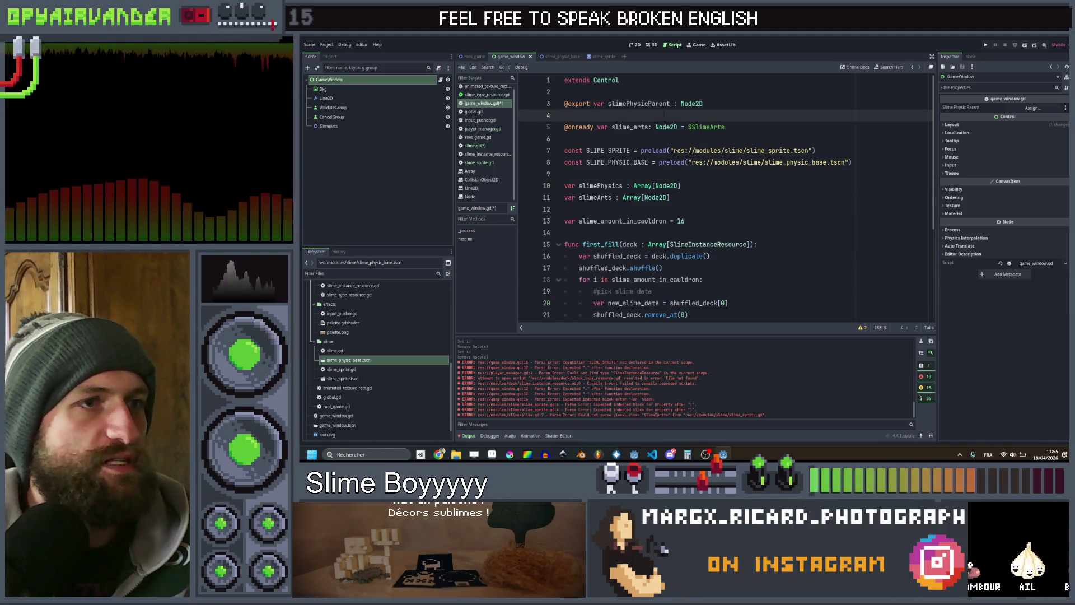
{"action": "key", "text": "BackSpace"}
{"action": "left_click", "coordinate": [745, 114]}
{"action": "scroll", "coordinate": [746, 168], "scroll_direction": "down", "scroll_amount": 3}
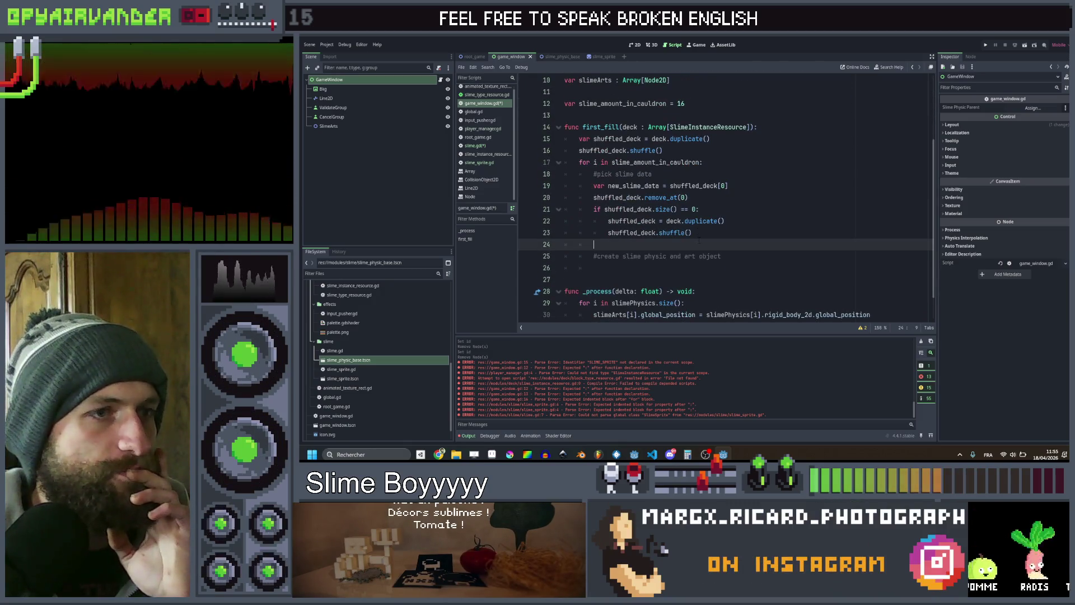
Step: Under the create-slime comment, add 'var new_slime = SLIME_PHYSIC_BASE.instantiate()'
{"action": "key", "text": "Down"}
{"action": "key", "text": "Down"}
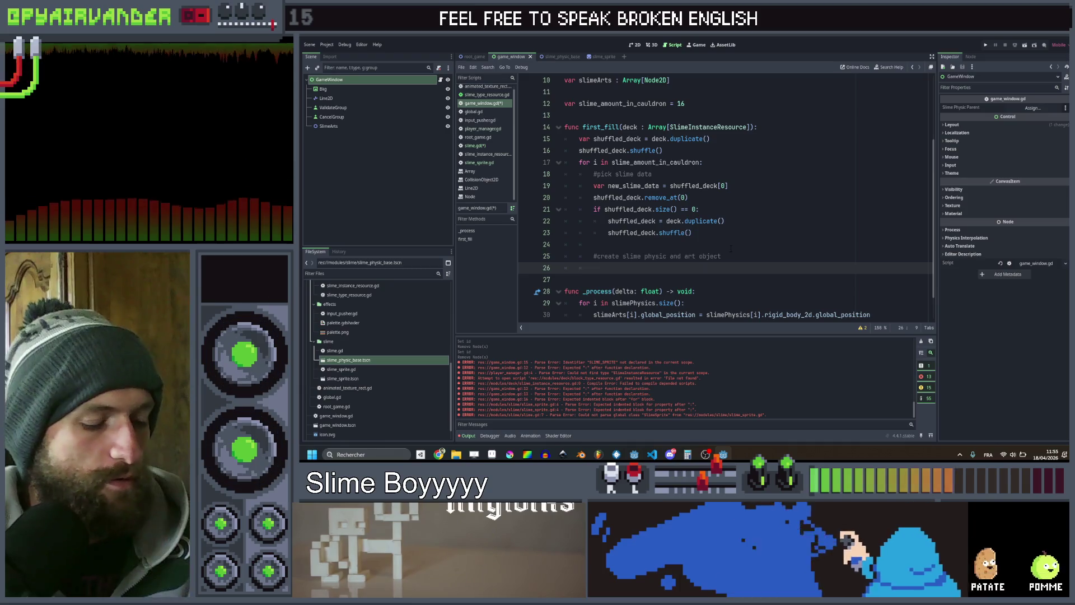
{"action": "type", "text": "var new_"}
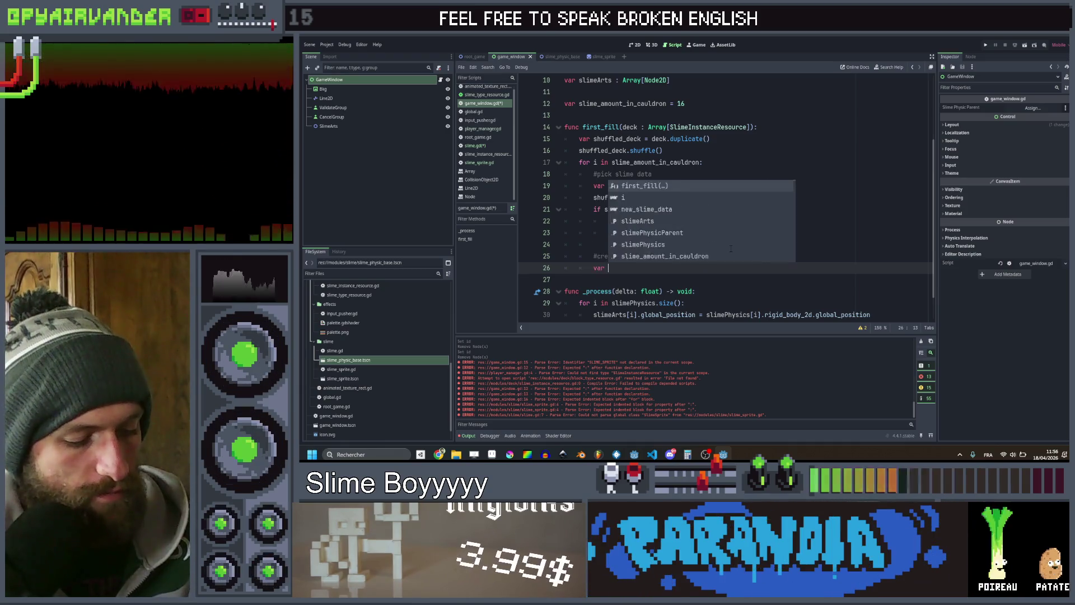
{"action": "type", "text": "sli"}
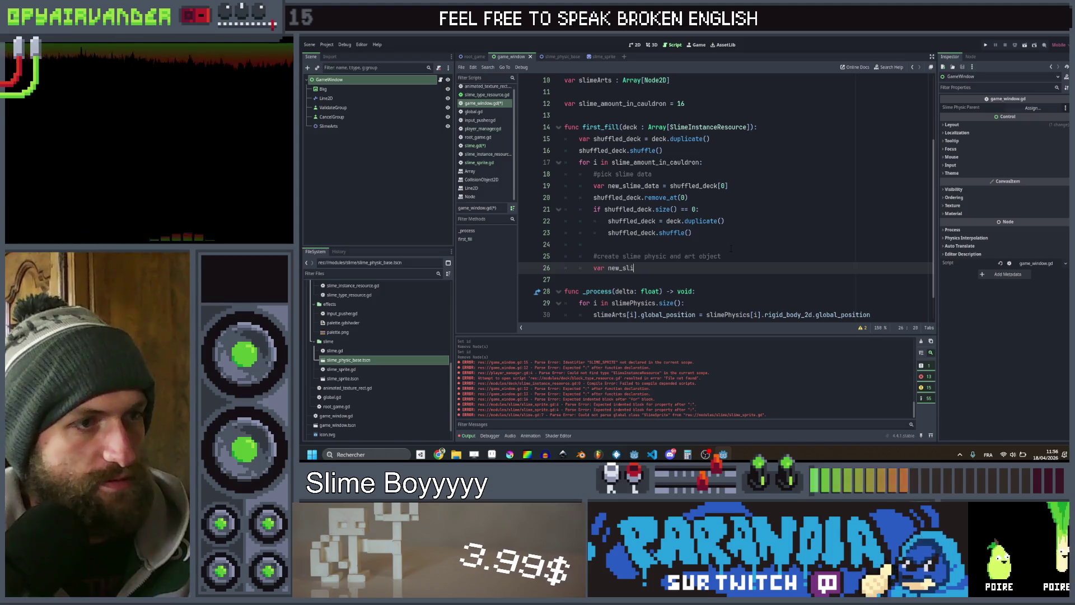
{"action": "type", "text": "me = "}
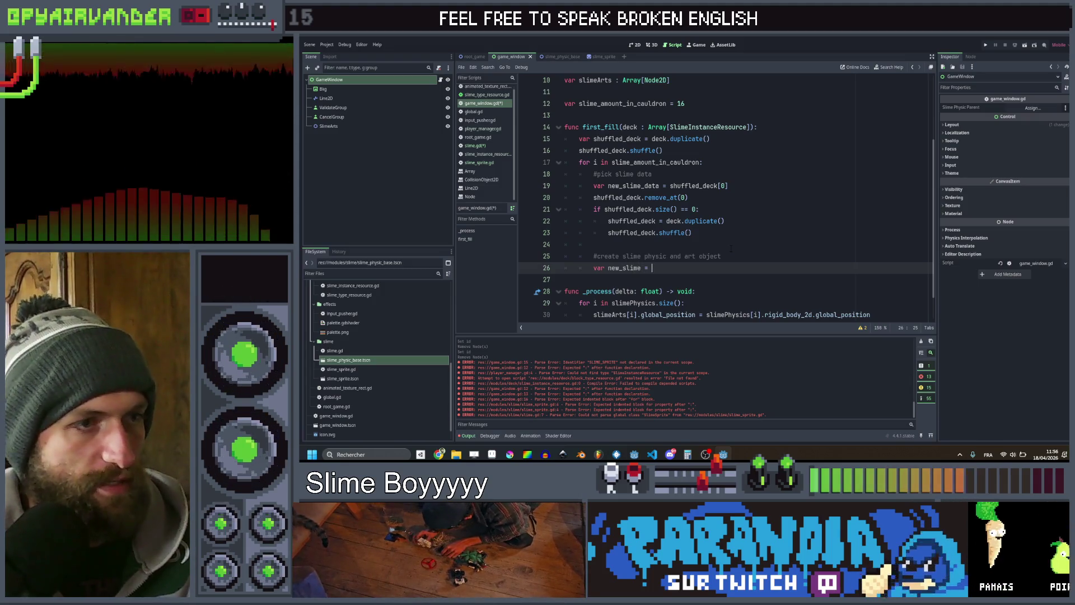
{"action": "type", "text": "slim"}
{"action": "key", "text": "Return"}
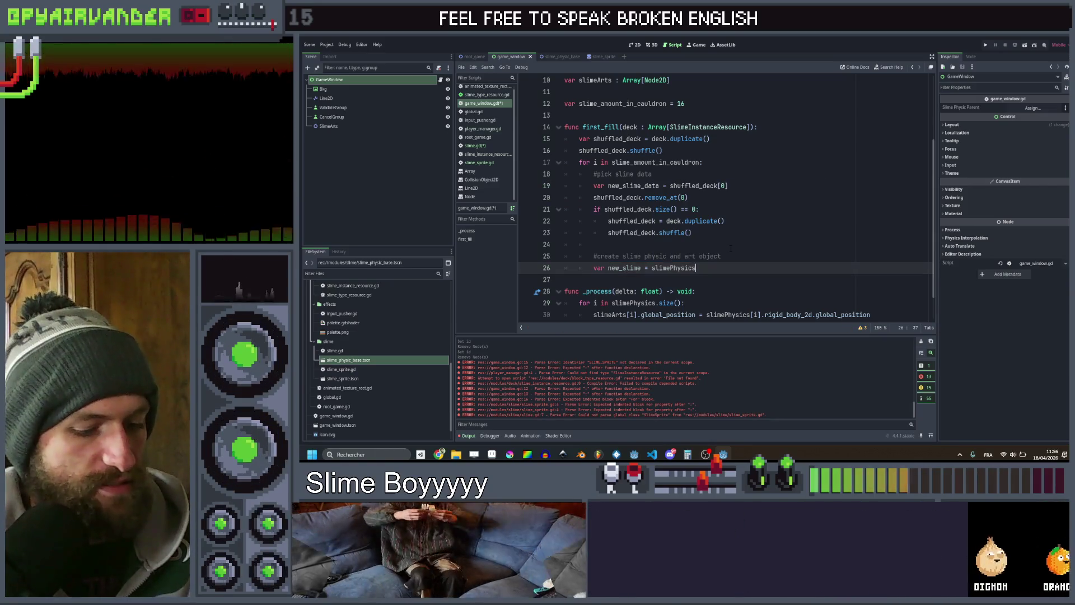
{"action": "type", "text": ".i"}
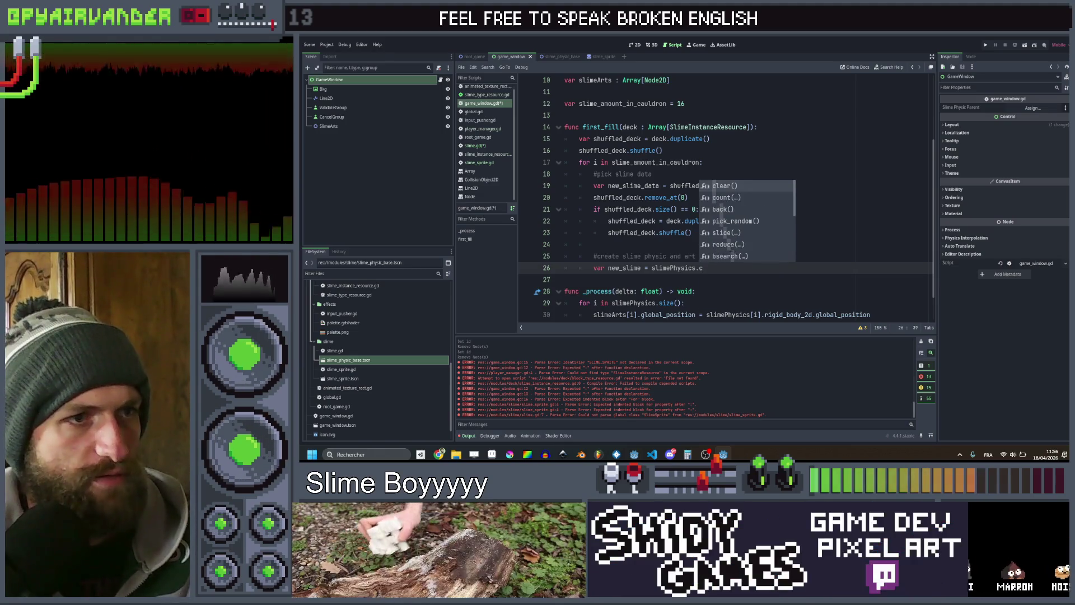
{"action": "key", "text": "BackSpace"}
{"action": "type", "text": "c"}
{"action": "key", "text": "BackSpace"}
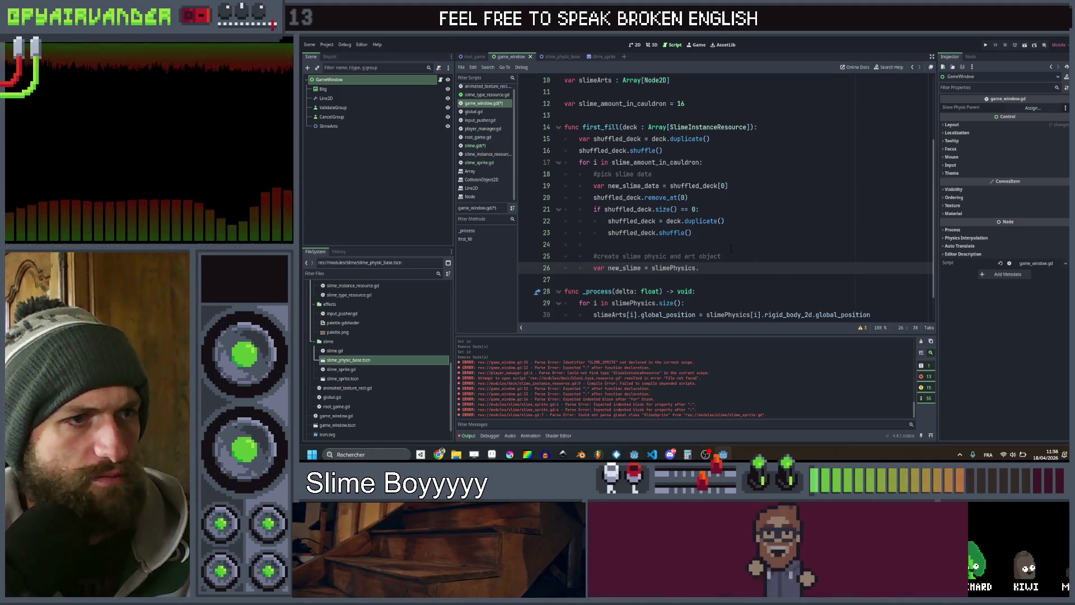
{"action": "key", "text": "ctrl+shift+Left"}
{"action": "type", "text": "SLIM"}
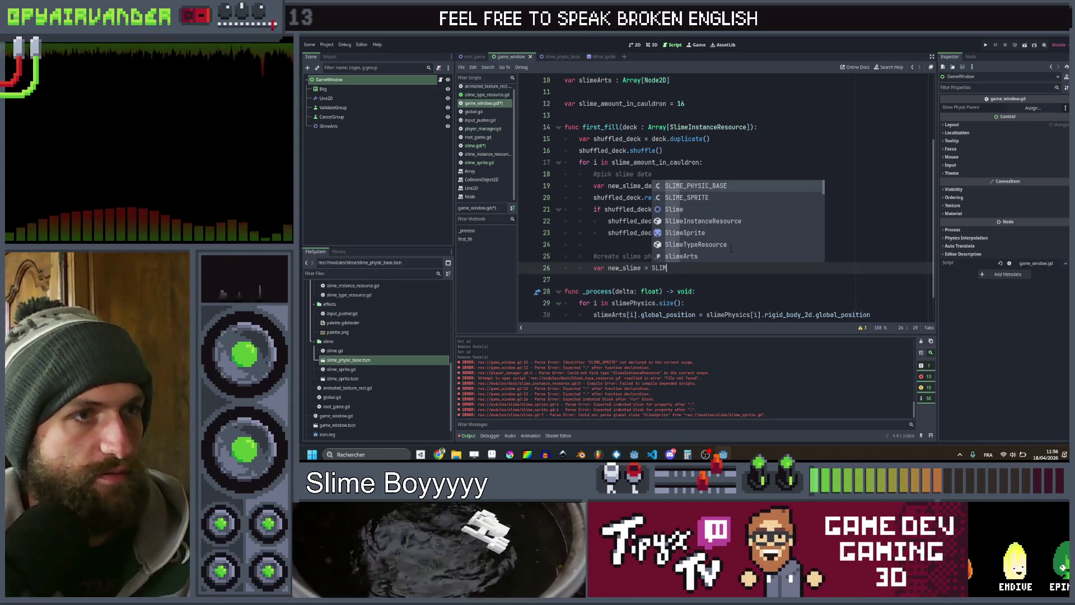
{"action": "key", "text": "Return"}
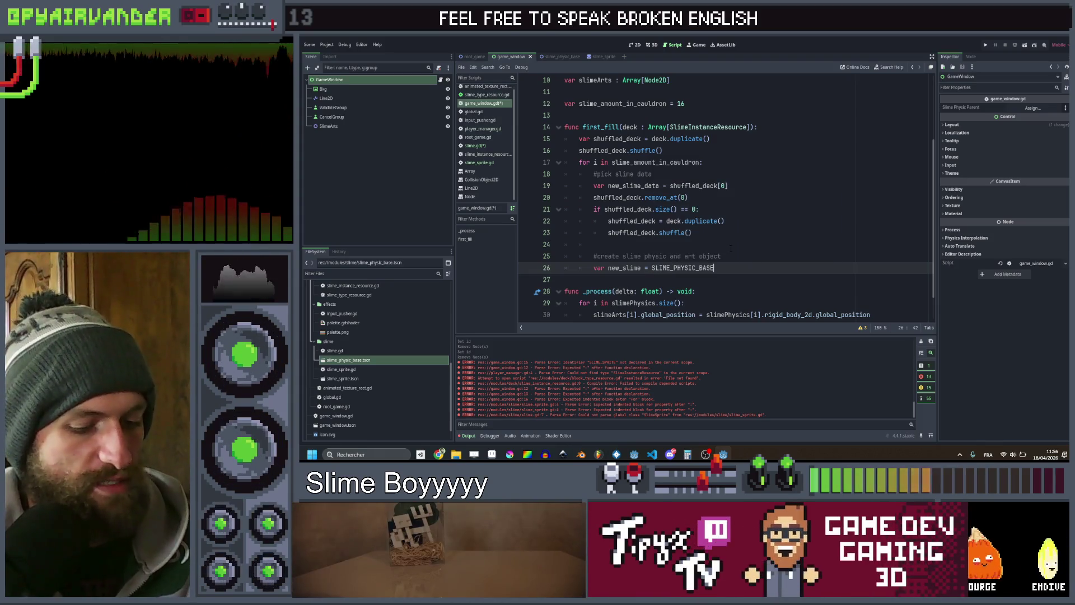
{"action": "type", "text": ".instantiate("}
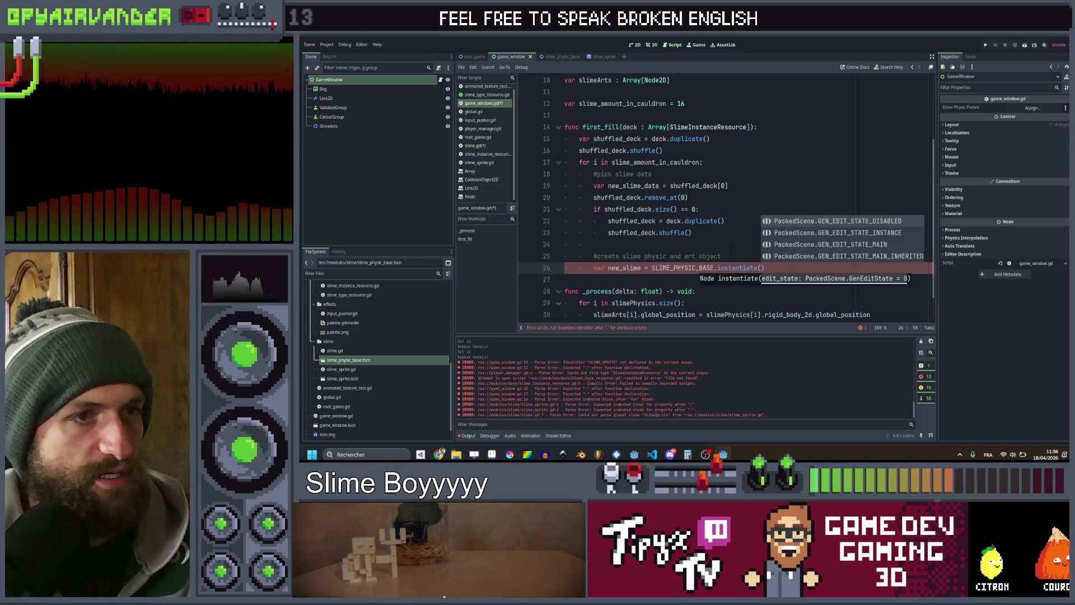
{"action": "key", "text": "Return"}
{"action": "key", "text": "Return"}
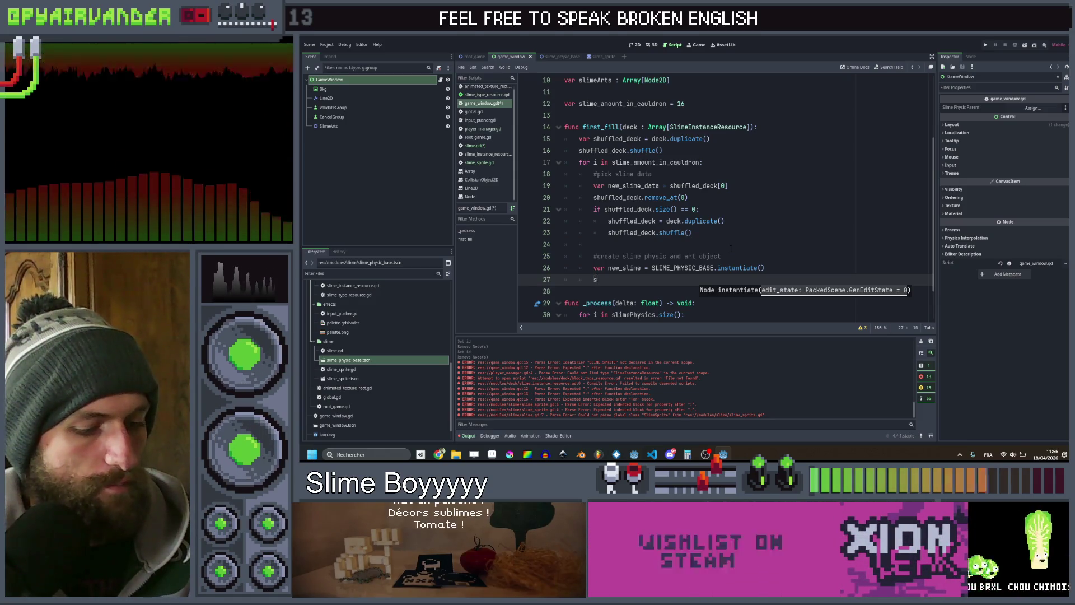
Step: Add the line slimePhysicParent.add_child(new_slime)
{"action": "type", "text": "lime"}
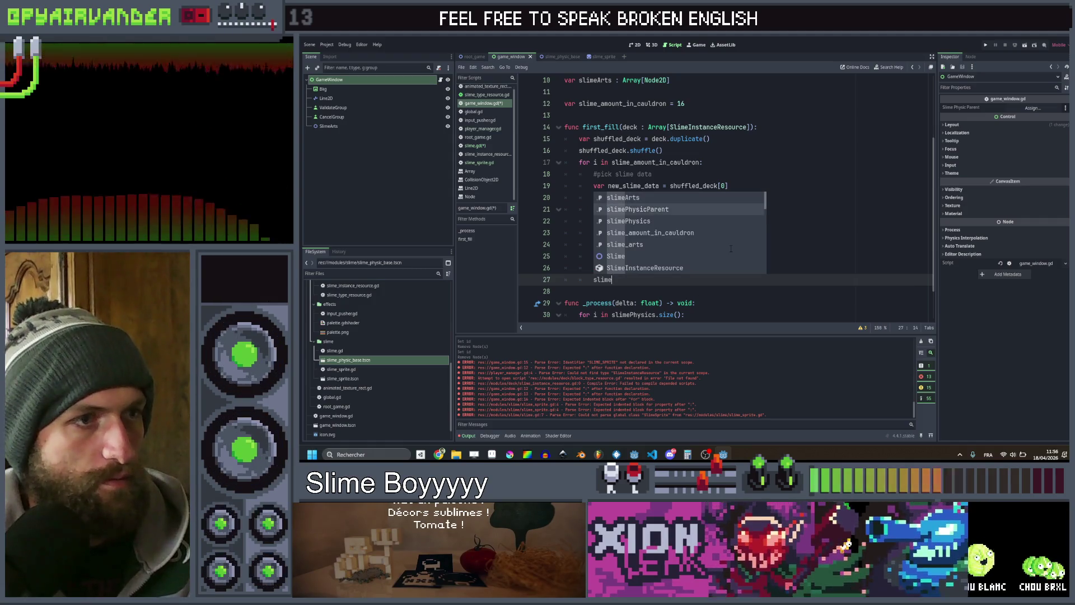
{"action": "key", "text": "Return"}
{"action": "type", "text": ".add"}
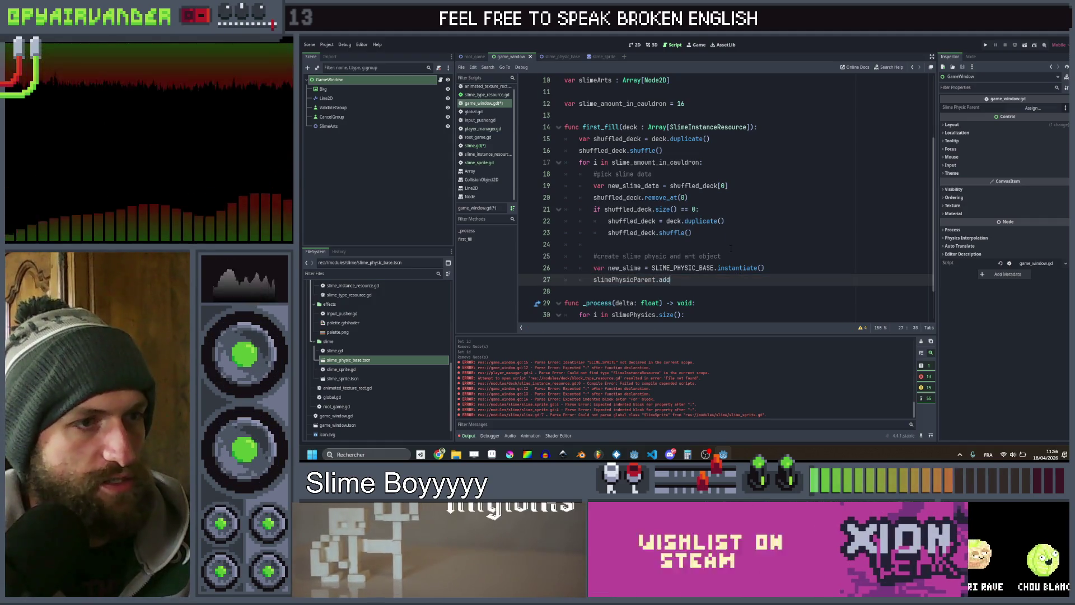
{"action": "key", "text": "Return"}
{"action": "type", "text": "new)"}
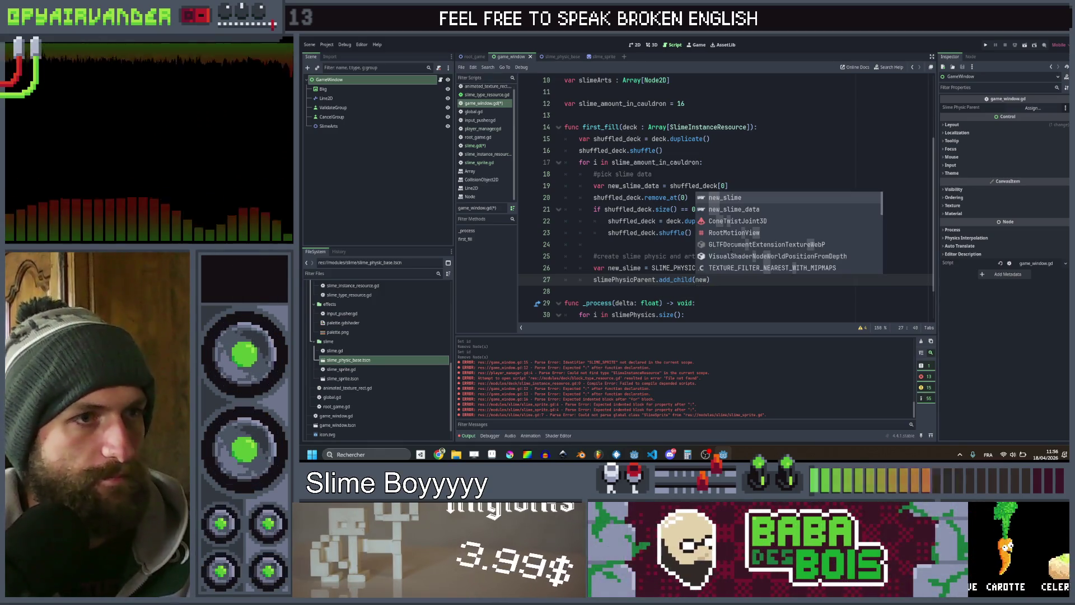
{"action": "key", "text": "Return"}
{"action": "key", "text": "Return"}
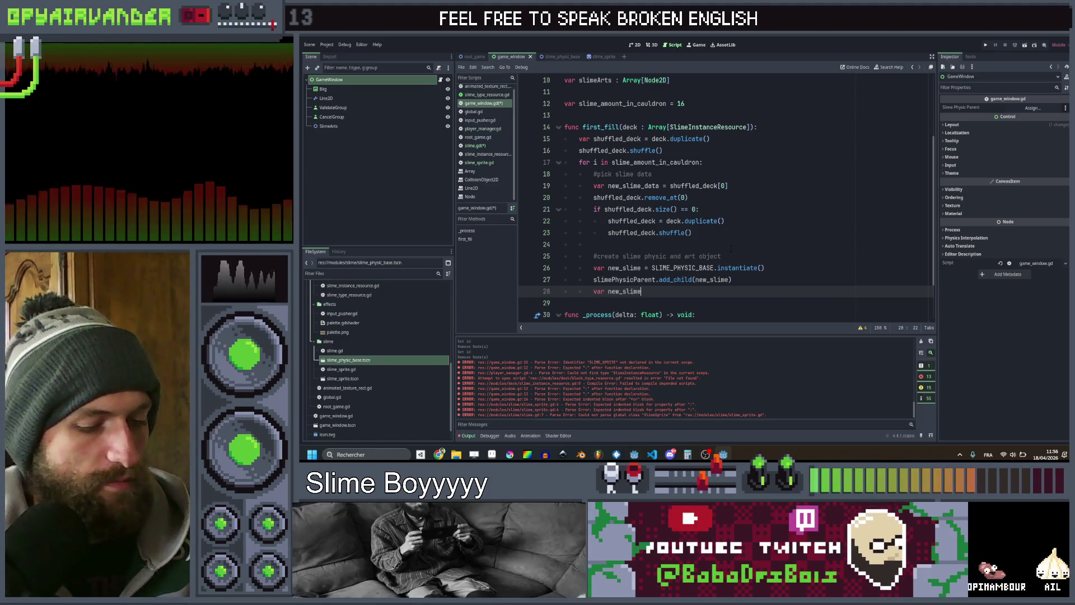
Step: Add 'new_slime_art = SLIME_SPRITE.instantiate()' and begin a slimeArts line below it
{"action": "type", "text": "_art "}
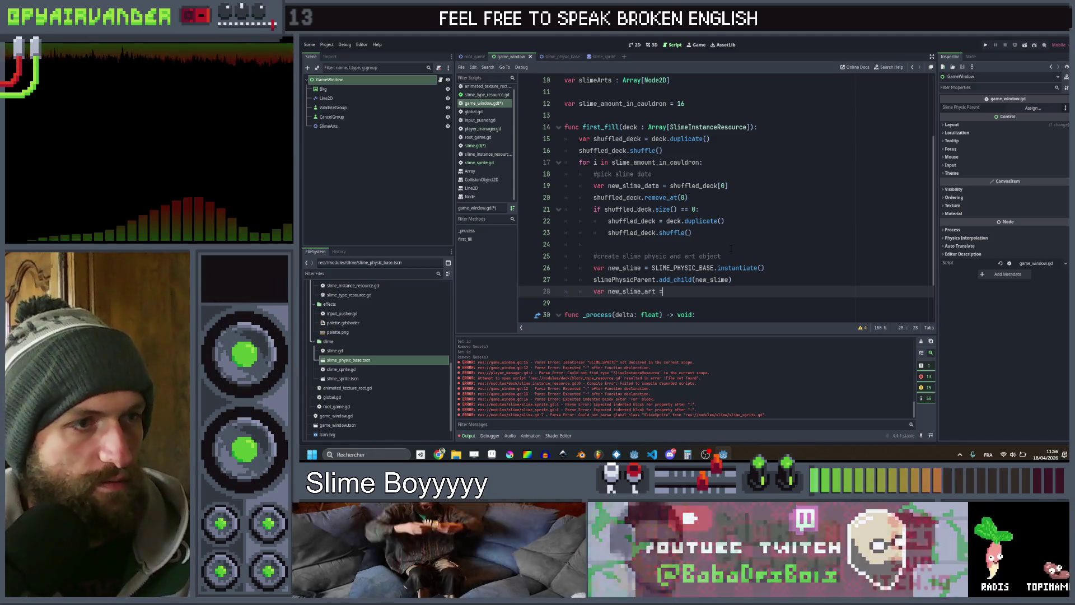
{"action": "type", "text": "= S"}
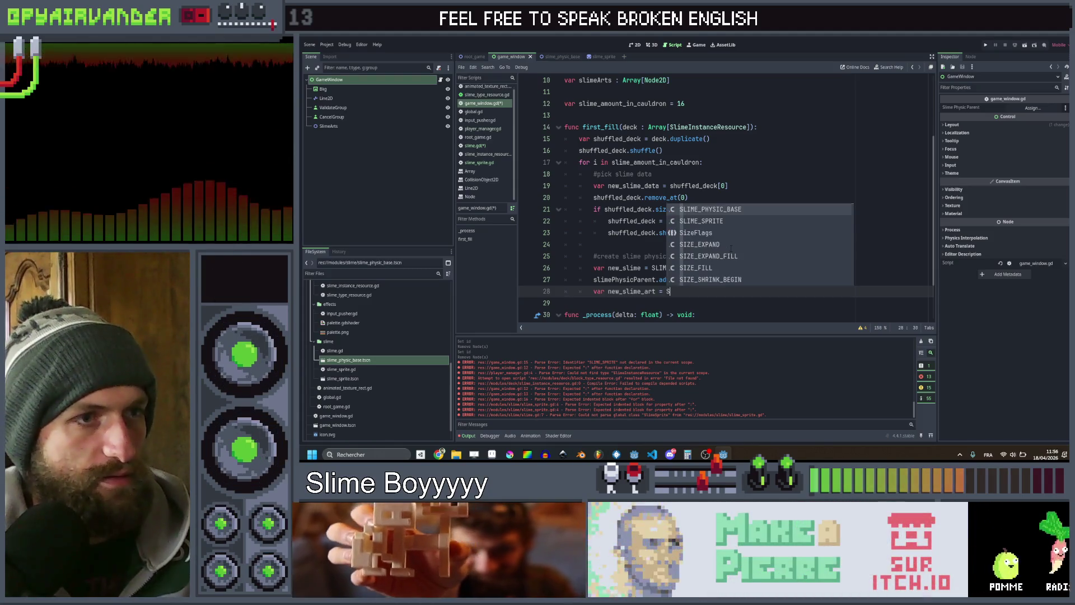
{"action": "key", "text": "Down"}
{"action": "key", "text": "Return"}
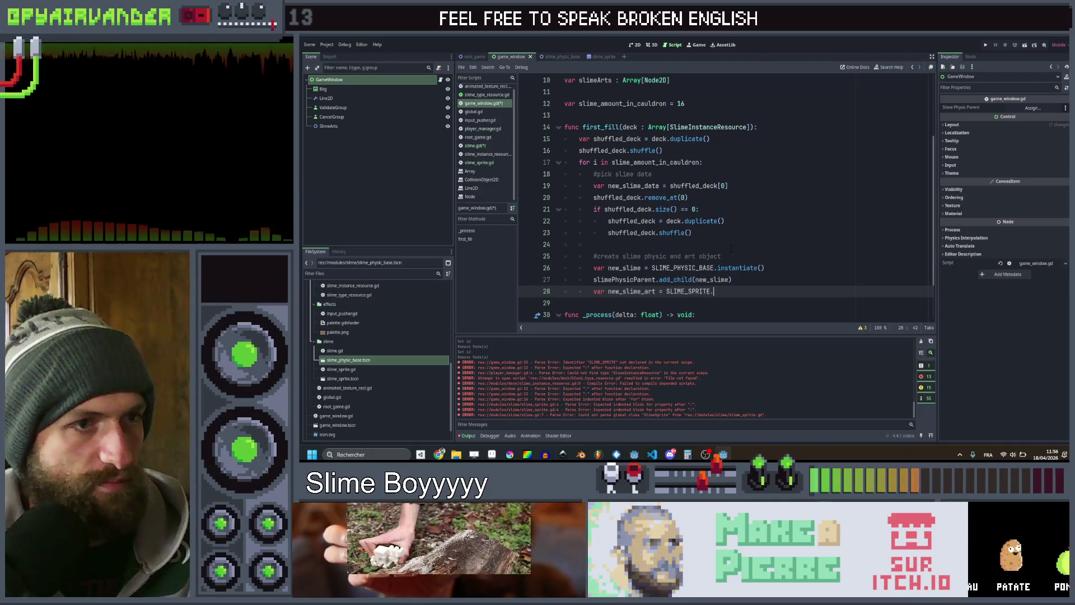
{"action": "type", "text": "inst"}
{"action": "key", "text": "Return"}
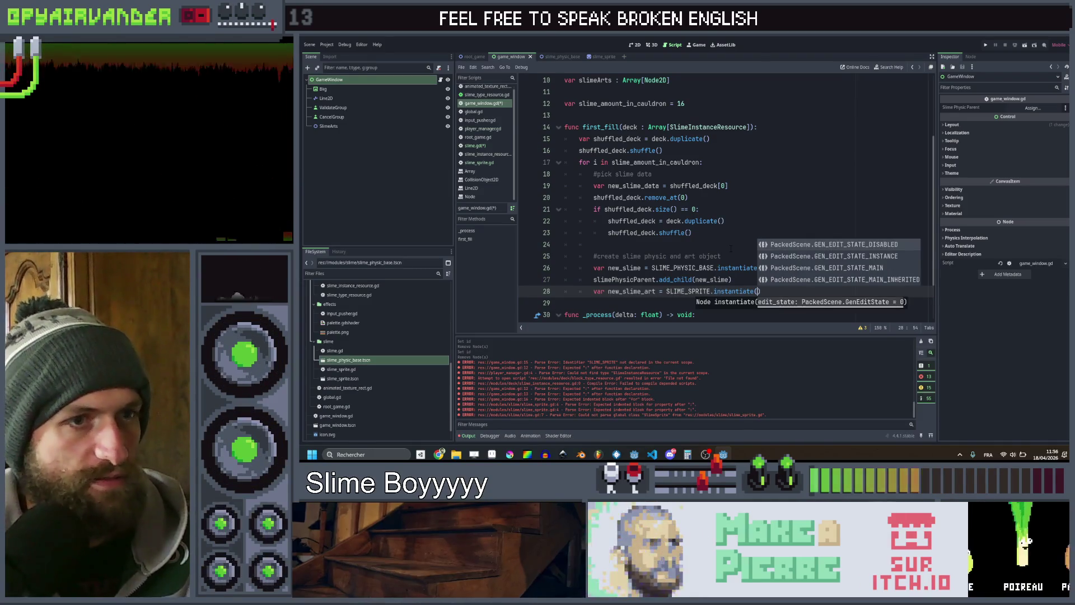
{"action": "key", "text": "Escape"}
{"action": "key", "text": "End"}
{"action": "key", "text": "Return"}
{"action": "type", "text": "slime"}
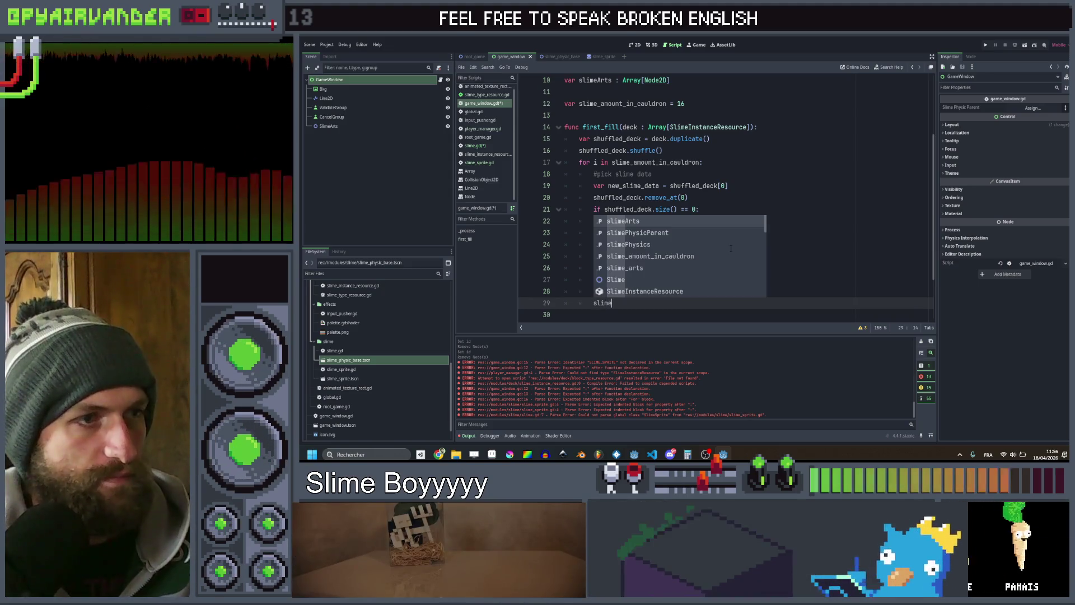
{"action": "key", "text": "Return"}
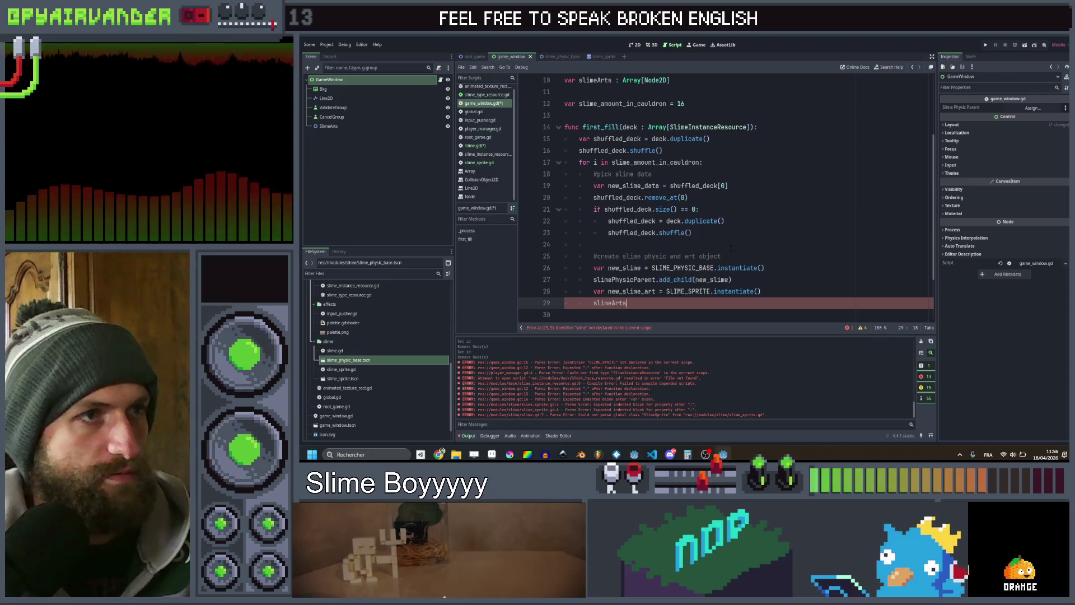
{"action": "scroll", "coordinate": [730, 249], "scroll_direction": "up", "scroll_amount": 3}
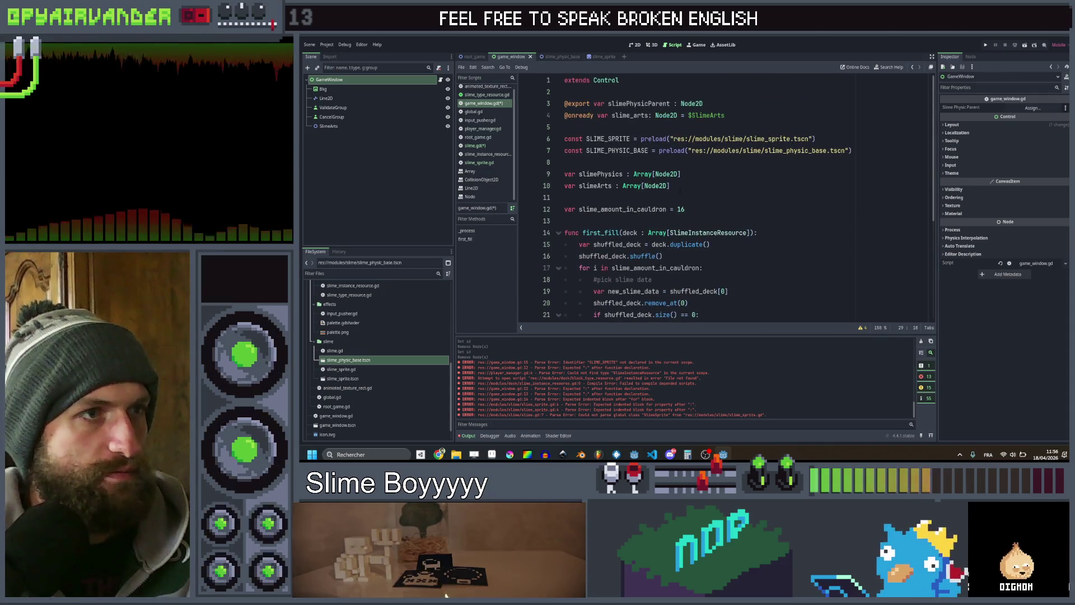
Step: Rename the slime arts variable declared on line 4 to slimeArtsParent
{"action": "left_click", "coordinate": [649, 116]}
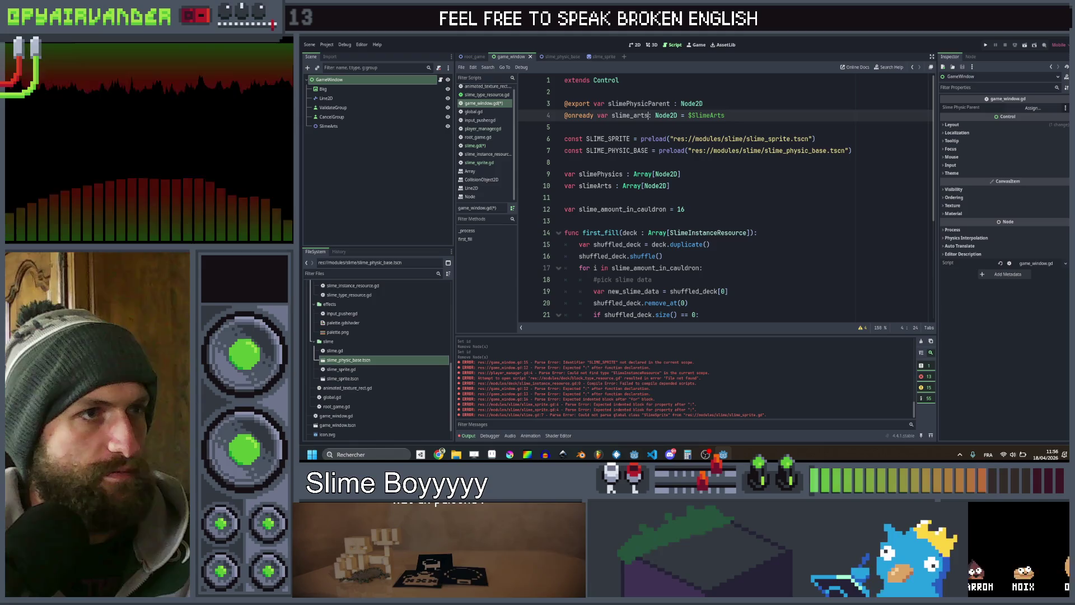
{"action": "left_click", "coordinate": [634, 115]}
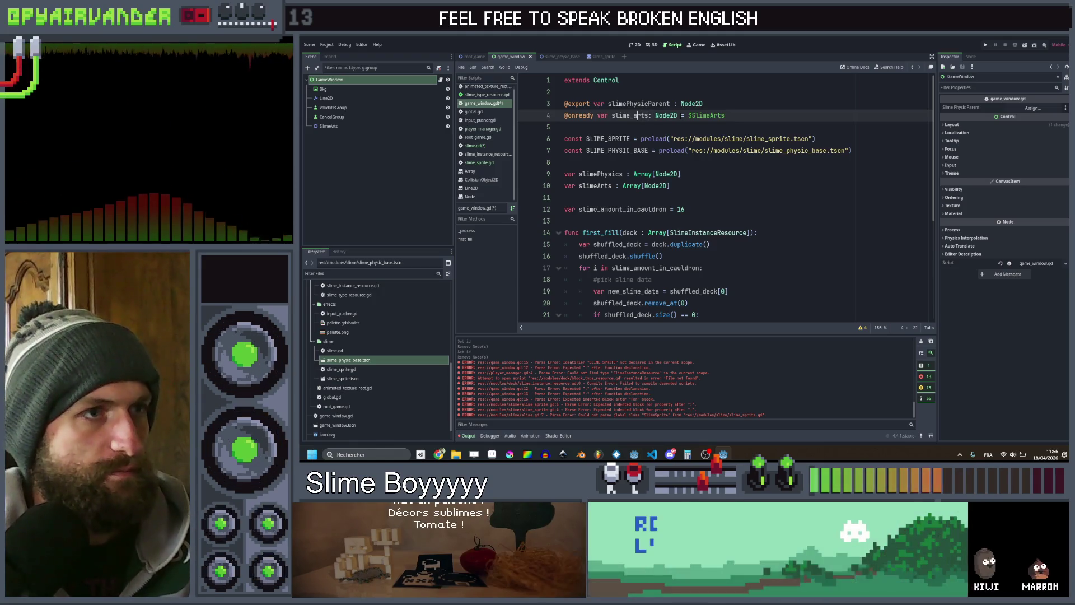
{"action": "key", "text": "Right"}
{"action": "key", "text": "Right"}
{"action": "key", "text": "Right"}
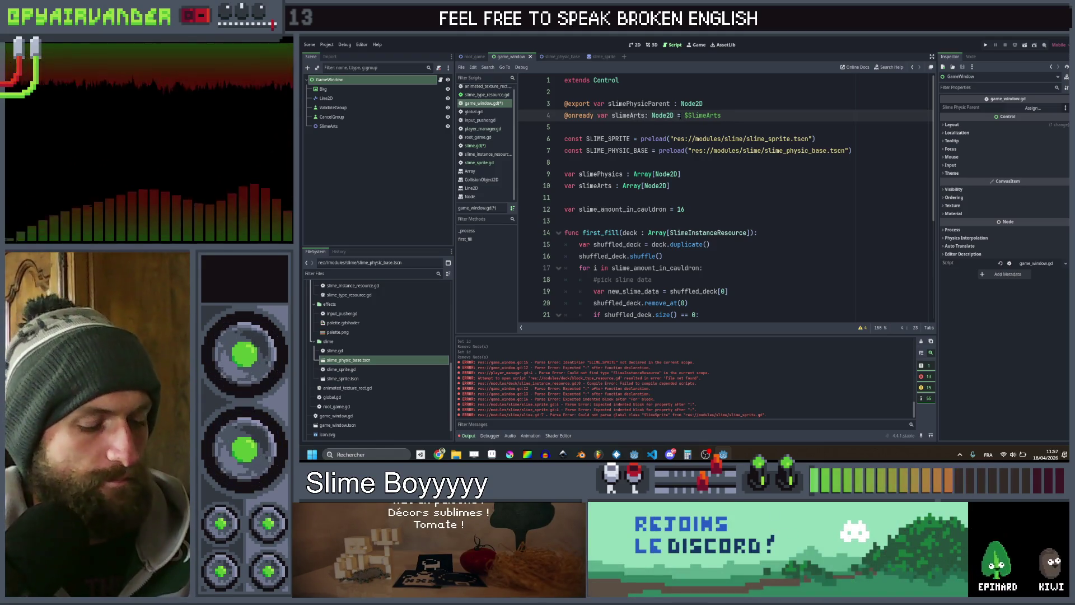
{"action": "type", "text": "arent"}
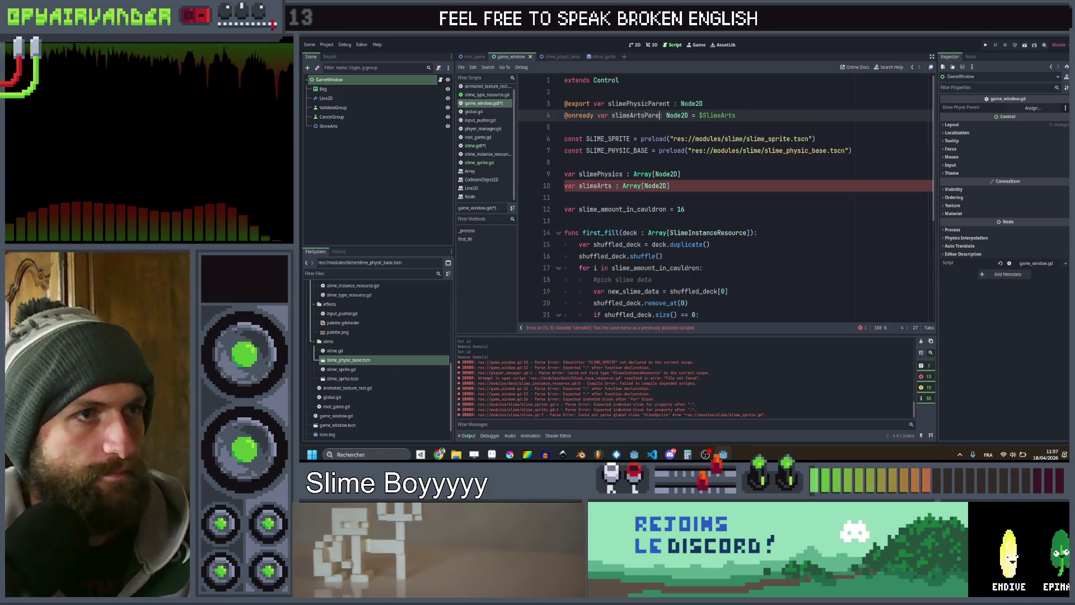
Step: Complete line 29 as slimeArtsParent.add_child(new_slime_art)
{"action": "scroll", "coordinate": [669, 122], "scroll_direction": "down", "scroll_amount": 4}
{"action": "scroll", "coordinate": [722, 196], "scroll_direction": "up", "scroll_amount": 4}
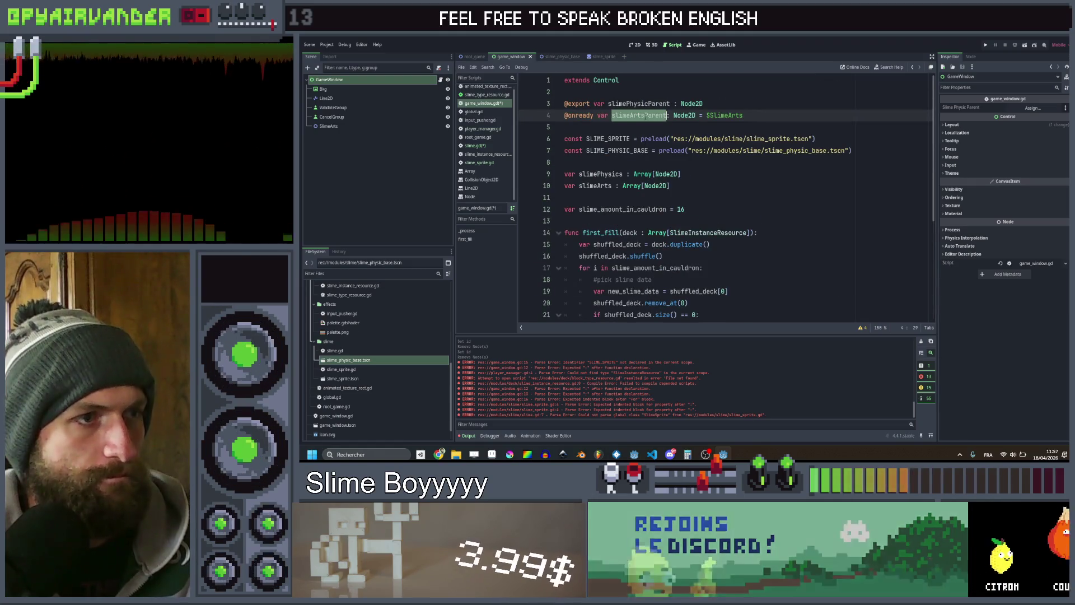
{"action": "scroll", "coordinate": [722, 196], "scroll_direction": "down", "scroll_amount": 5}
{"action": "left_click", "coordinate": [608, 232]}
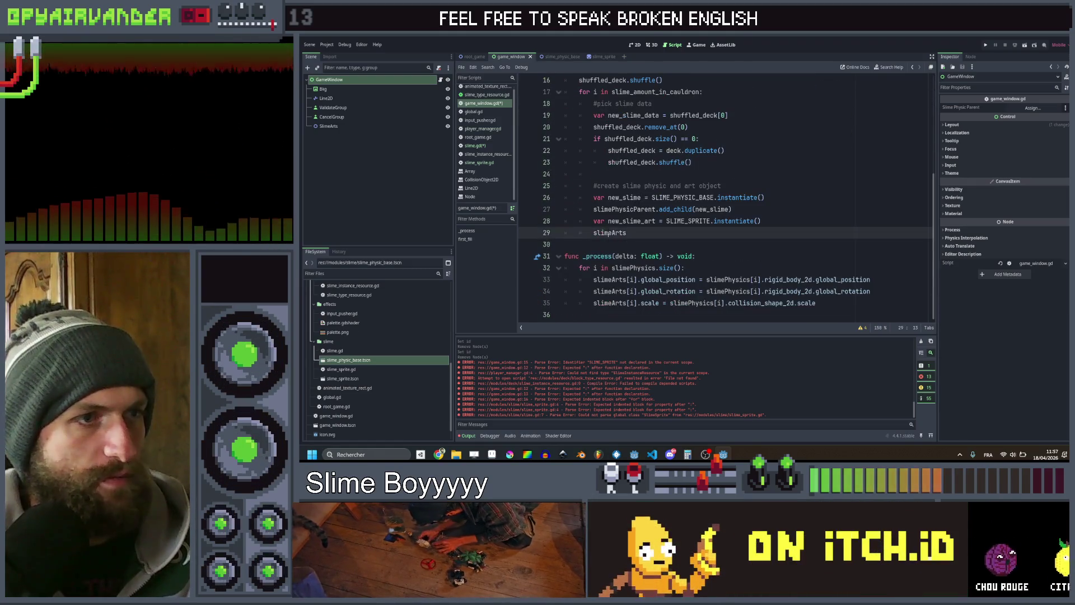
{"action": "type", "text": ".add"}
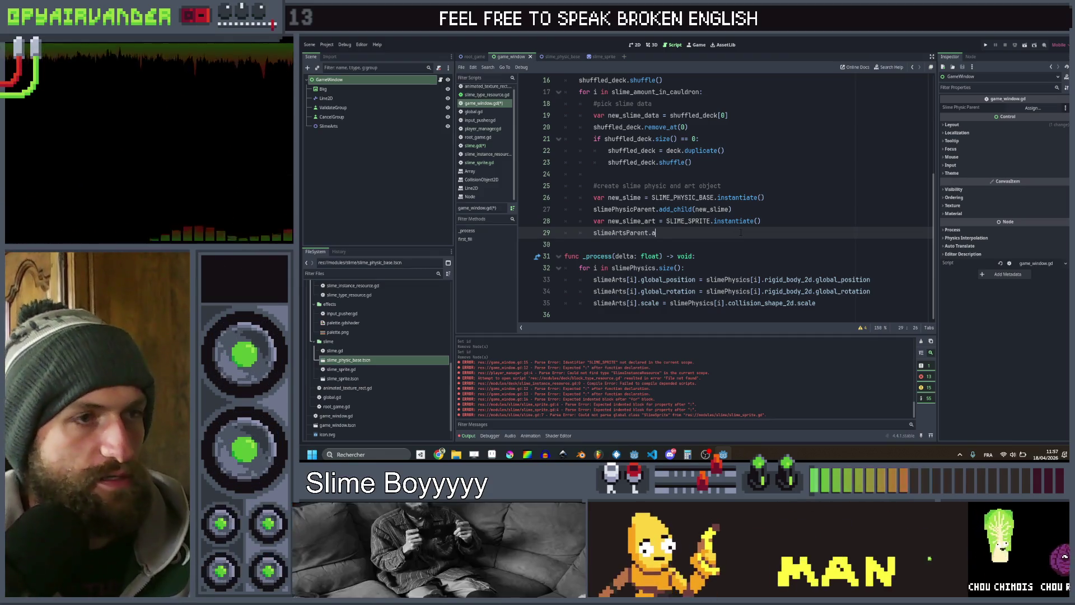
{"action": "key", "text": "Return"}
{"action": "type", "text": "n"}
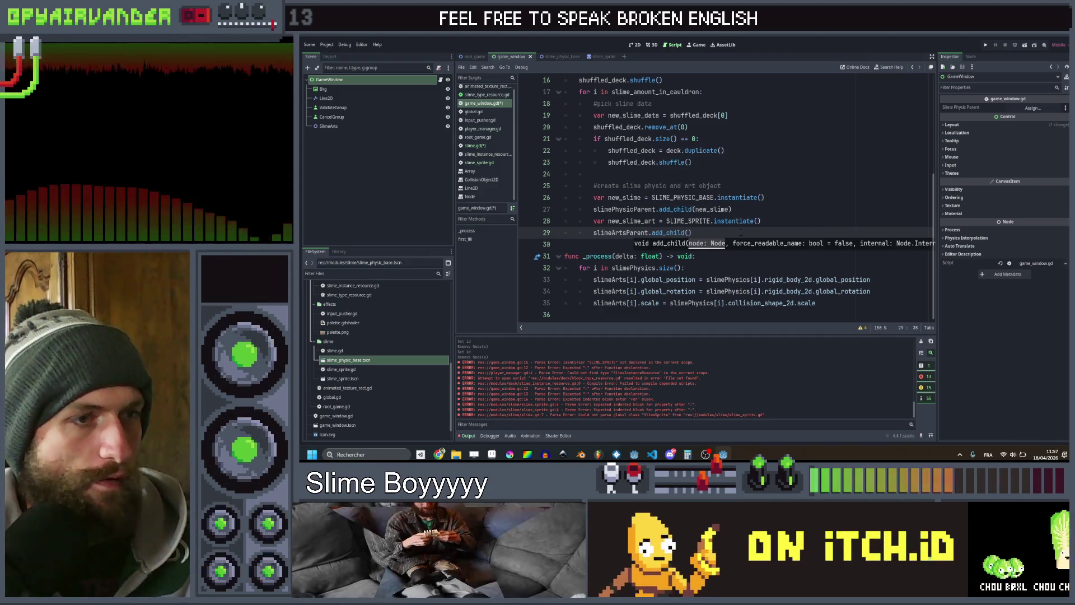
{"action": "type", "text": "ew"}
{"action": "key", "text": "Down"}
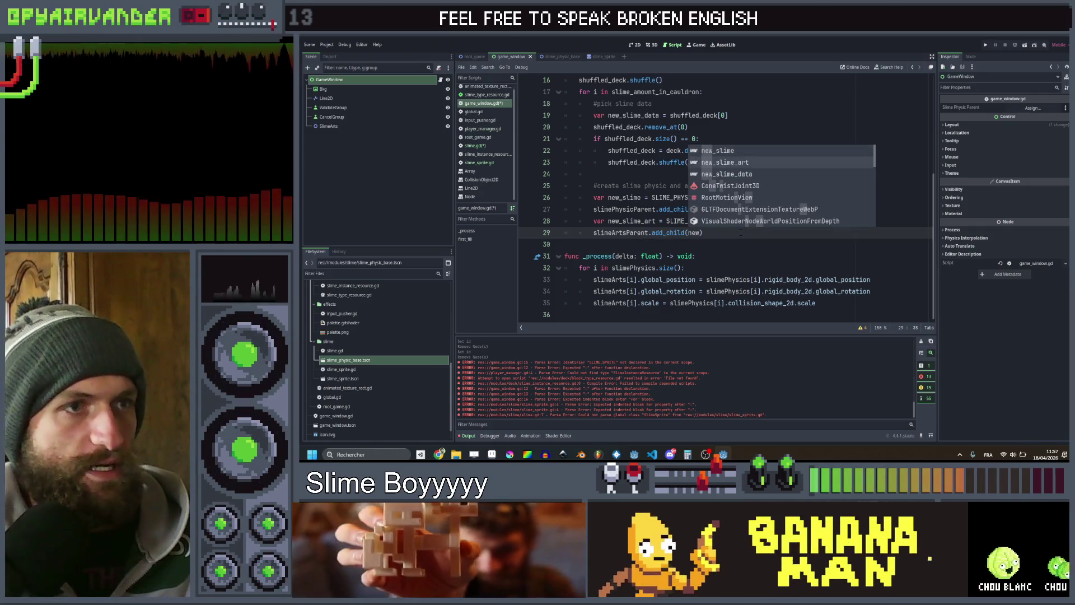
{"action": "key", "text": "Return"}
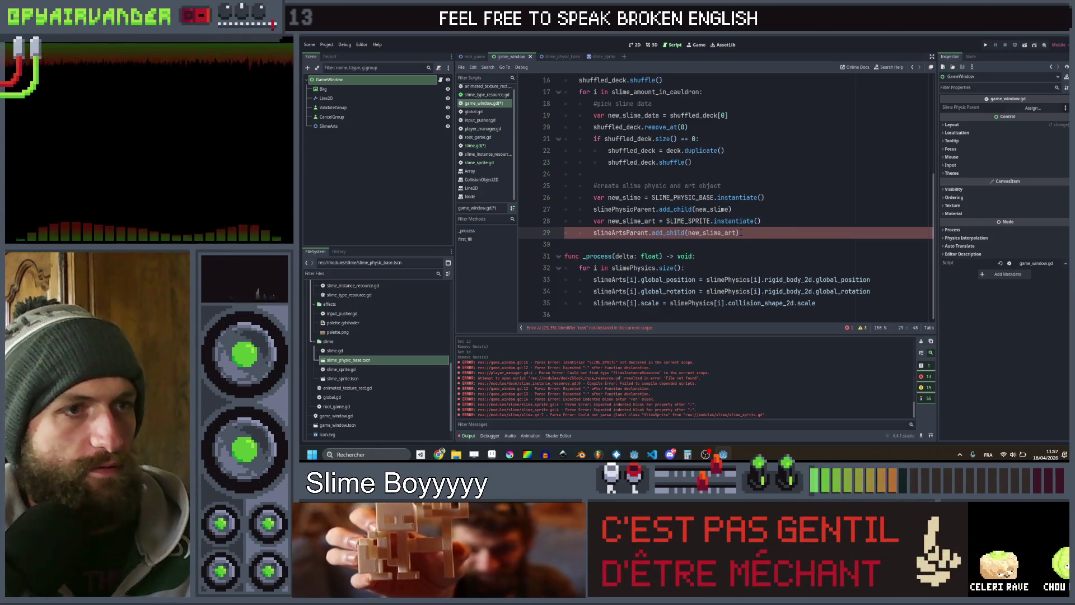
Step: Save the script and add blank lines below the add_child call before _process
{"action": "key", "text": "ctrl+s"}
{"action": "key", "text": "Return"}
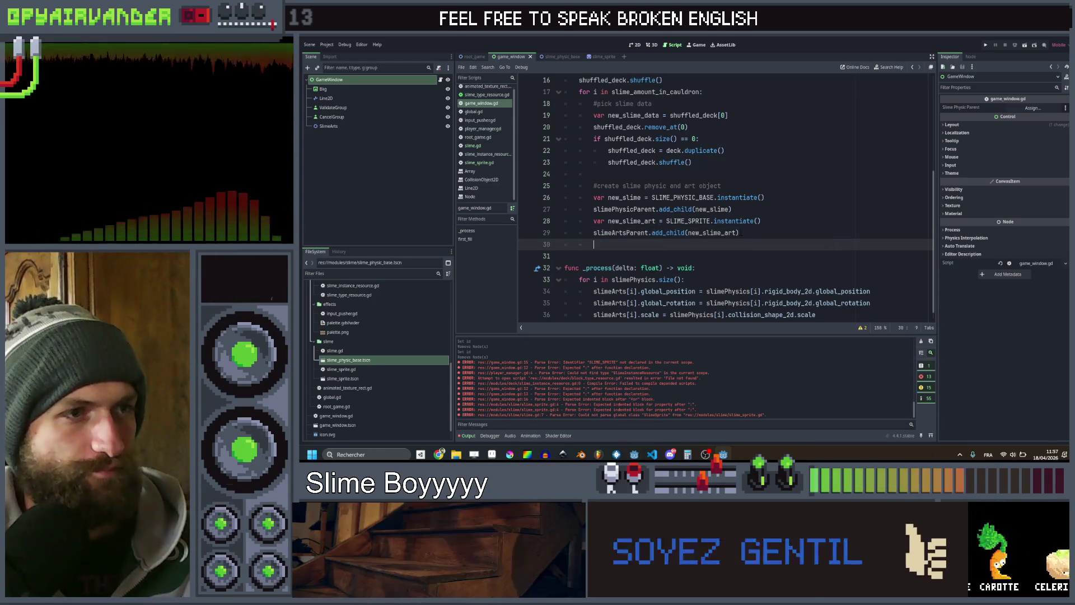
{"action": "key", "text": "Return"}
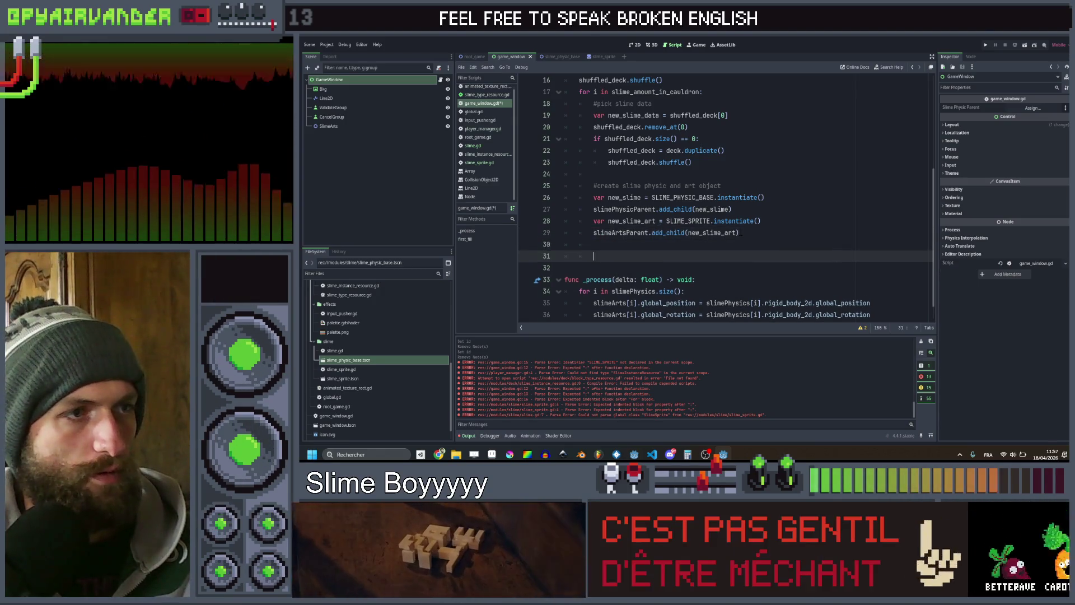
{"action": "key", "text": "Return"}
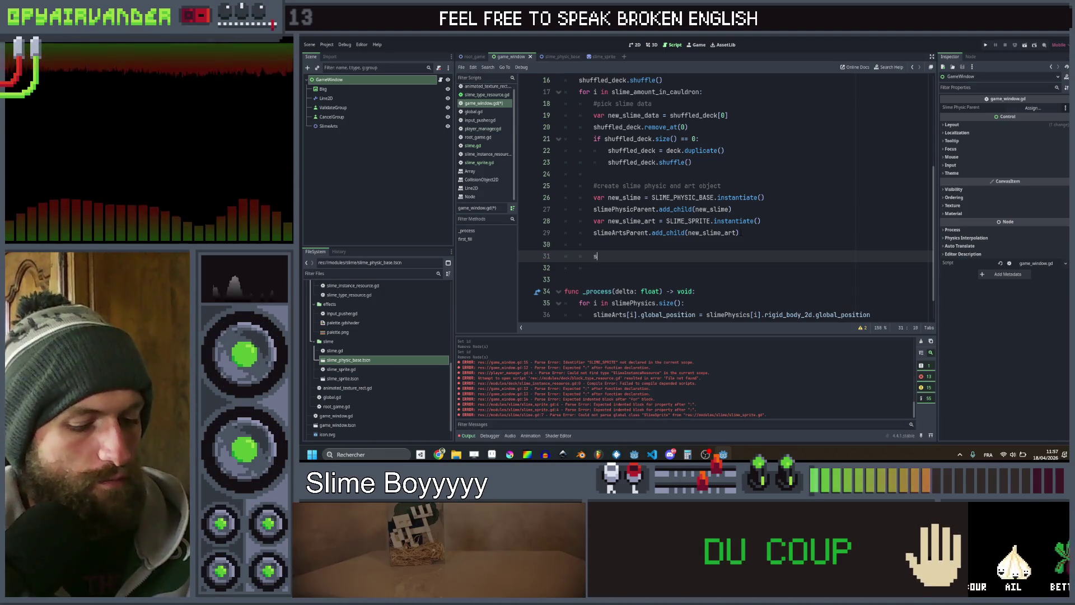
Step: Add type hints: declare new_slime as Slime and new_slime_art as SlimeSprite
{"action": "type", "text": "slim"}
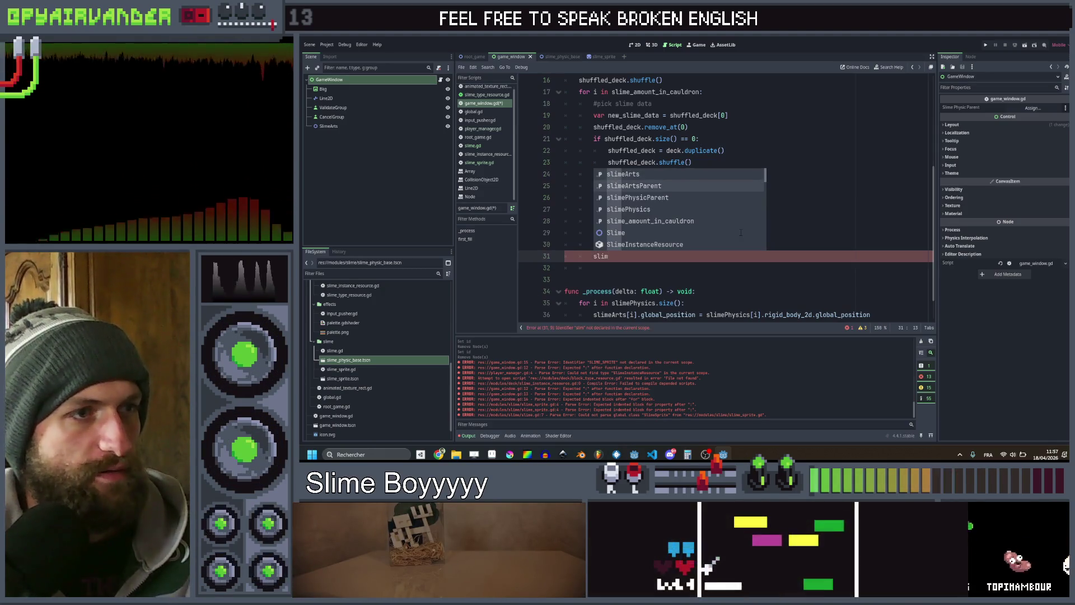
{"action": "key", "text": "Down"}
{"action": "key", "text": "Return"}
{"action": "type", "text": "."}
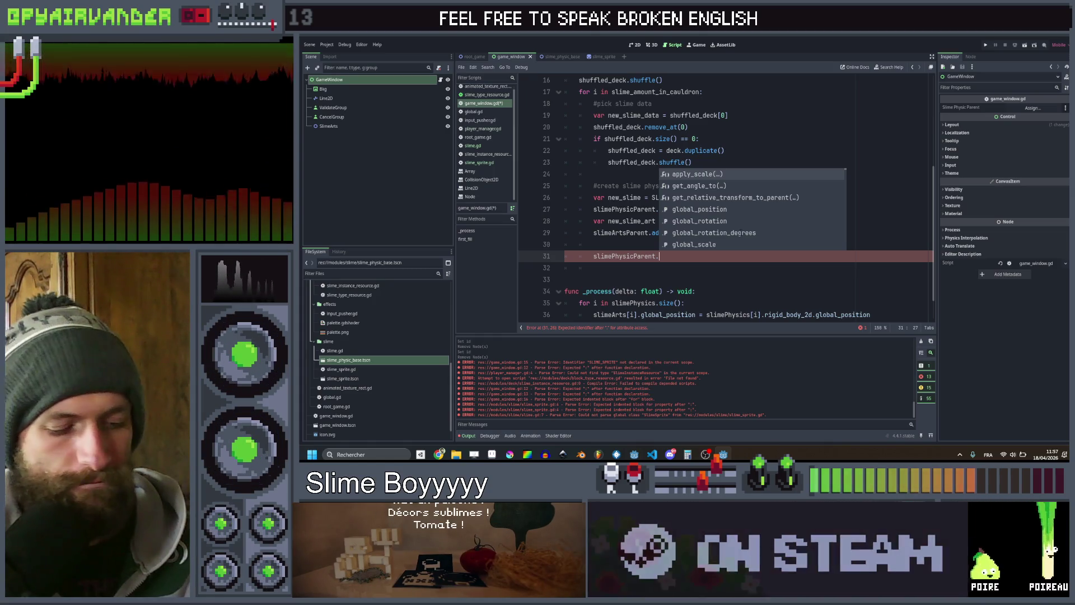
{"action": "type", "text": "ri"}
{"action": "key", "text": "Escape"}
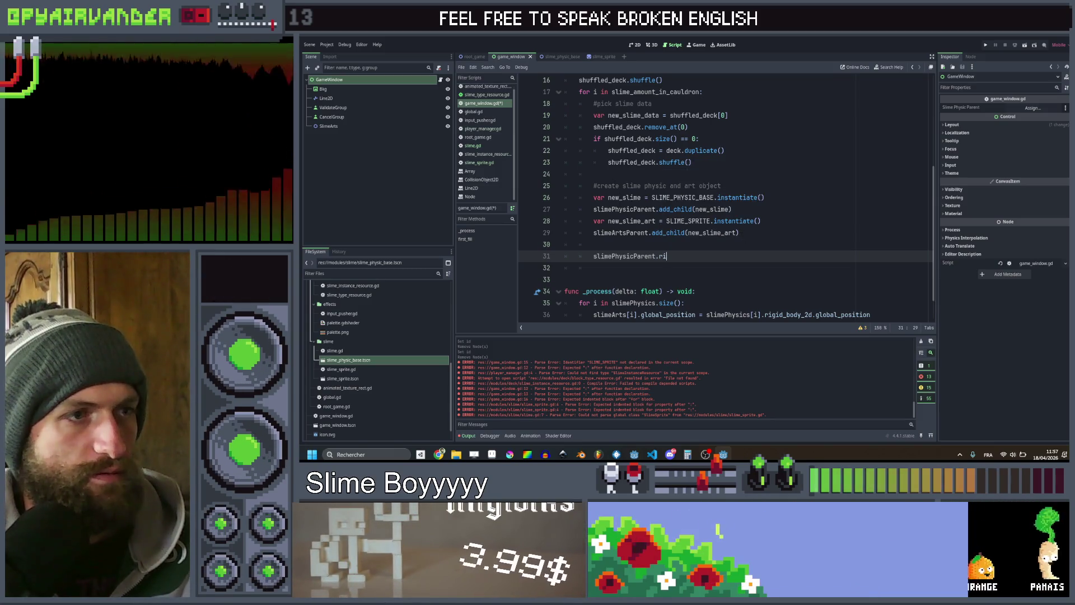
{"action": "left_click", "coordinate": [641, 197]}
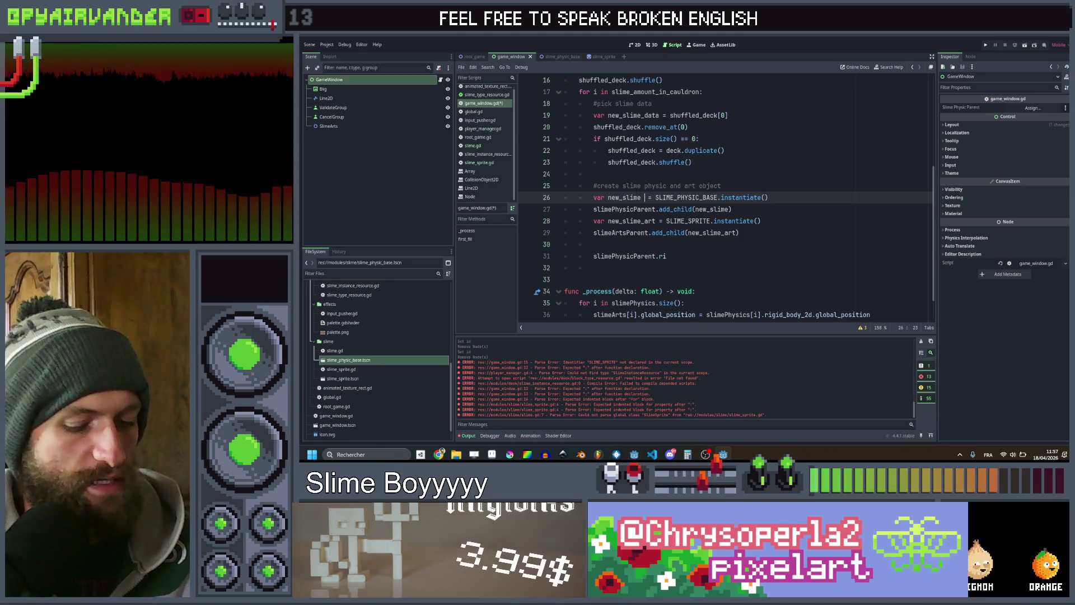
{"action": "type", "text": ": "}
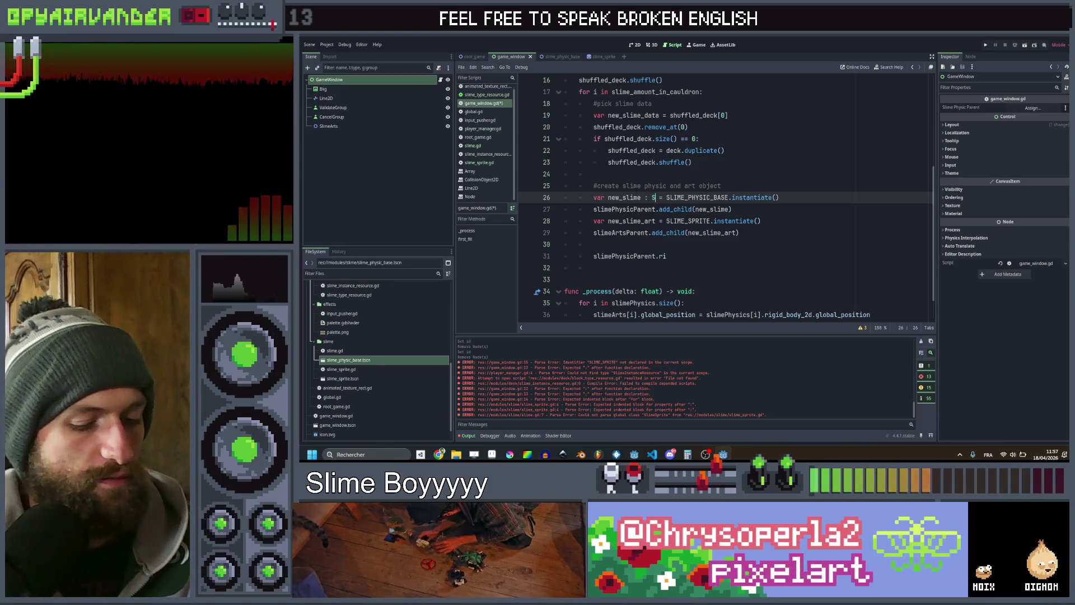
{"action": "type", "text": "Slime"}
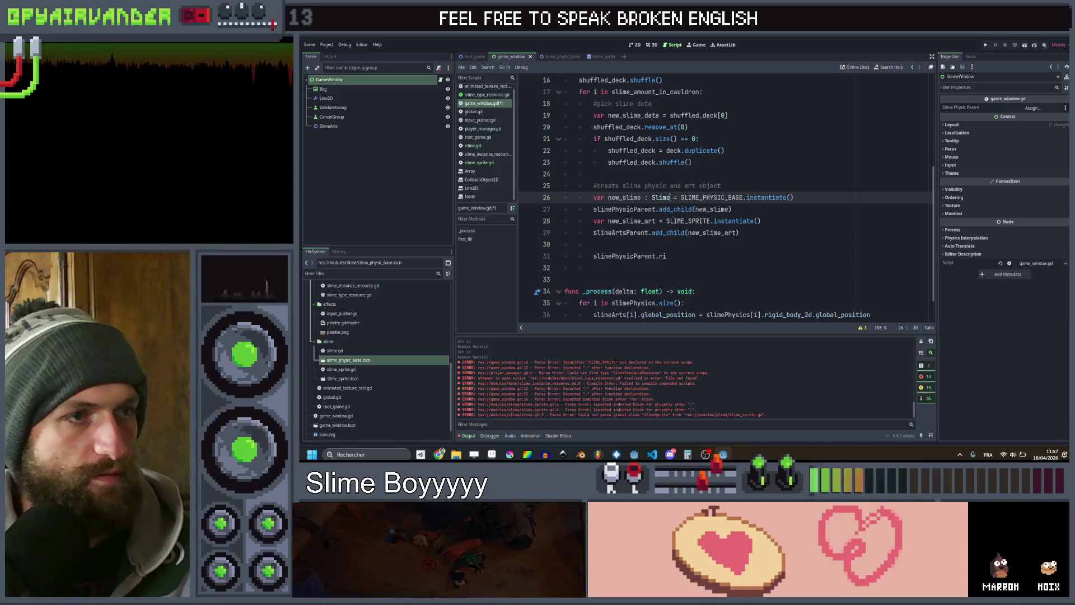
{"action": "left_click", "coordinate": [655, 220]}
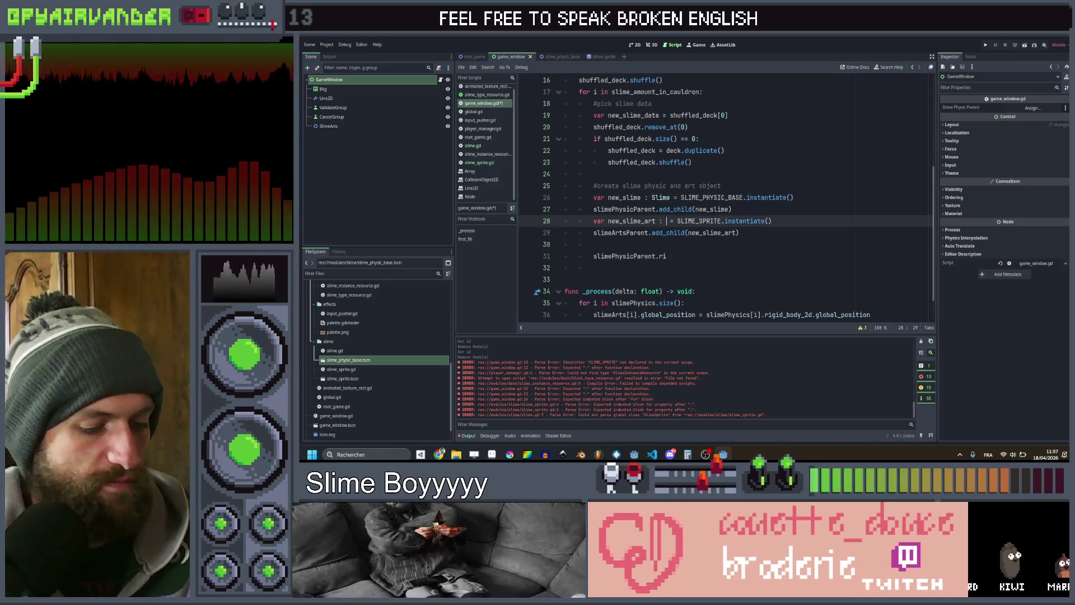
{"action": "type", "text": "SlimeSp"}
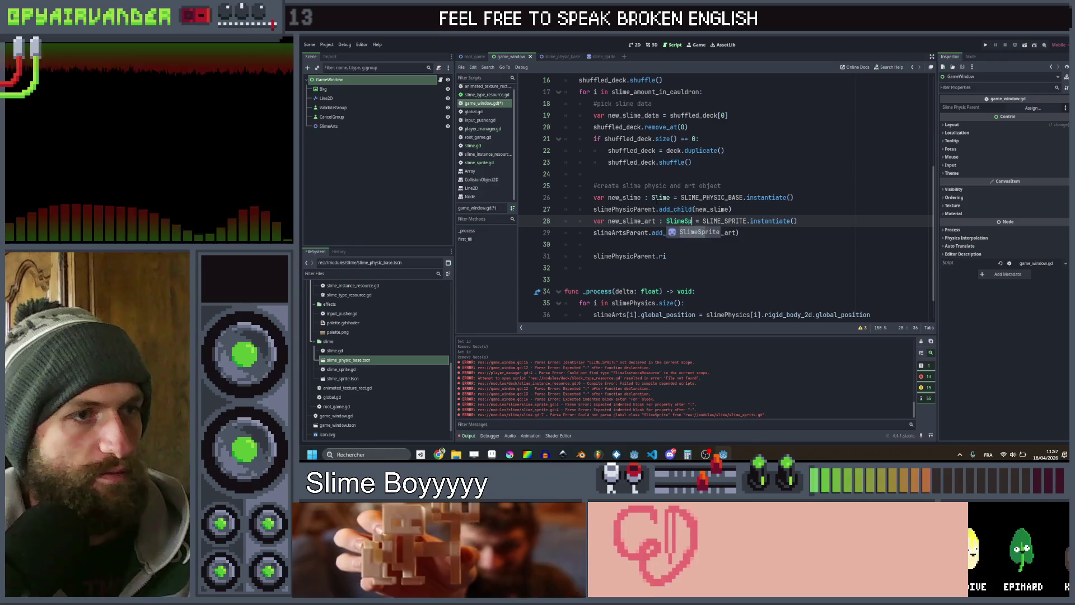
{"action": "key", "text": "Return"}
Step: Begin line 31 as new_slime.collision_shape_2d.shape = new_slime_data
{"action": "left_click", "coordinate": [682, 255]}
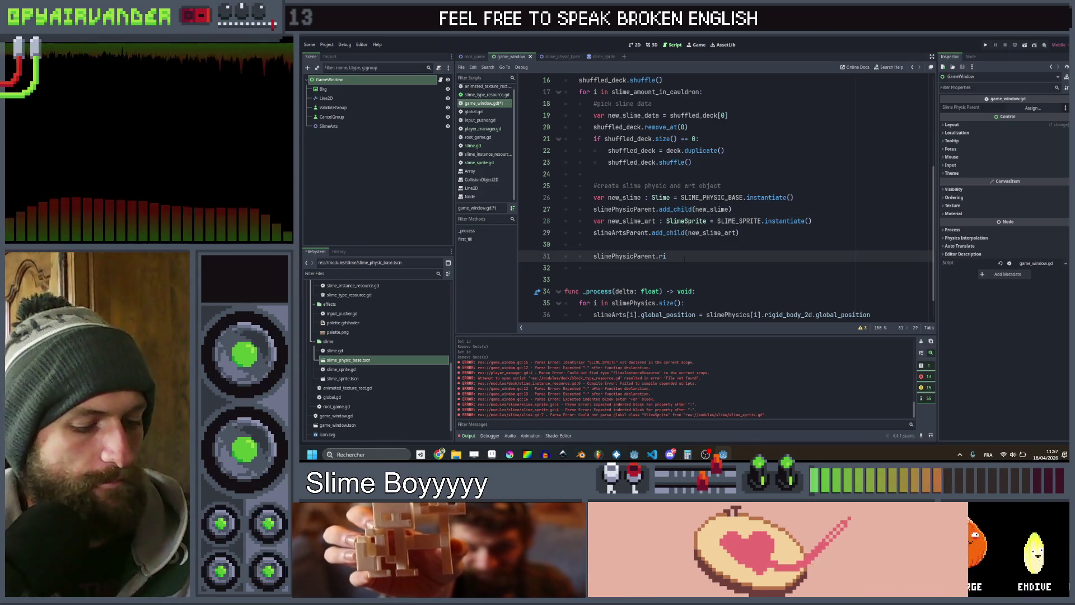
{"action": "type", "text": "gi"}
{"action": "key", "text": "ctrl+BackSpace"}
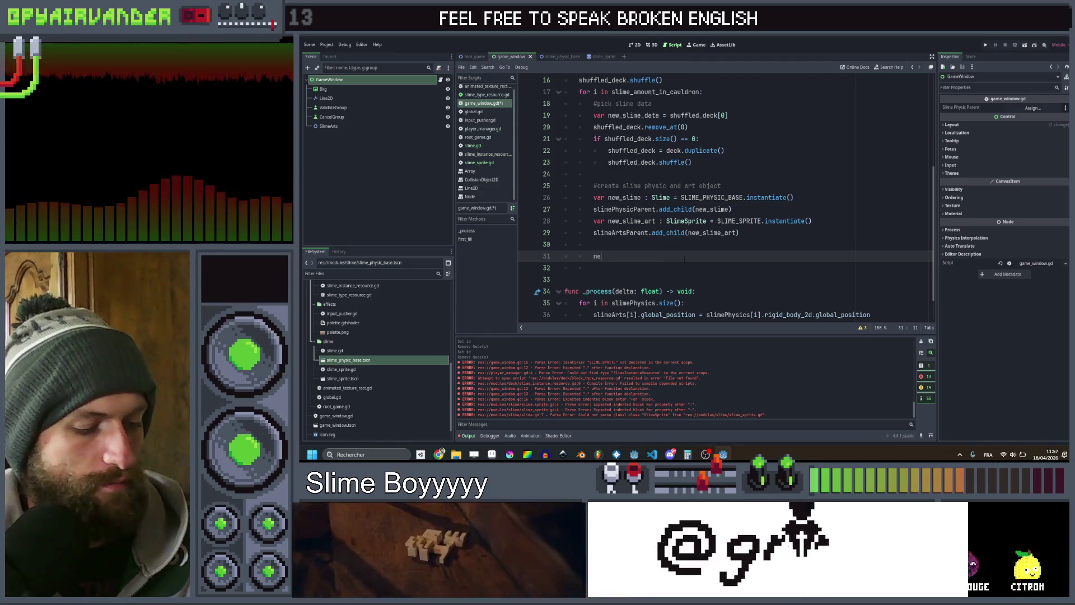
{"action": "type", "text": "new_sl"}
{"action": "key", "text": "Return"}
{"action": "type", "text": "."}
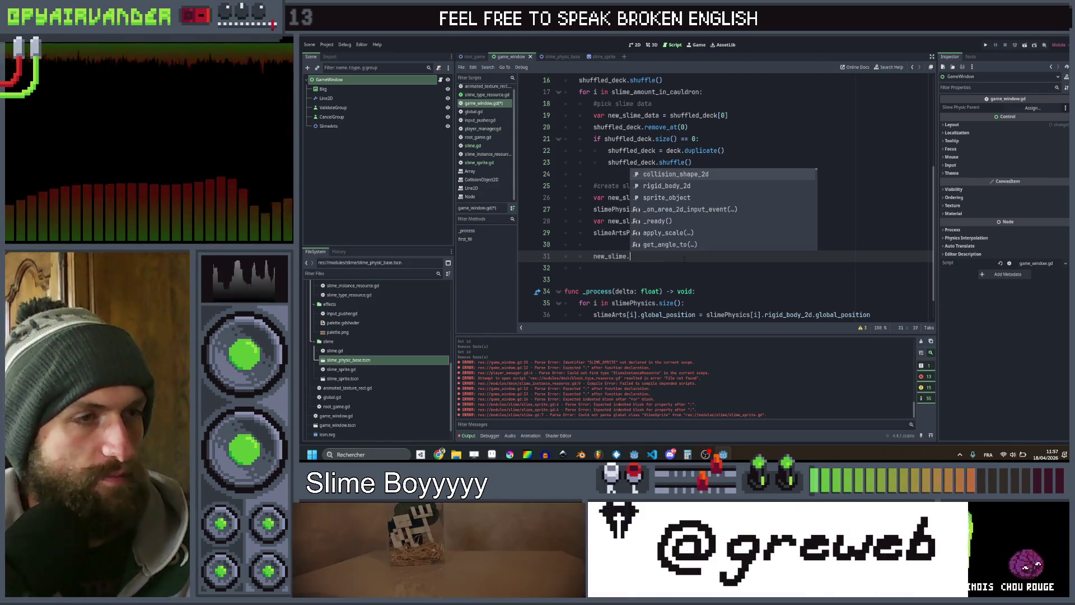
{"action": "key", "text": "Down"}
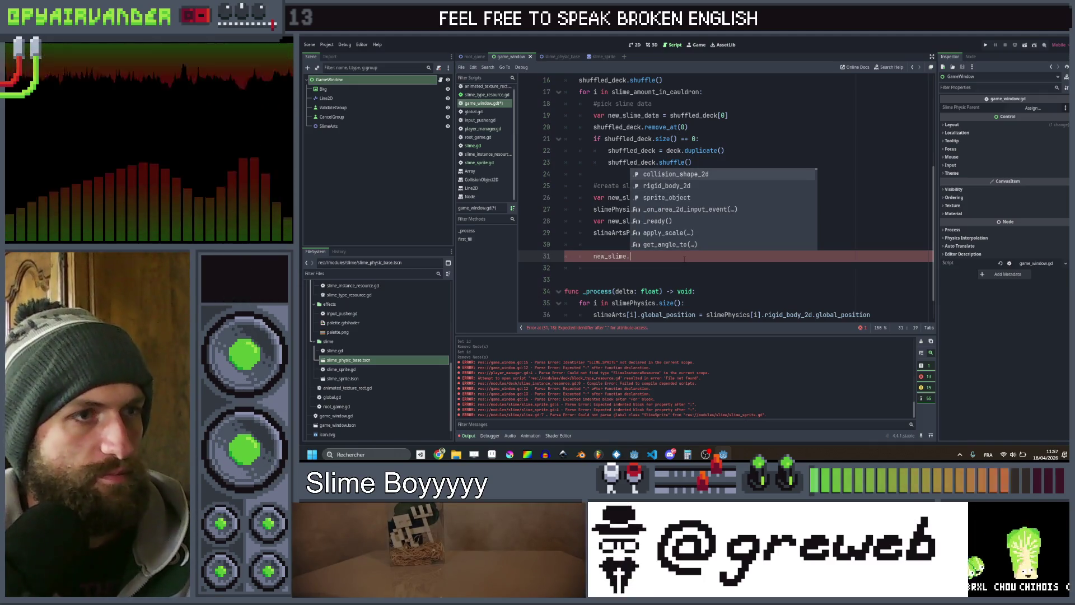
{"action": "key", "text": "Return"}
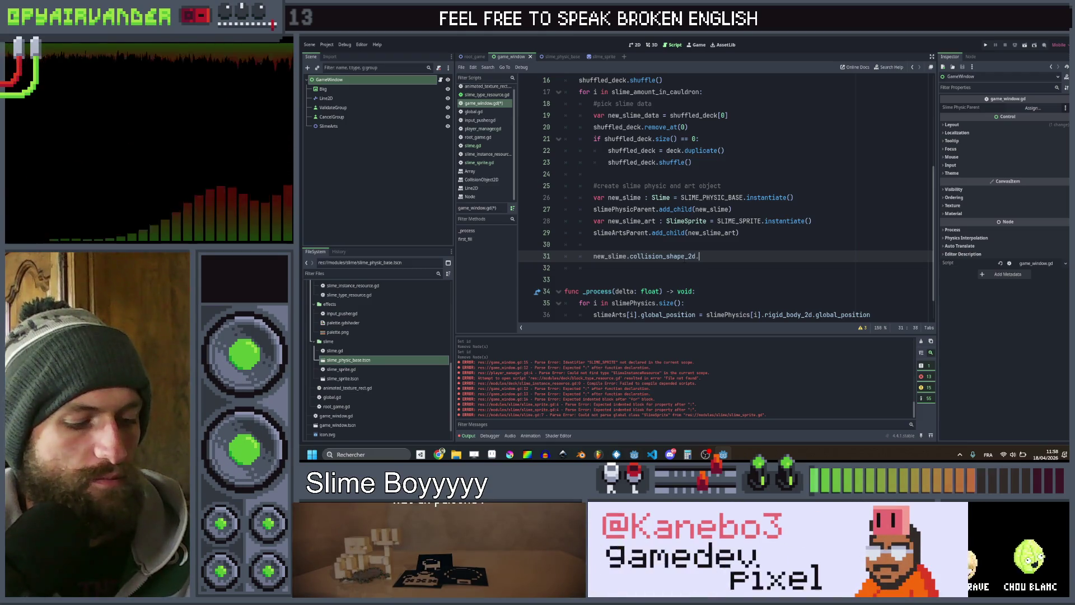
{"action": "type", "text": ".s"}
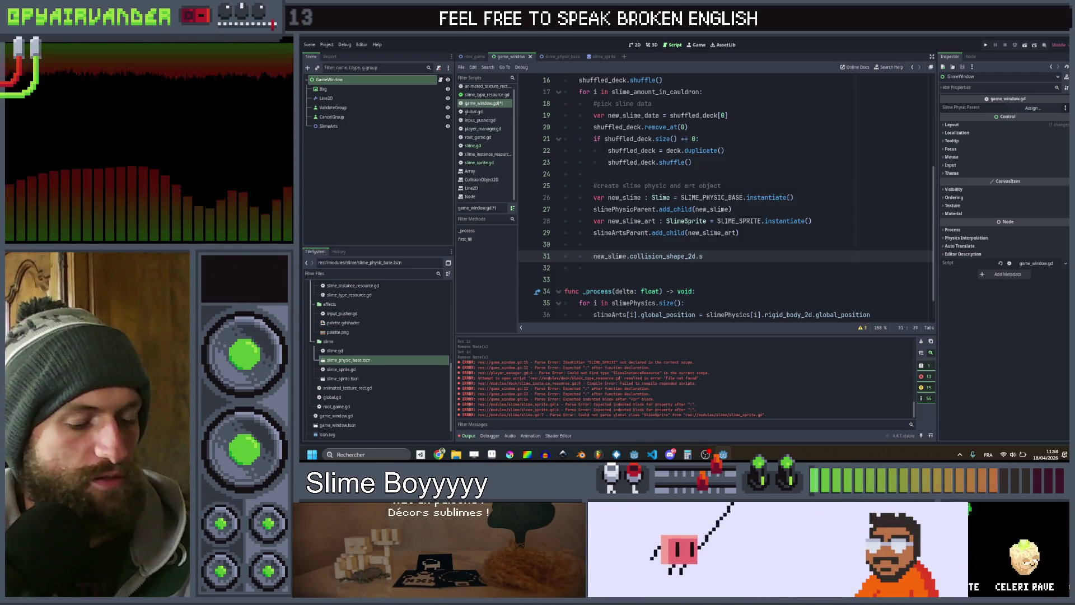
{"action": "type", "text": "ha"}
{"action": "key", "text": "Return"}
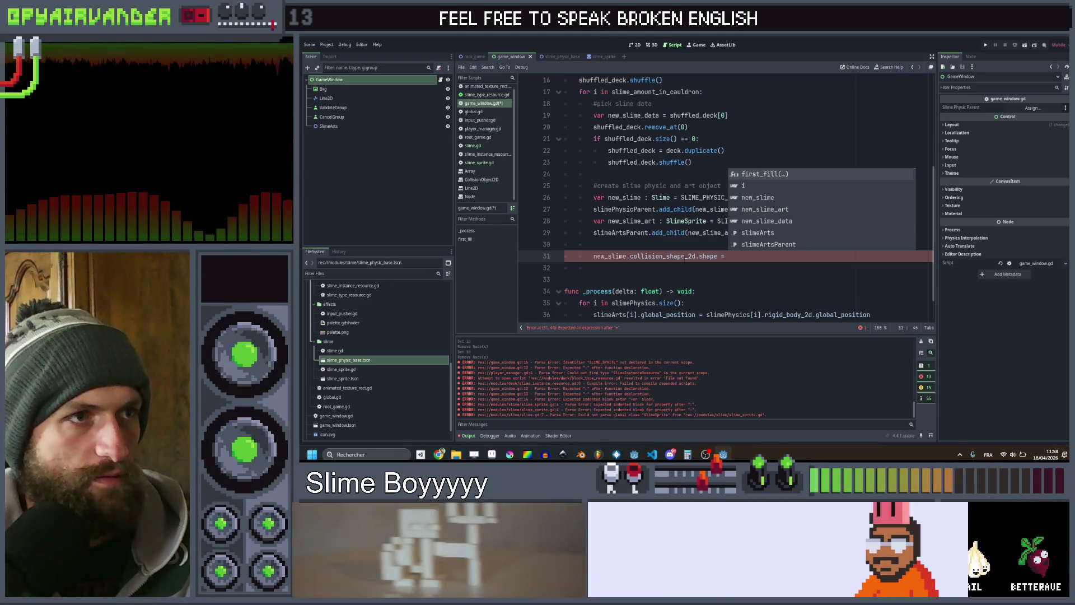
{"action": "type", "text": "new_slime_d"}
{"action": "key", "text": "Return"}
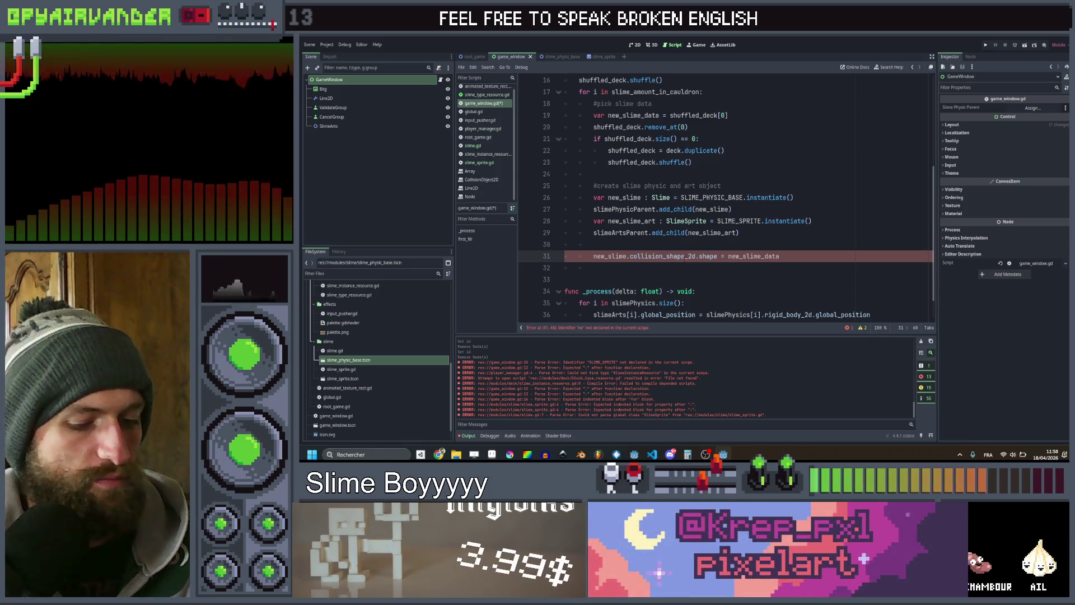
{"action": "type", "text": "."}
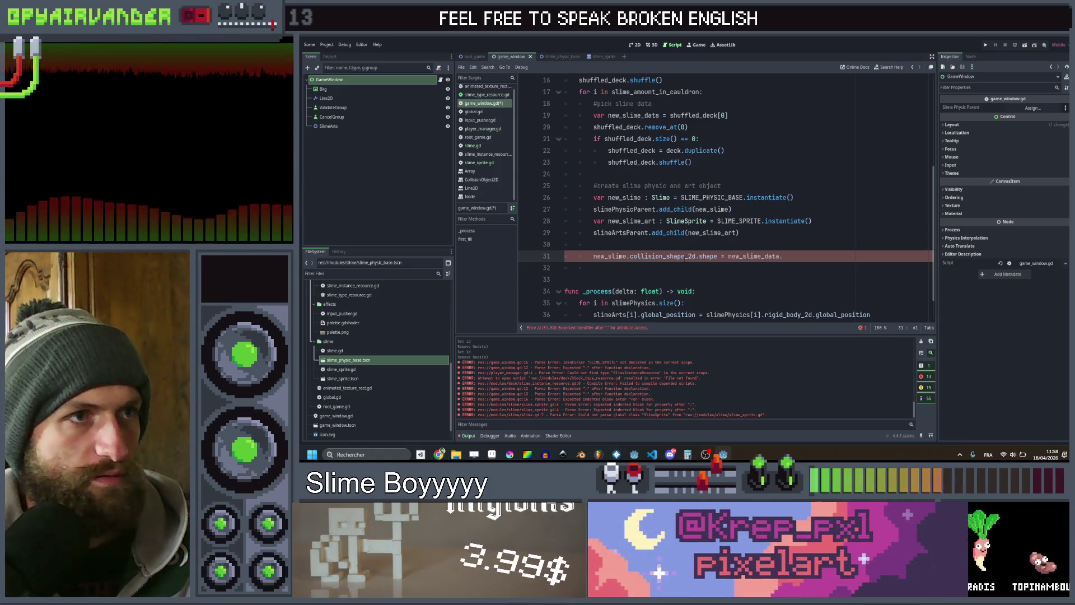
Step: Give the new_slime_data declaration on line 19 the type SlimeInstanceResource
{"action": "scroll", "coordinate": [722, 196], "scroll_direction": "up", "scroll_amount": 5}
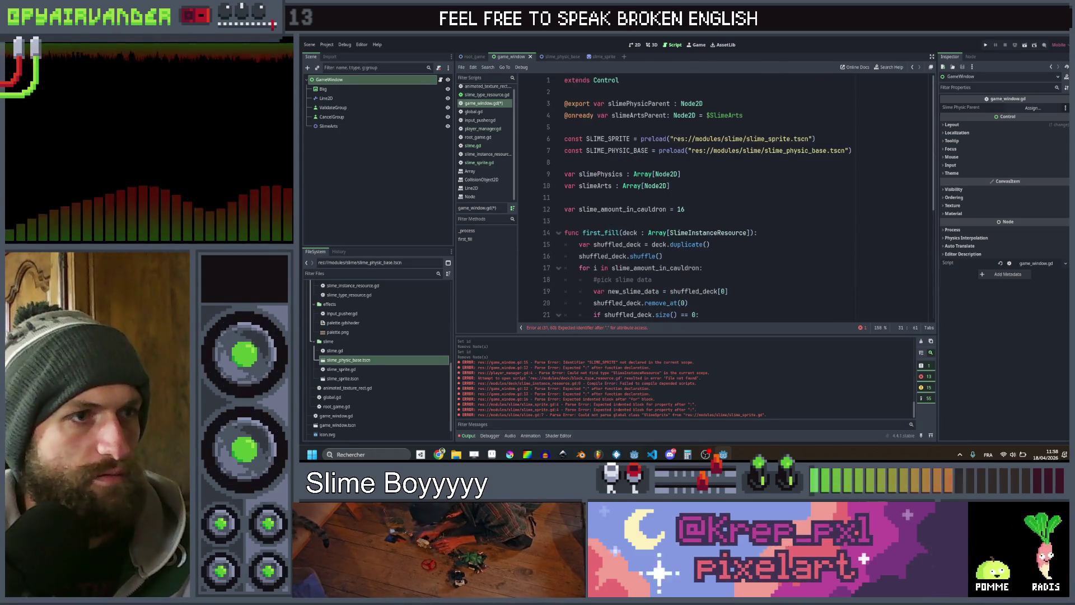
{"action": "scroll", "coordinate": [722, 196], "scroll_direction": "down", "scroll_amount": 4}
{"action": "scroll", "coordinate": [722, 196], "scroll_direction": "up", "scroll_amount": 4}
{"action": "scroll", "coordinate": [722, 196], "scroll_direction": "down", "scroll_amount": 6}
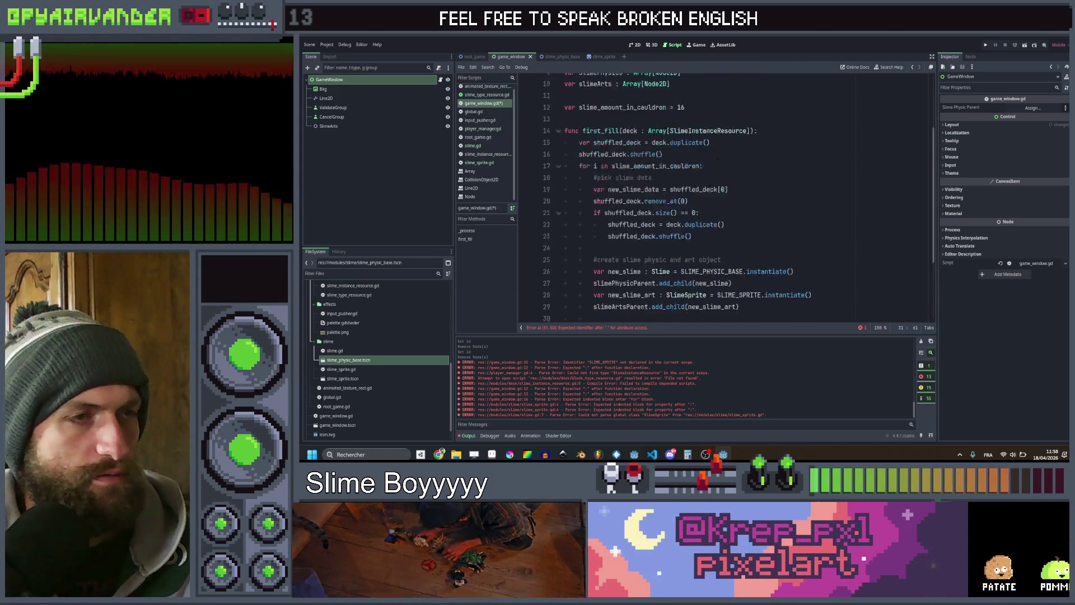
{"action": "scroll", "coordinate": [662, 166], "scroll_direction": "up", "scroll_amount": 4}
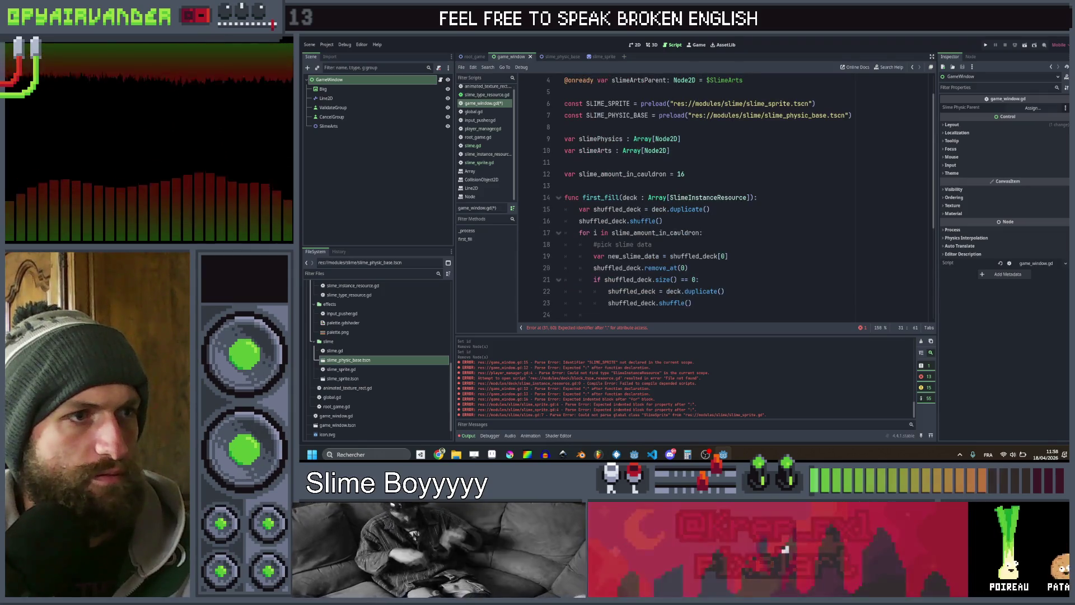
{"action": "scroll", "coordinate": [661, 190], "scroll_direction": "down", "scroll_amount": 3}
{"action": "scroll", "coordinate": [660, 209], "scroll_direction": "up", "scroll_amount": 2}
{"action": "left_click", "coordinate": [660, 221]}
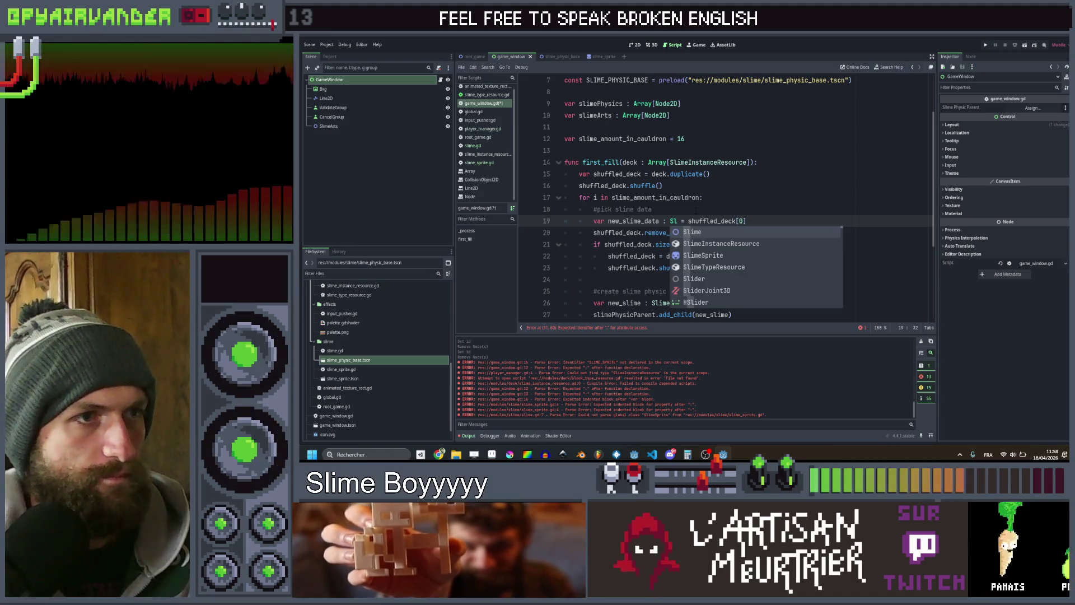
{"action": "key", "text": "Return"}
Step: Finish line 31 with .slimeType.collision_shape
{"action": "scroll", "coordinate": [695, 209], "scroll_direction": "down", "scroll_amount": 4}
{"action": "left_click", "coordinate": [789, 221]}
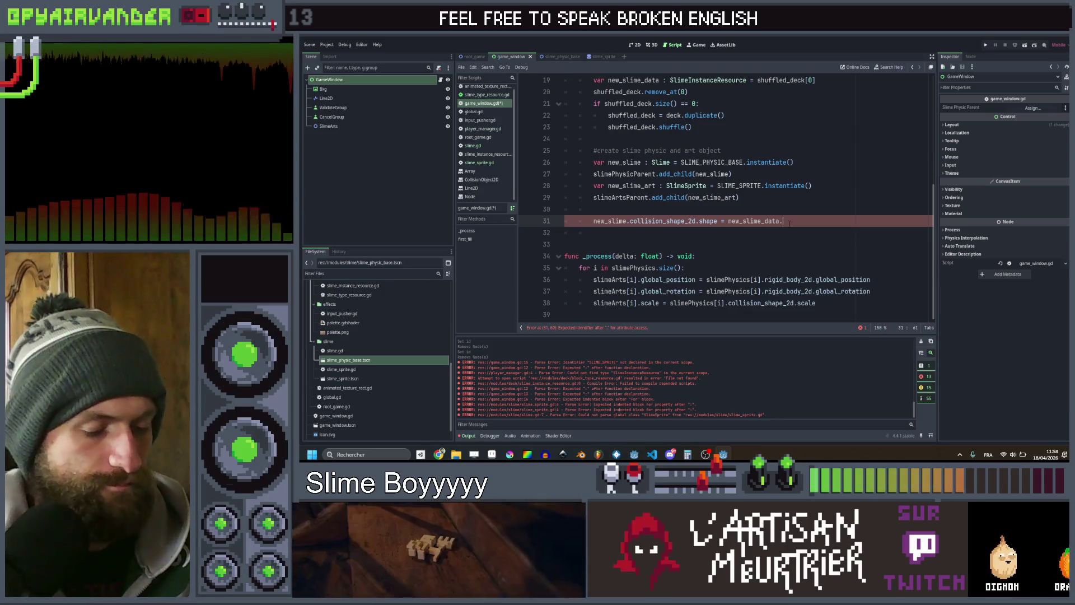
{"action": "type", "text": "s"}
{"action": "key", "text": "Down"}
{"action": "key", "text": "Return"}
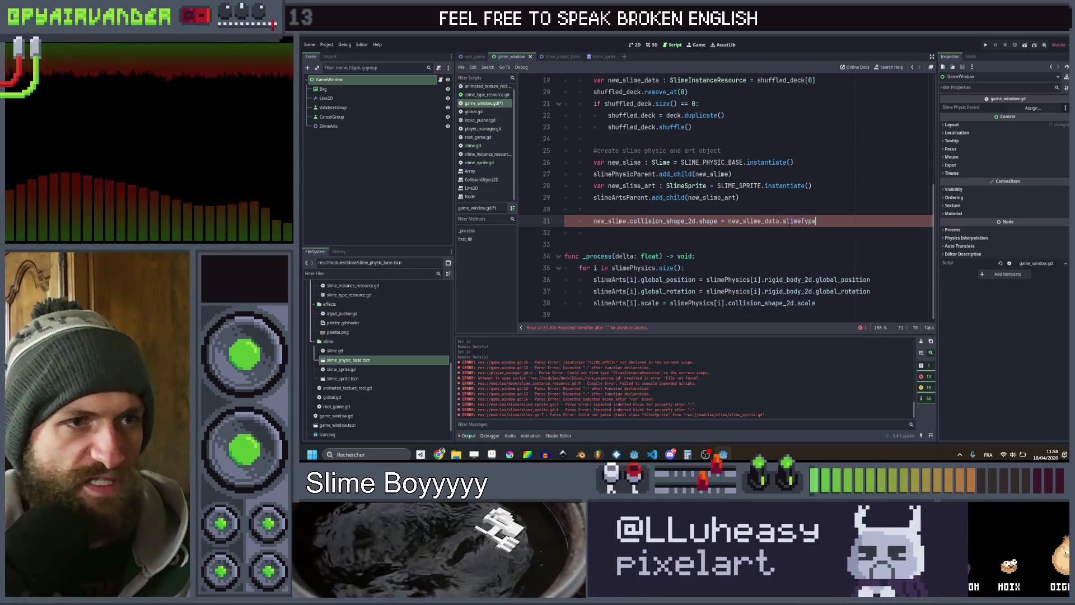
{"action": "type", "text": ".collision_shape"}
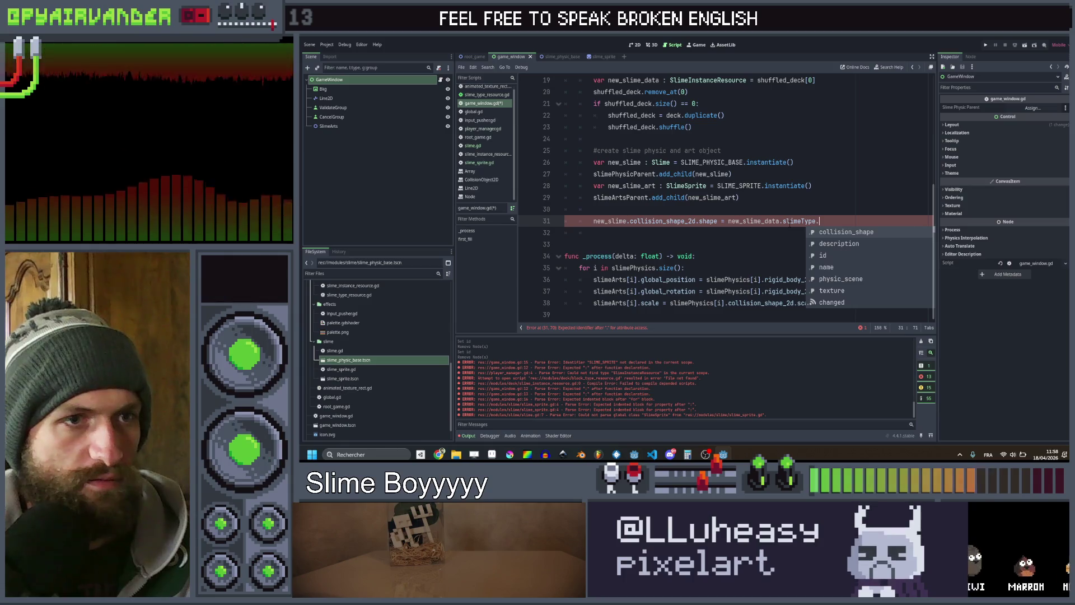
{"action": "key", "text": "Return"}
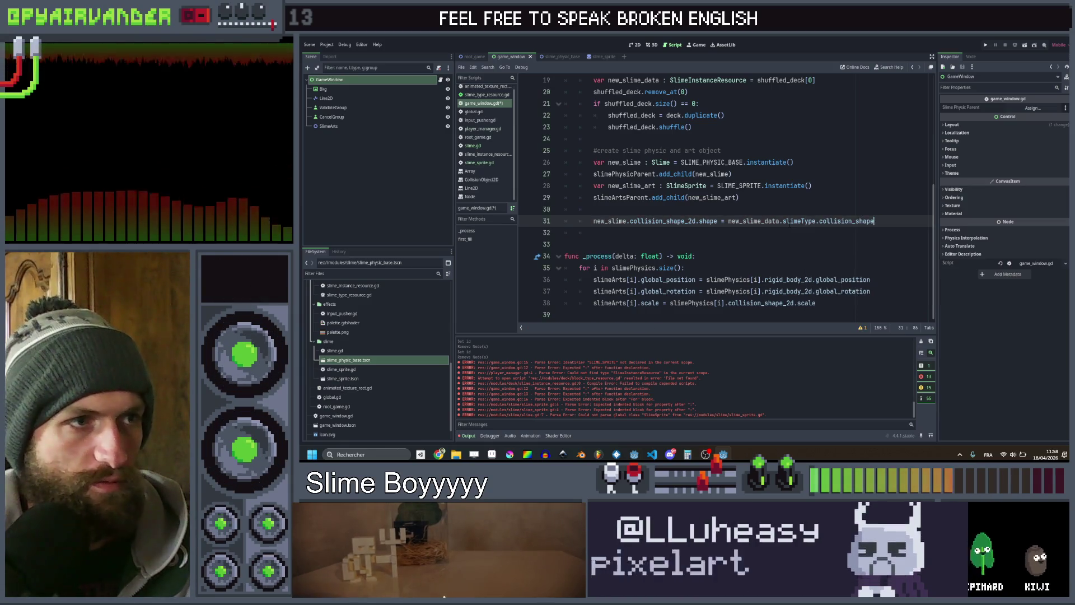
Step: Add line 32: new_slime_art.texture = new_slime_data.slimeType.texture
{"action": "key", "text": "Return"}
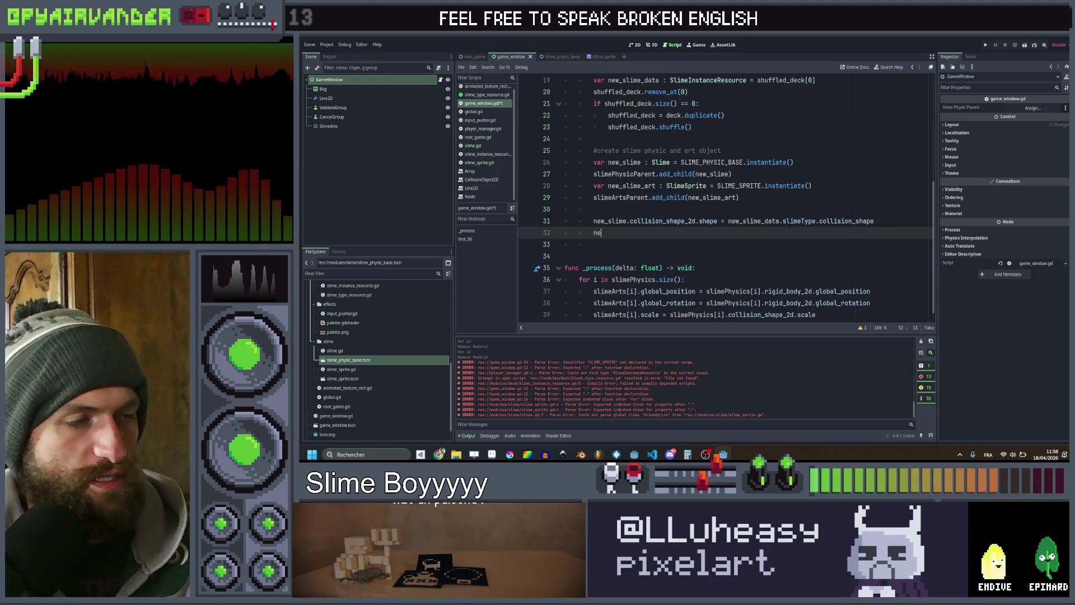
{"action": "type", "text": "w_slime_a"}
{"action": "key", "text": "Return"}
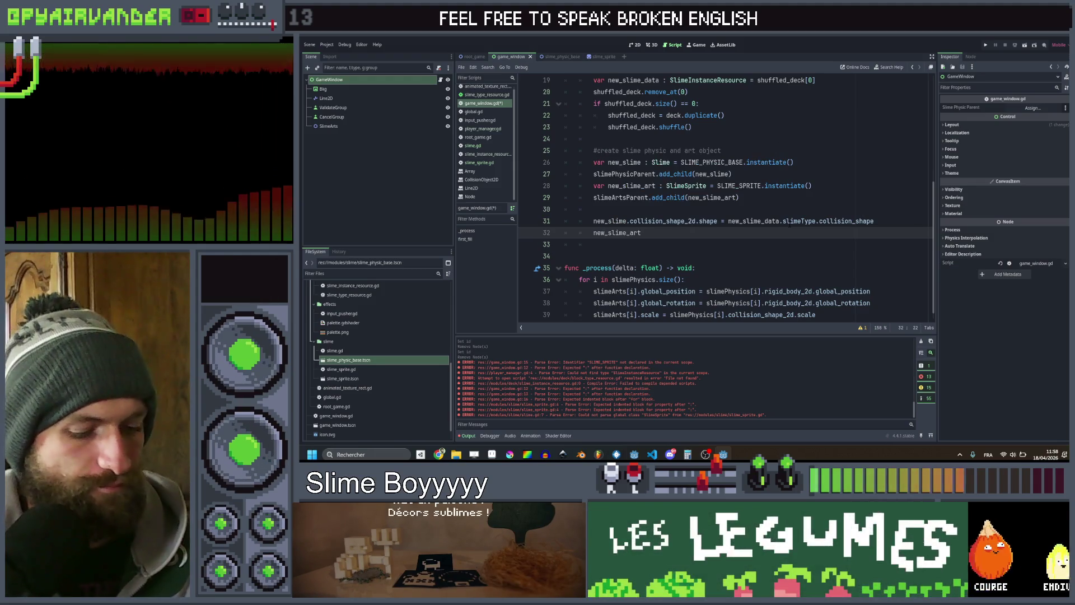
{"action": "type", "text": ".te"}
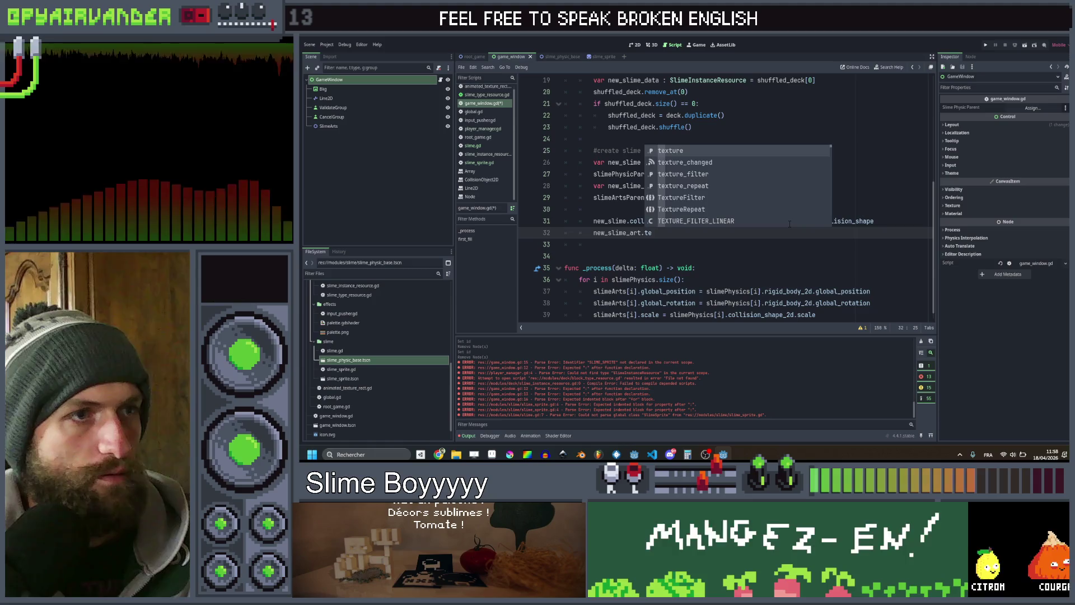
{"action": "key", "text": "Return"}
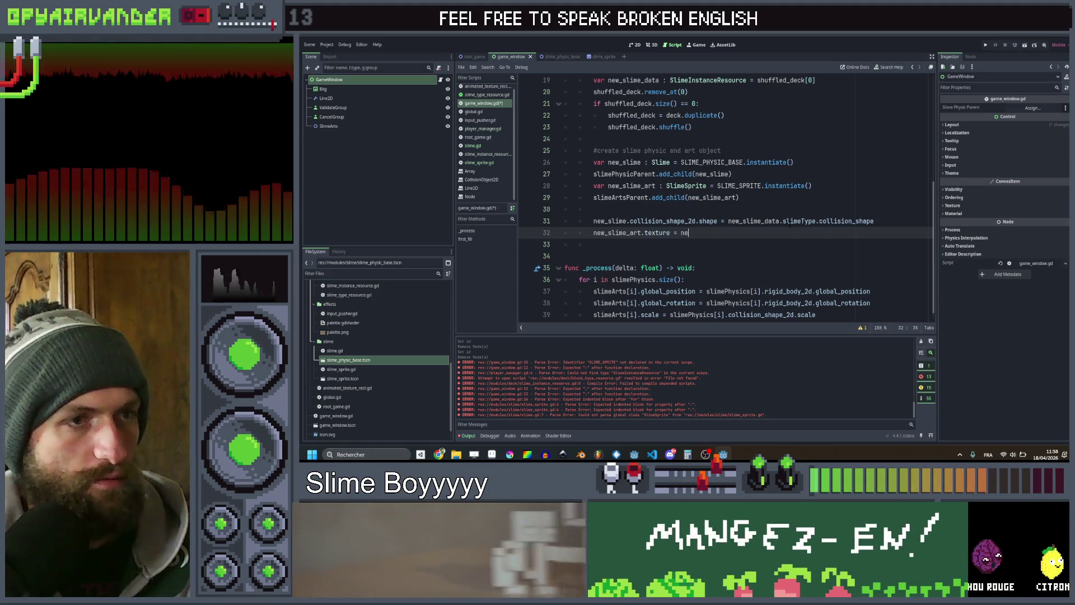
{"action": "type", "text": "new"}
{"action": "key", "text": "Return"}
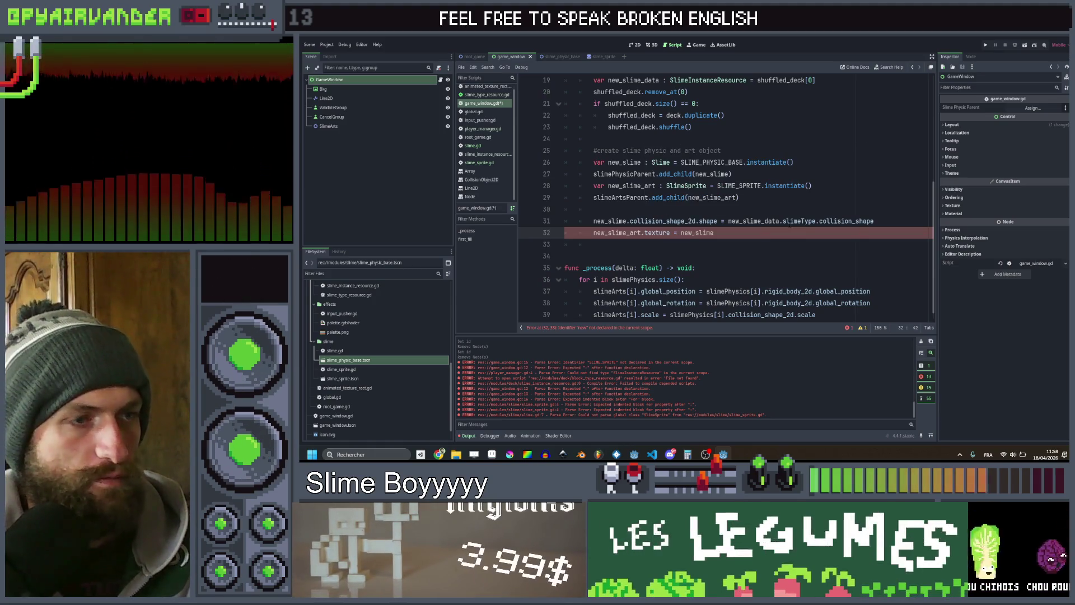
{"action": "type", "text": "sl"}
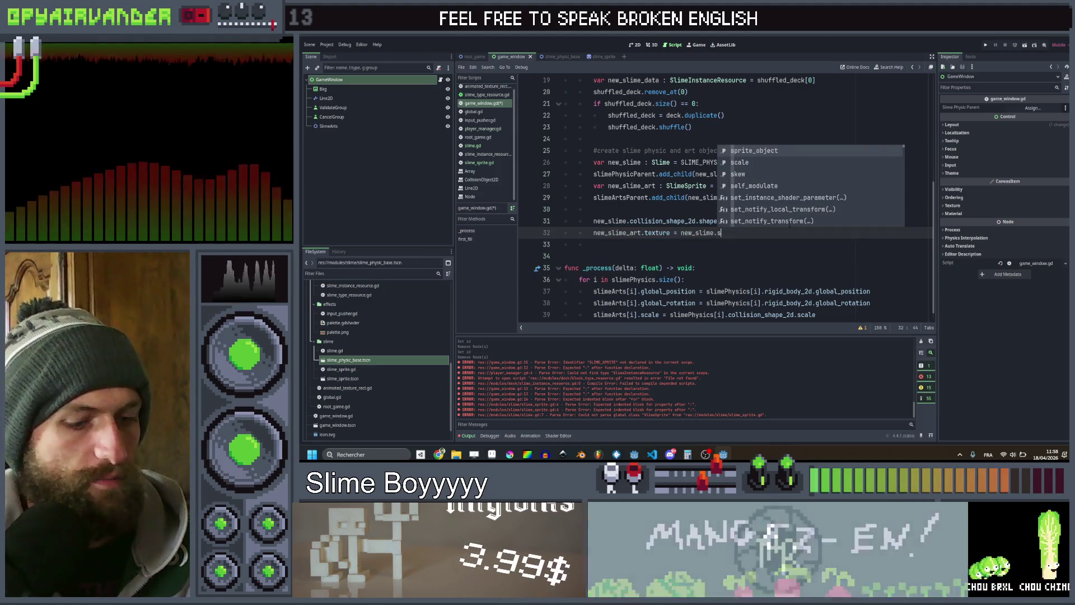
{"action": "key", "text": "BackSpace"}
{"action": "key", "text": "BackSpace"}
{"action": "key", "text": "BackSpace"}
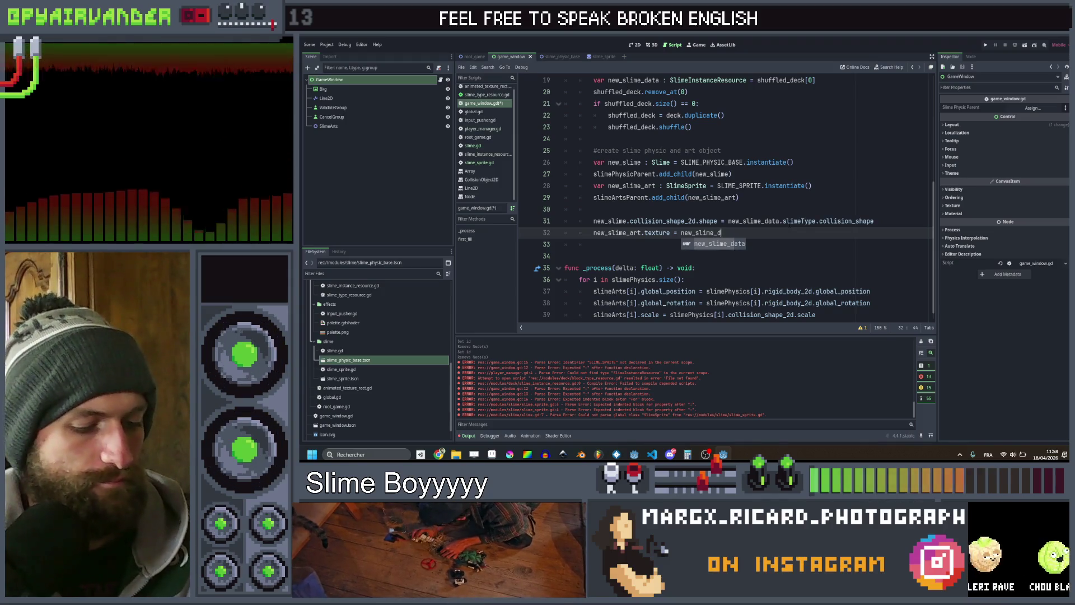
{"action": "key", "text": "Return"}
{"action": "type", "text": ".sl"}
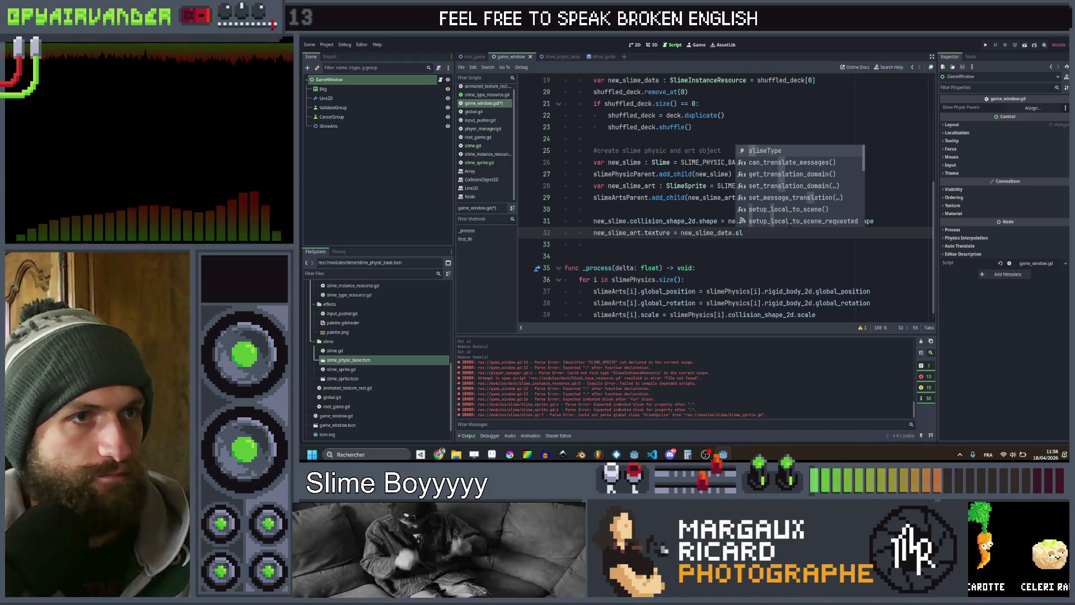
{"action": "key", "text": "Return"}
{"action": "type", "text": ".te"}
{"action": "key", "text": "Return"}
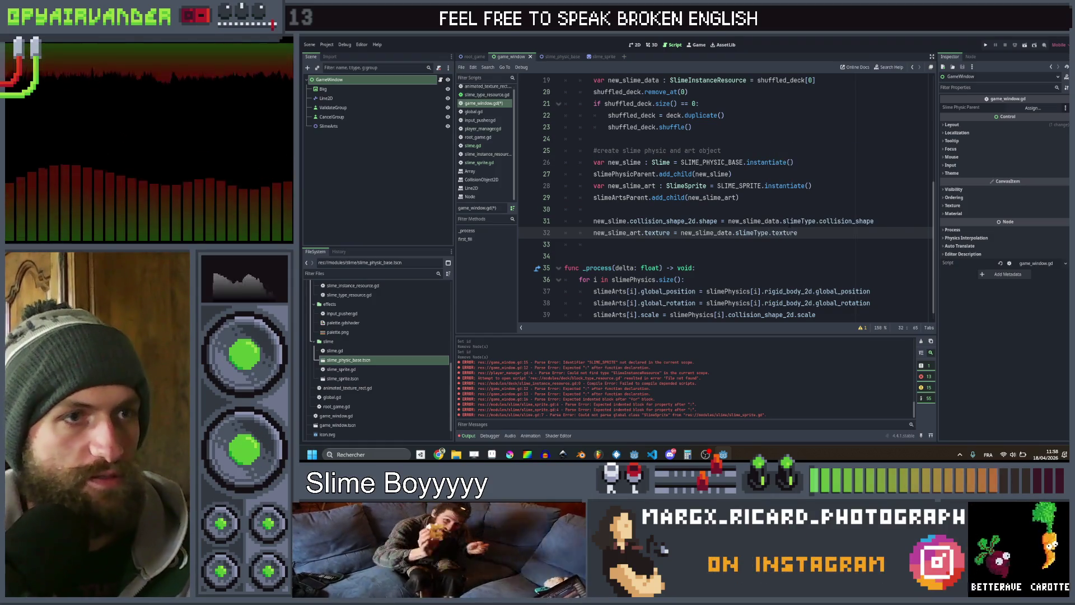
Step: Duplicate the collision-shape line and select its .collision_shape_2d.shape part
{"action": "key", "text": "Up"}
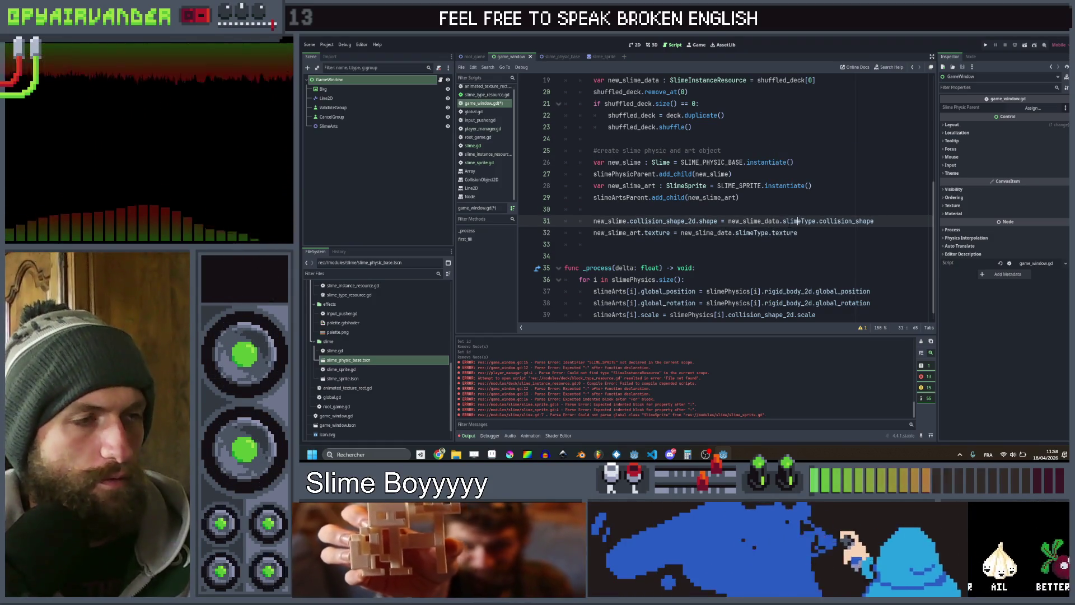
{"action": "key", "text": "ctrl+shift+d"}
{"action": "key", "text": "ctrl+Right"}
{"action": "key", "text": "ctrl+shift+Left"}
{"action": "key", "text": "ctrl+shift+Left"}
{"action": "key", "text": "ctrl+shift+Left"}
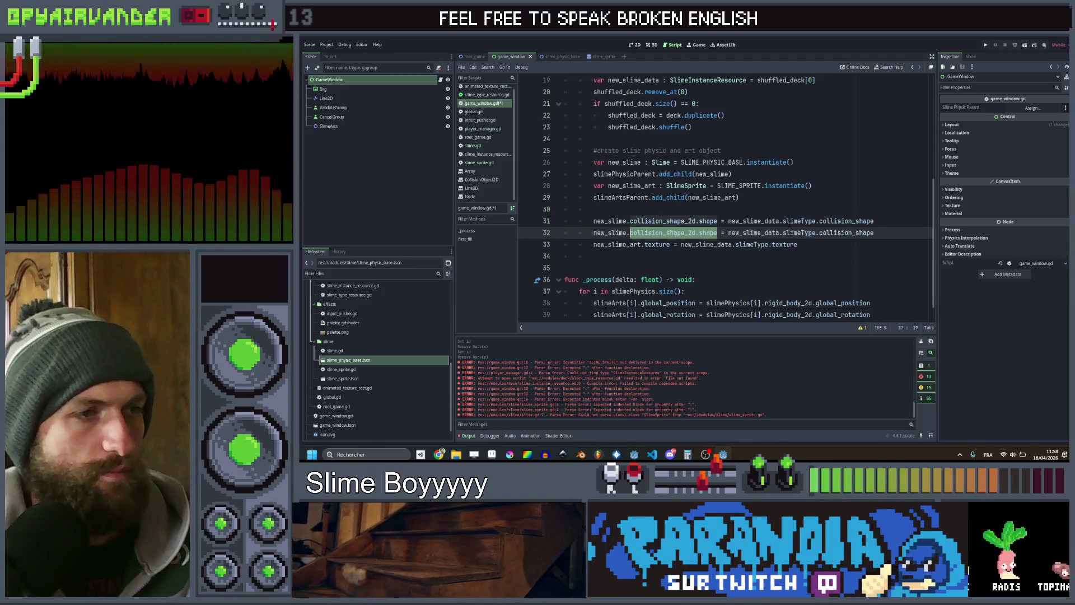
Step: Change the duplicated line to new_slime.sprite_object = new_slime_art and save game_window.gd
{"action": "type", "text": "r"}
{"action": "key", "text": "Return"}
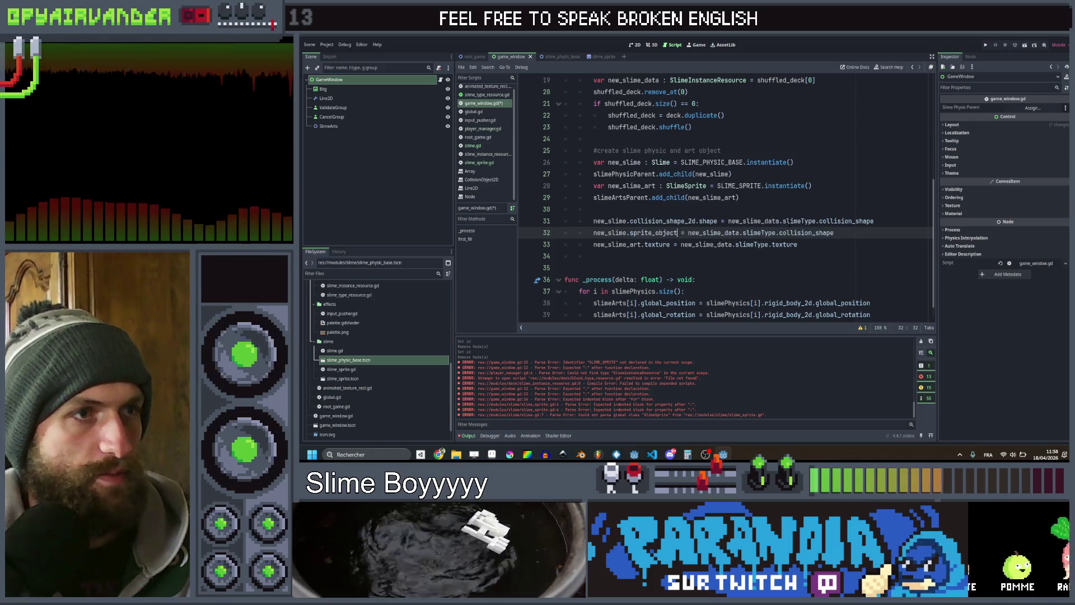
{"action": "key", "text": "ctrl+shift+Right"}
{"action": "key", "text": "ctrl+shift+Right"}
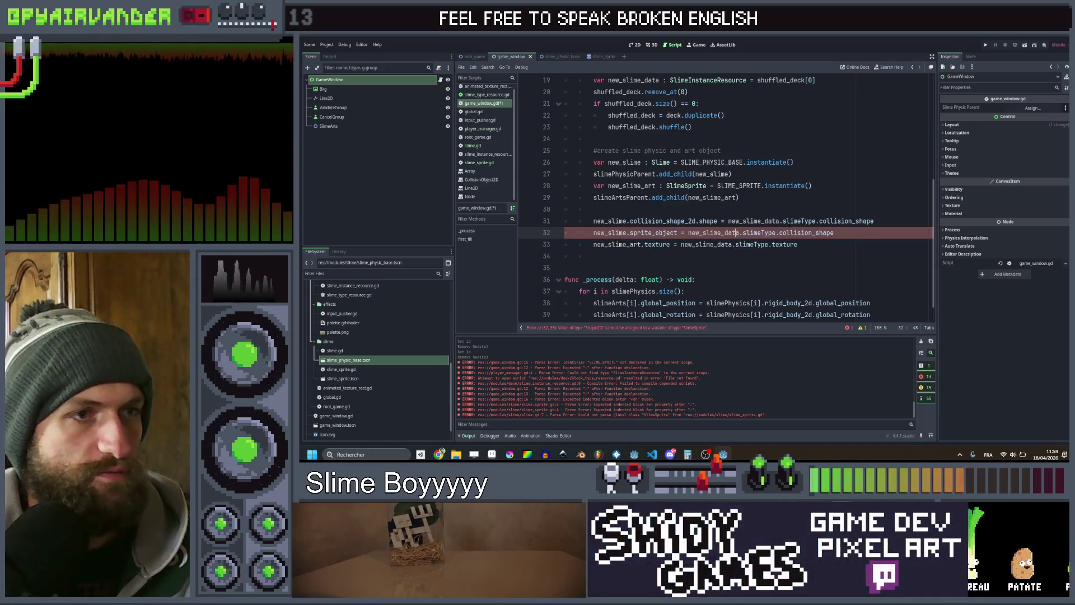
{"action": "key", "text": "shift+End"}
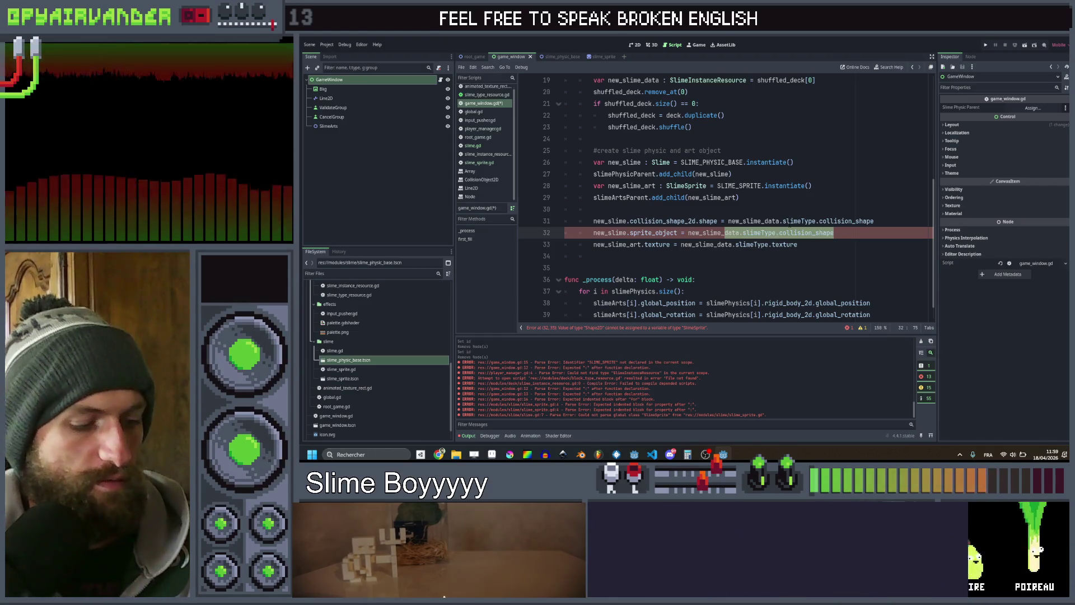
{"action": "type", "text": "art"}
{"action": "key", "text": "ctrl+s"}
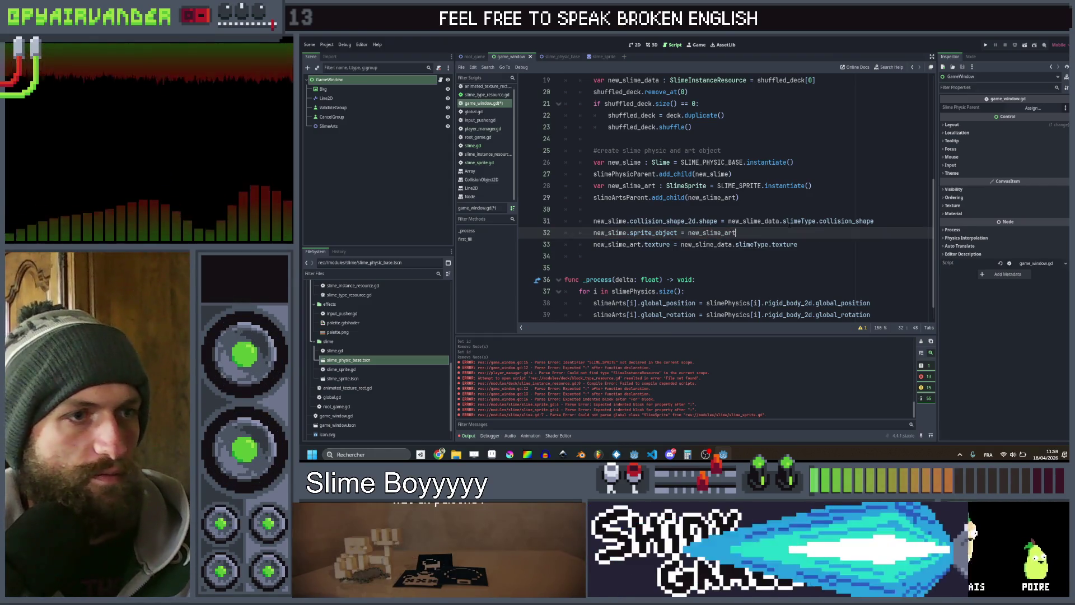
{"action": "key", "text": "Down"}
{"action": "key", "text": "Down"}
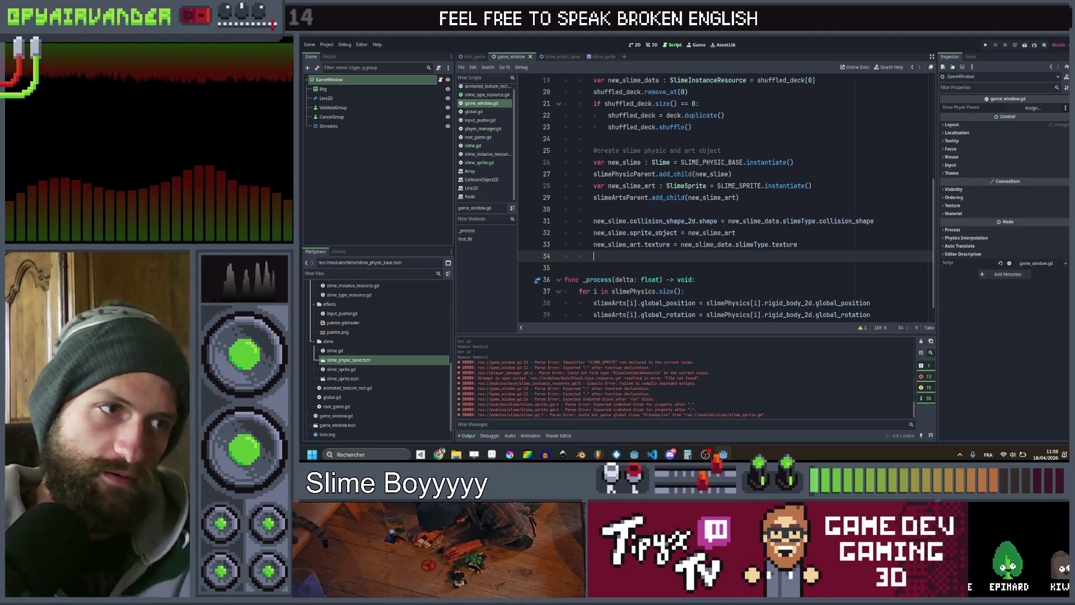
{"action": "scroll", "coordinate": [702, 225], "scroll_direction": "up", "scroll_amount": 3}
{"action": "scroll", "coordinate": [702, 225], "scroll_direction": "down", "scroll_amount": 4}
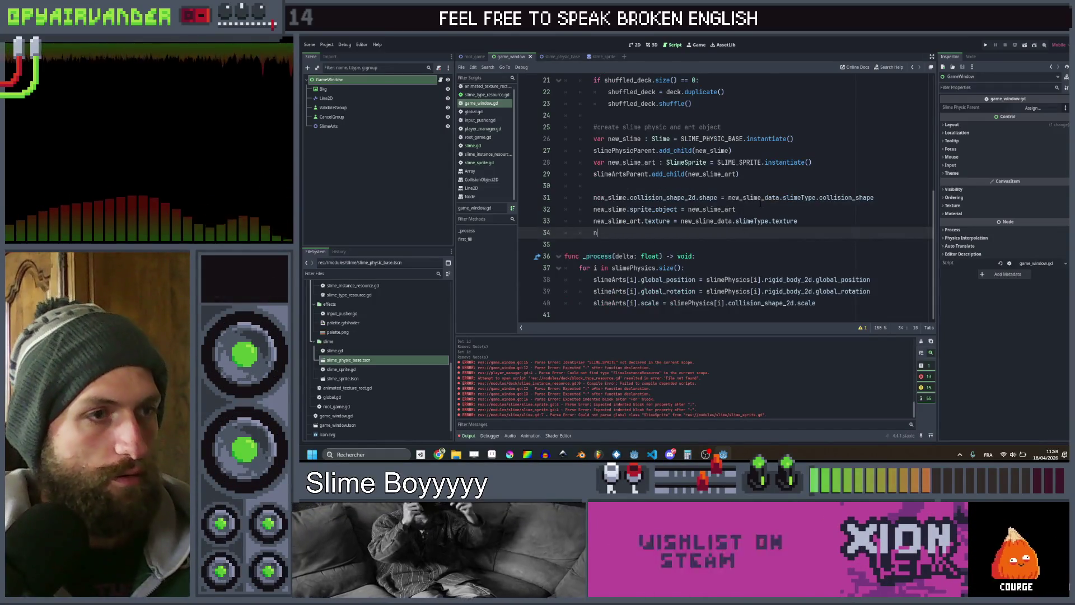
Step: Start line 34 as new_slime.collision_shape_2d.scale =
{"action": "type", "text": "n"}
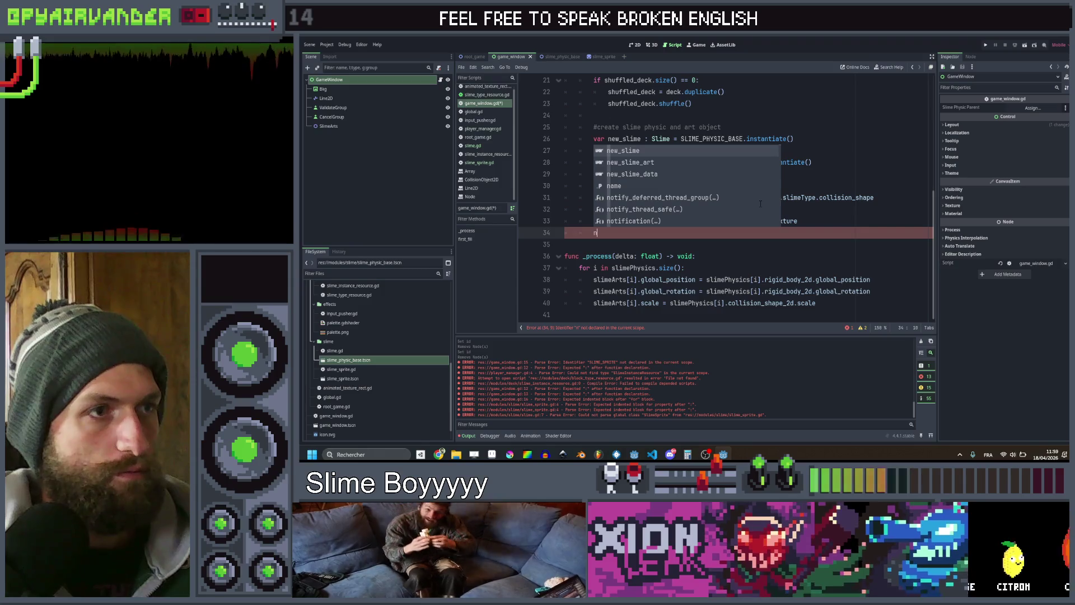
{"action": "key", "text": "Return"}
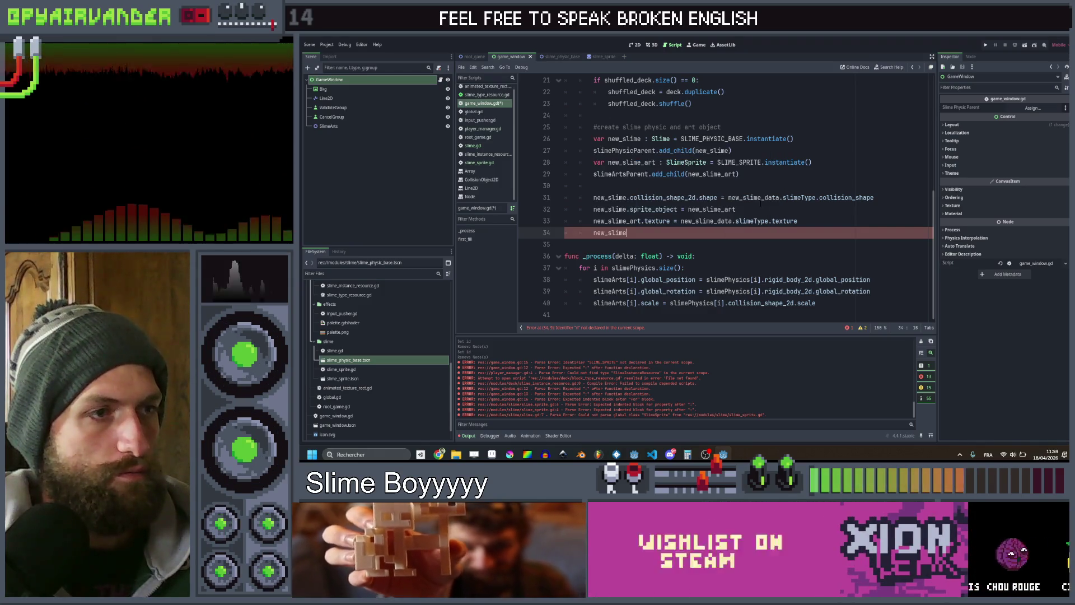
{"action": "type", "text": ".sca"}
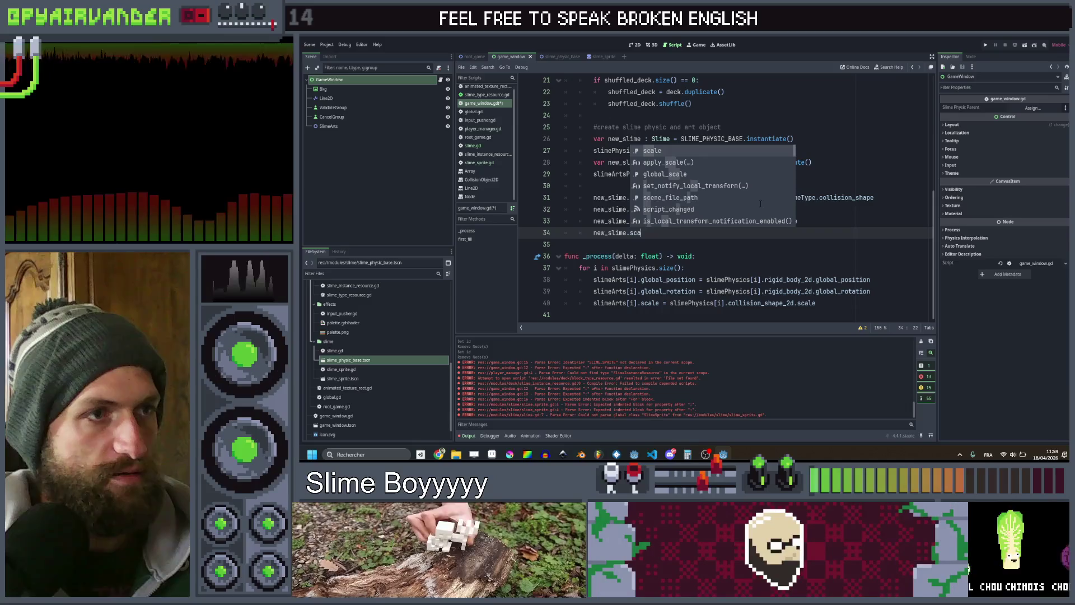
{"action": "key", "text": "BackSpace"}
{"action": "key", "text": "BackSpace"}
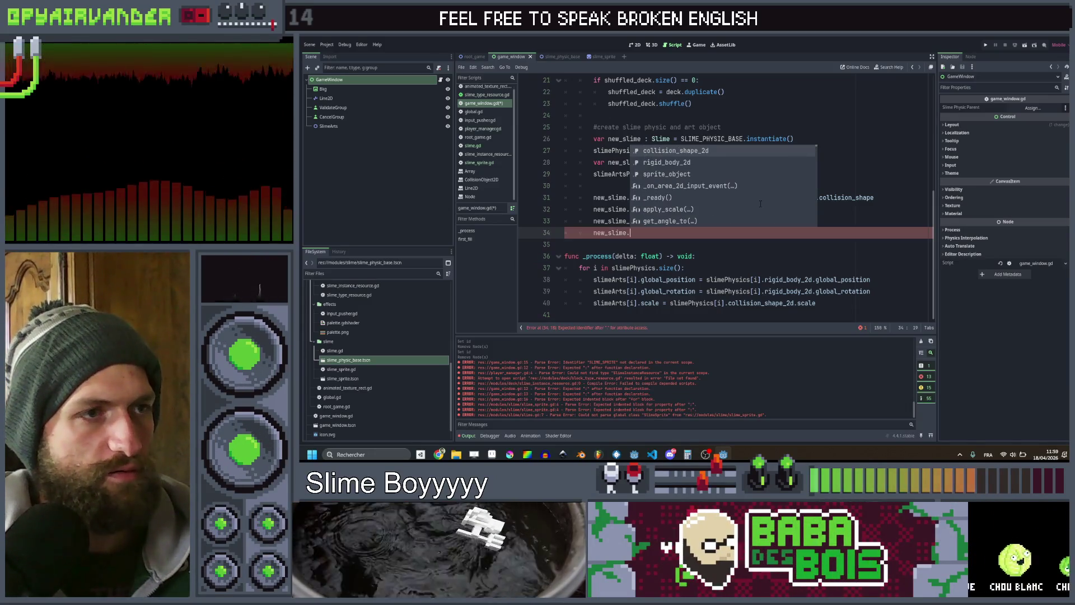
{"action": "key", "text": "Return"}
{"action": "type", "text": ".scale"}
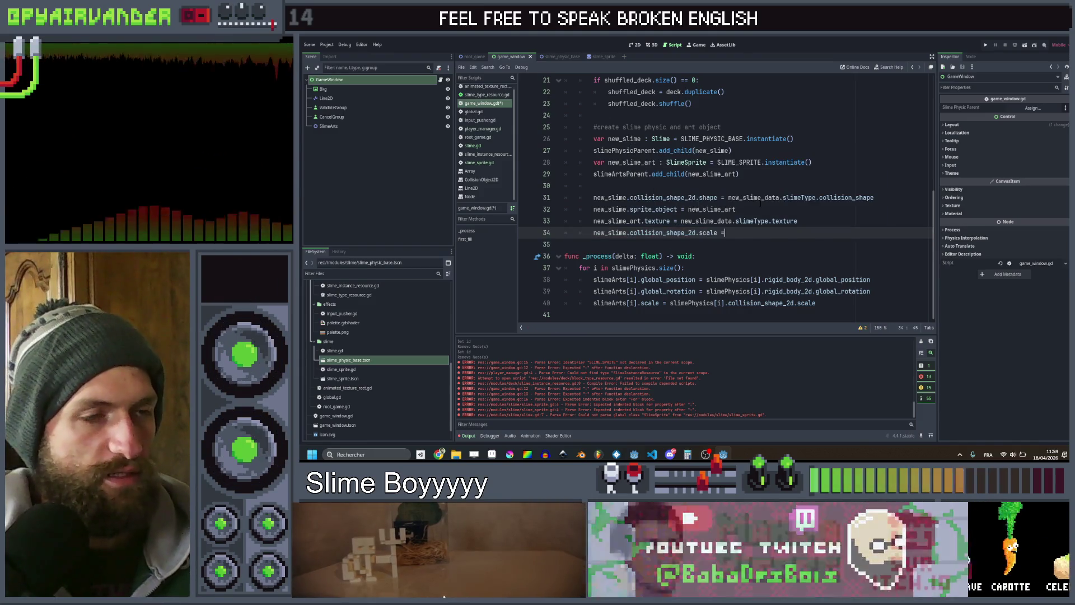
{"action": "type", "text": " ="}
{"action": "scroll", "coordinate": [702, 179], "scroll_direction": "up", "scroll_amount": 10}
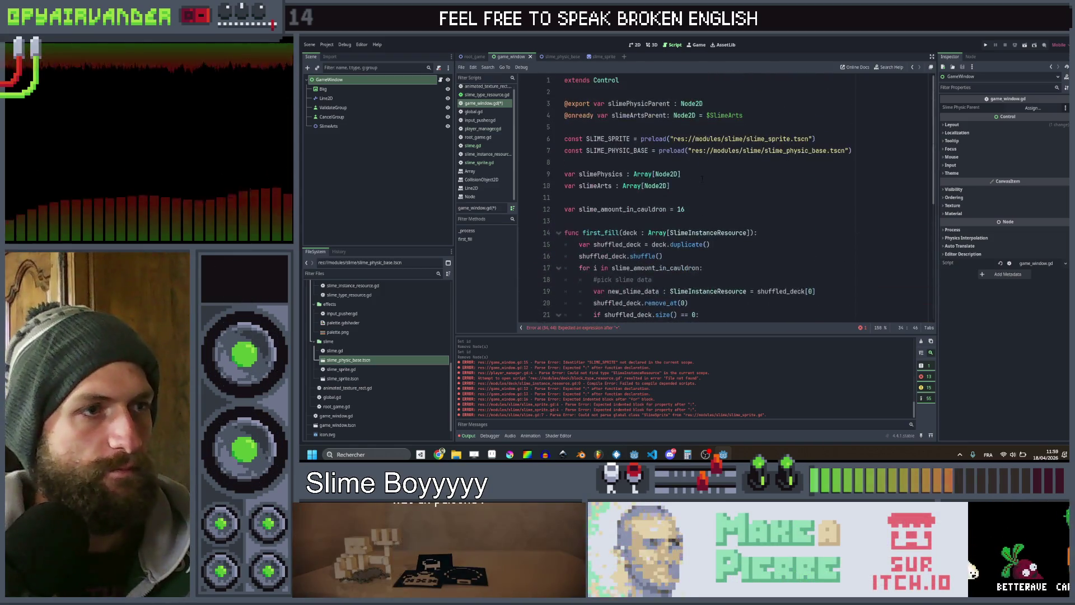
{"action": "left_click", "coordinate": [696, 210]}
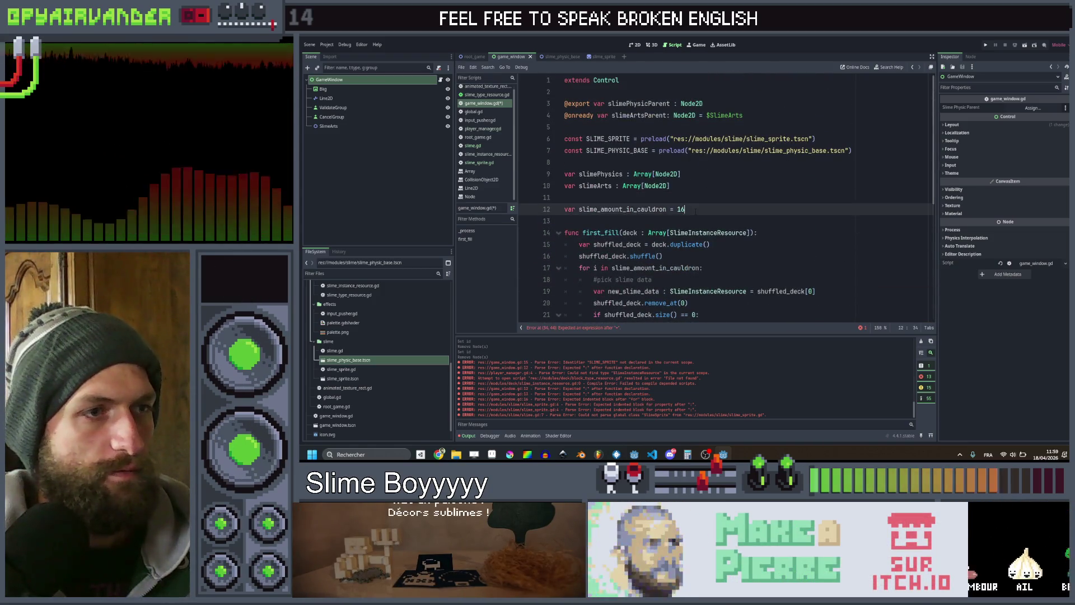
{"action": "left_click", "coordinate": [692, 196]}
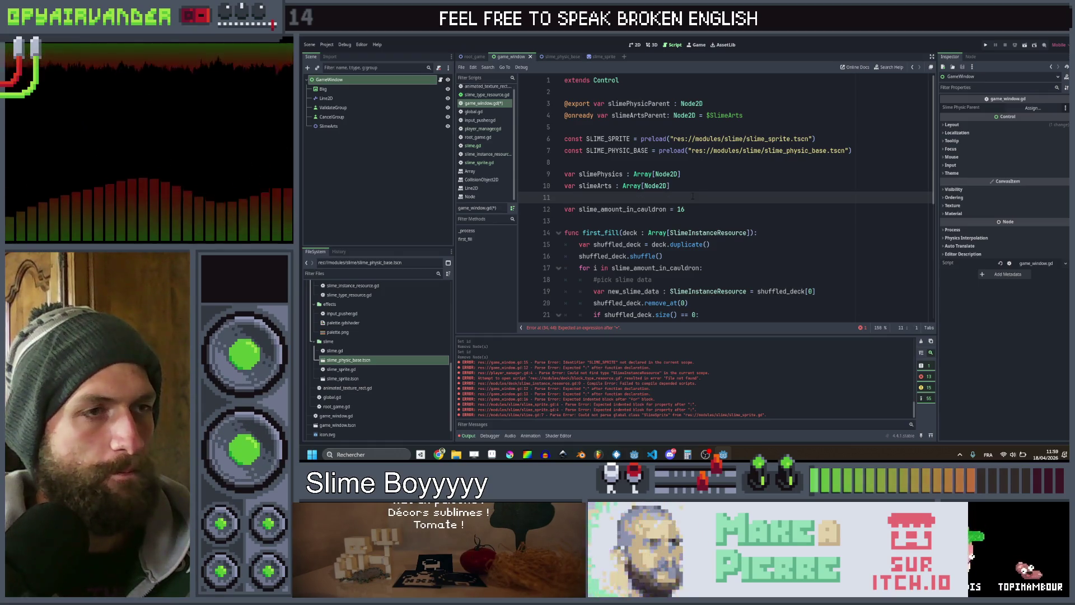
{"action": "scroll", "coordinate": [693, 196], "scroll_direction": "down", "scroll_amount": 6}
{"action": "left_click", "coordinate": [731, 257]}
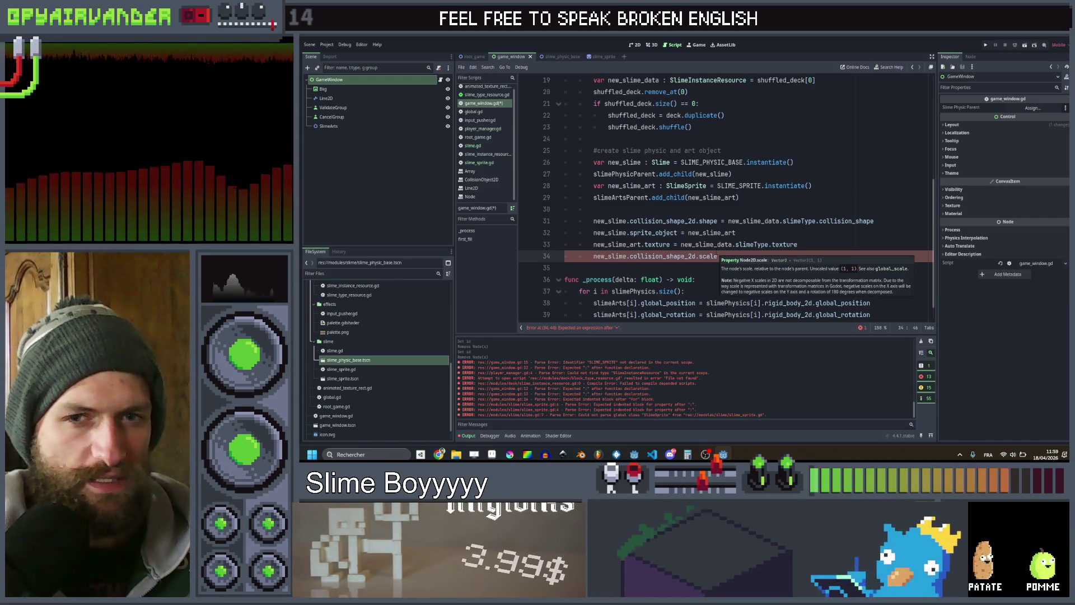
Step: Write the scale value as Vector2.ONE * (0.25 + 0.075 *
{"action": "type", "text": "= 0.25"}
{"action": "key", "text": "BackSpace"}
{"action": "key", "text": "BackSpace"}
{"action": "key", "text": "BackSpace"}
{"action": "key", "text": "Left"}
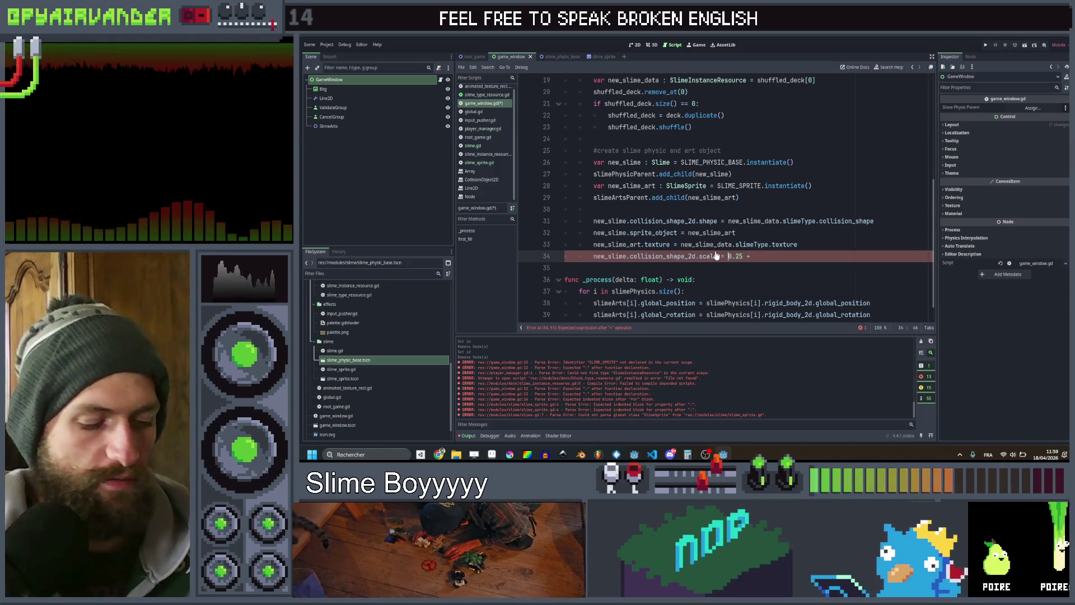
{"action": "type", "text": "Vector"}
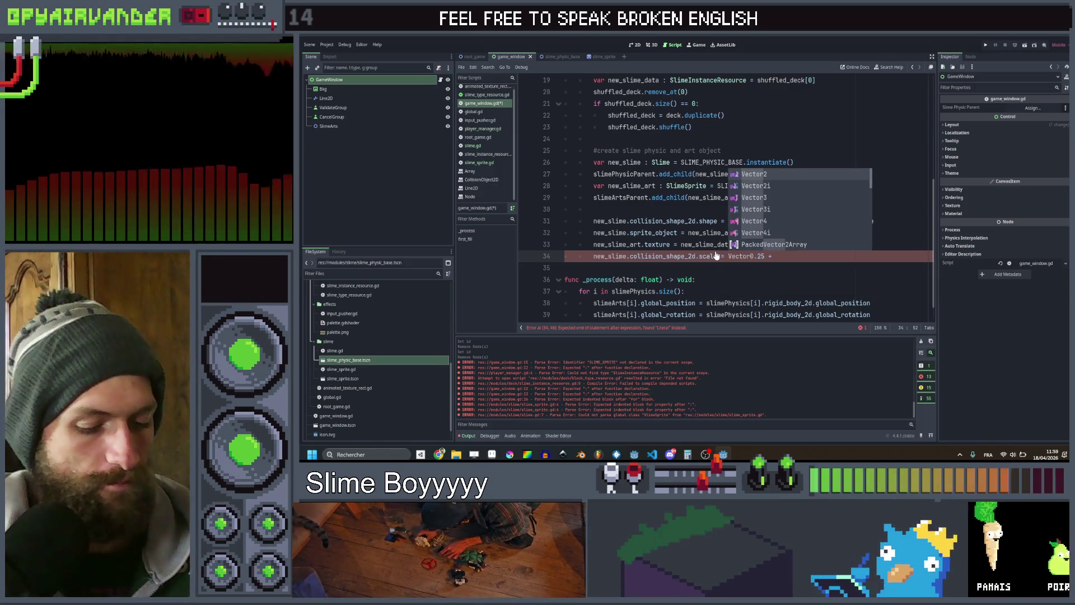
{"action": "key", "text": "Return"}
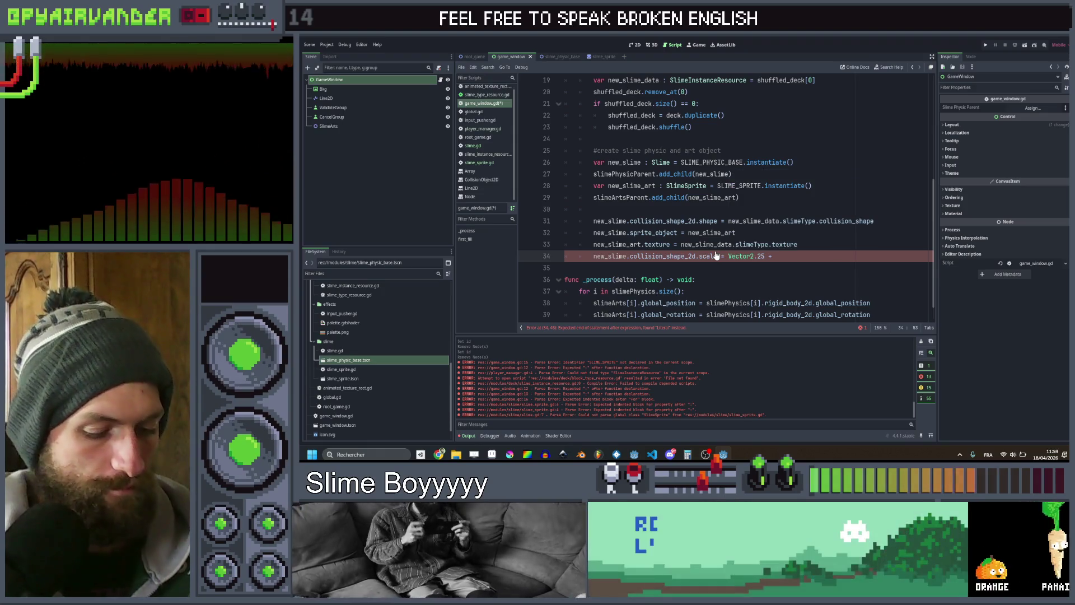
{"action": "type", "text": "ONE"}
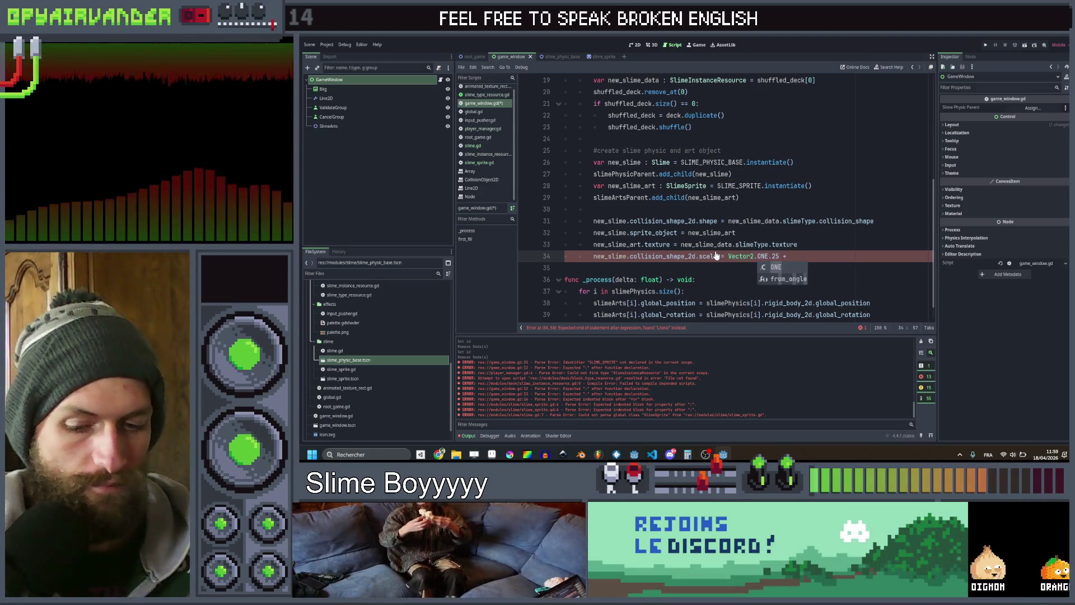
{"action": "type", "text": " *"}
{"action": "key", "text": "BackSpace"}
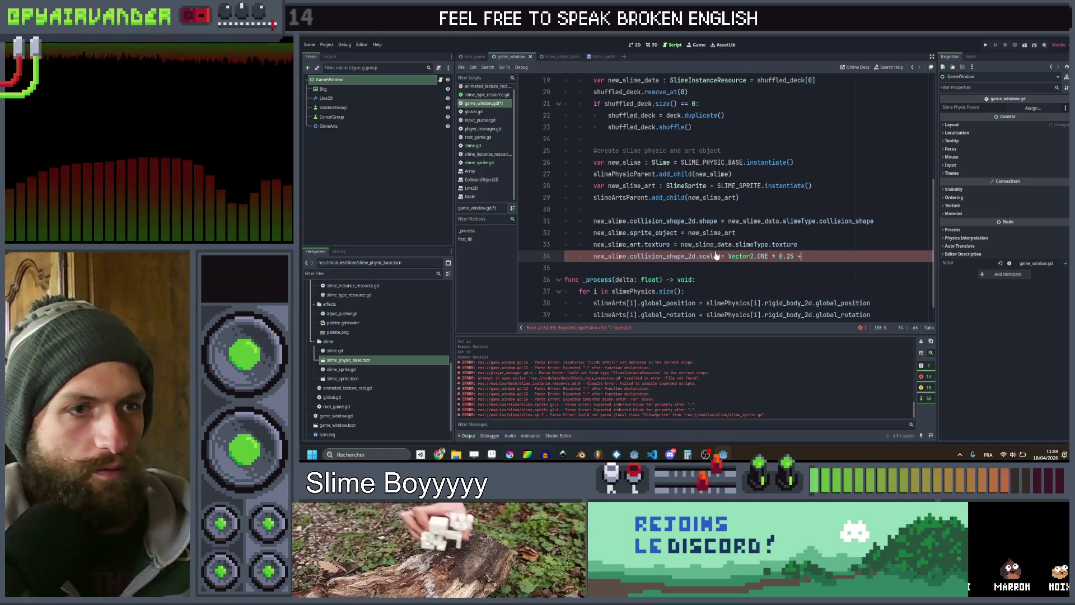
{"action": "key", "text": "Left"}
{"action": "key", "text": "Left"}
{"action": "key", "text": "Left"}
{"action": "type", "text": "("}
{"action": "key", "text": "Right"}
{"action": "key", "text": "Right"}
{"action": "key", "text": "Right"}
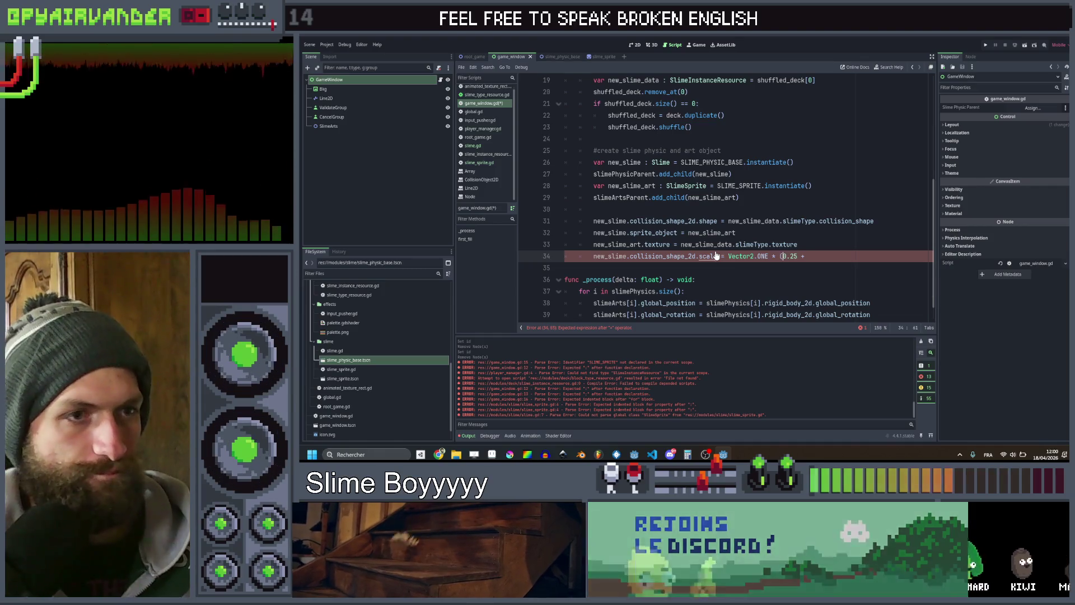
{"action": "key", "text": "End"}
{"action": "type", "text": "0.075"}
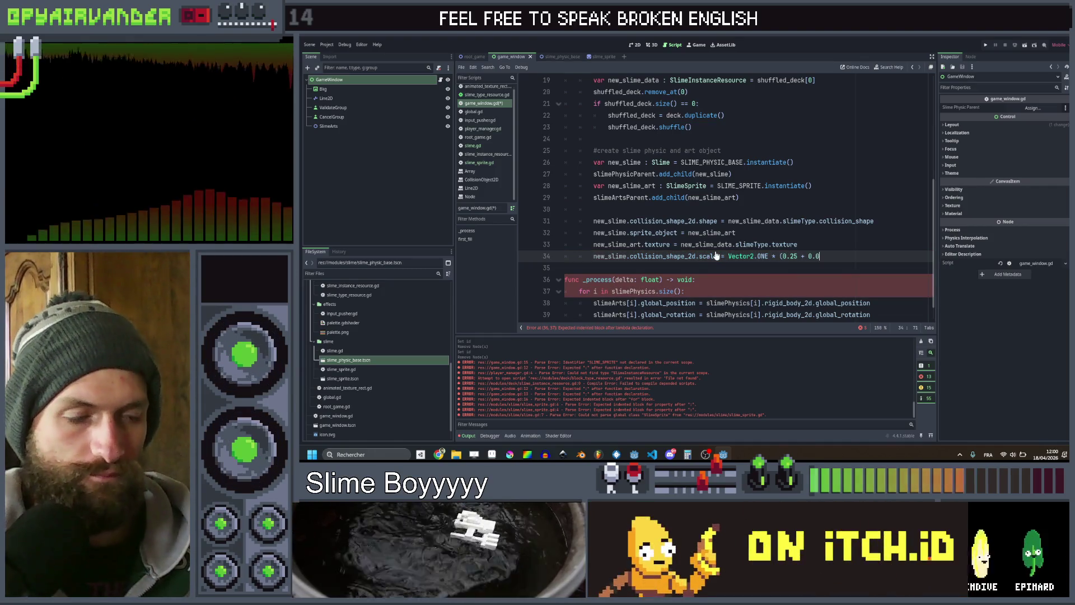
{"action": "type", "text": " *"}
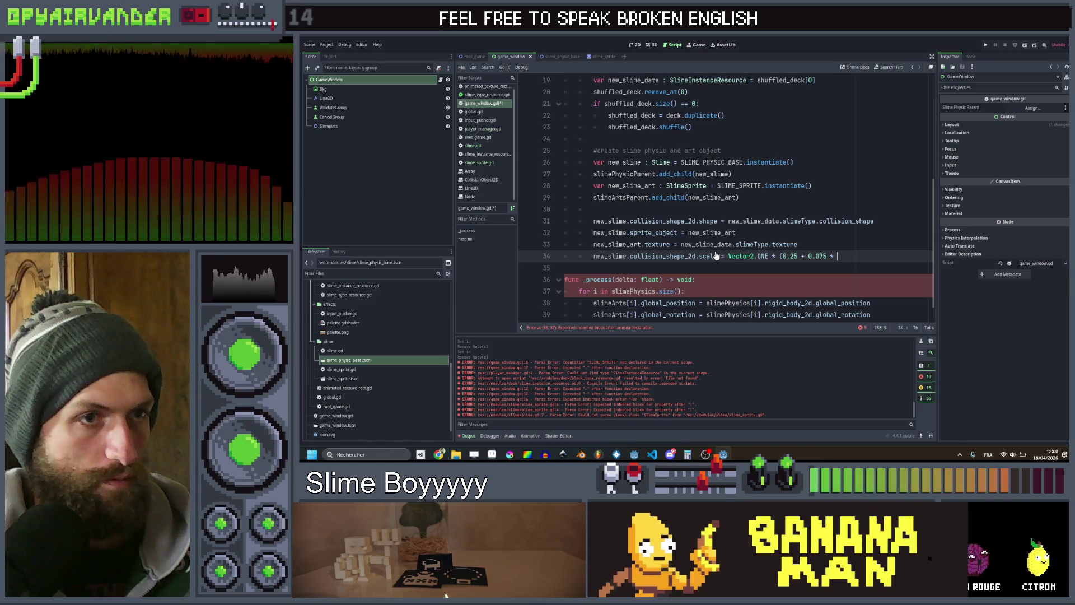
Step: Complete the expression with new_slime_data.level and save the script
{"action": "type", "text": "ne"}
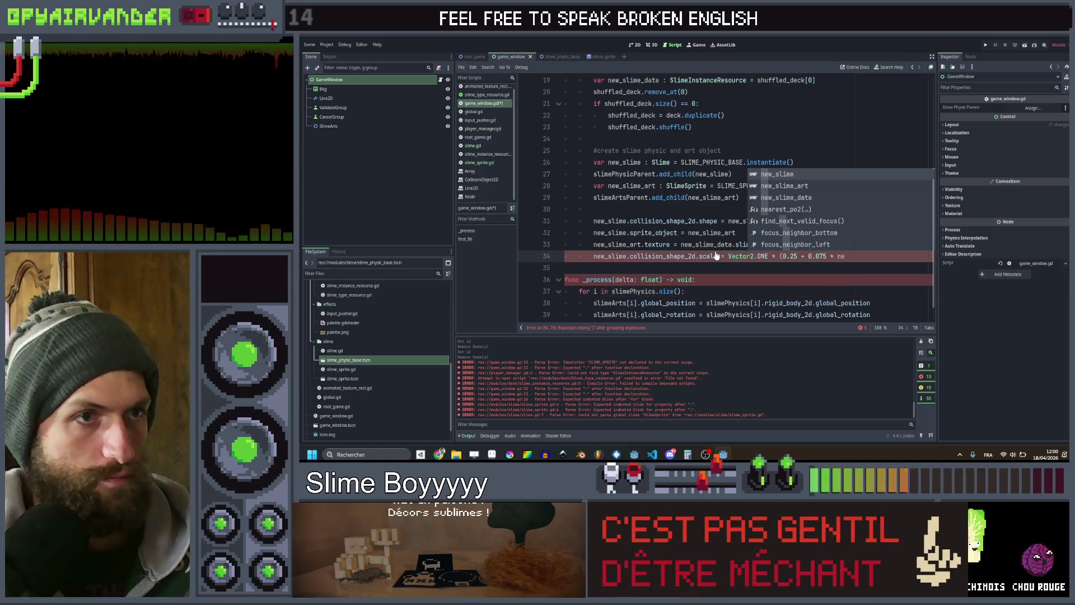
{"action": "key", "text": "Down"}
{"action": "key", "text": "Return"}
{"action": "type", "text": ".s"}
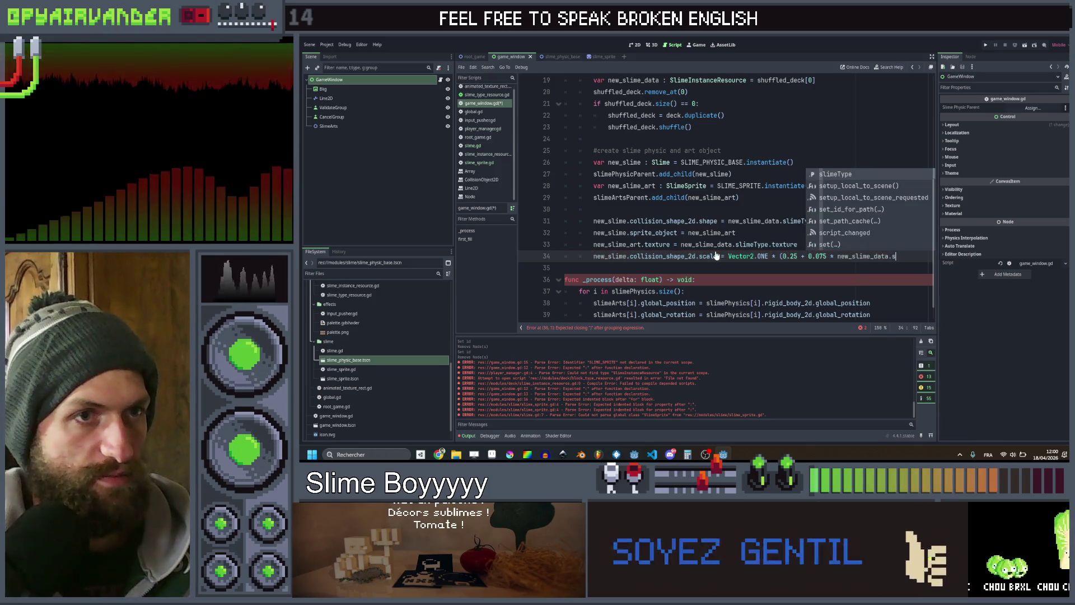
{"action": "key", "text": "Return"}
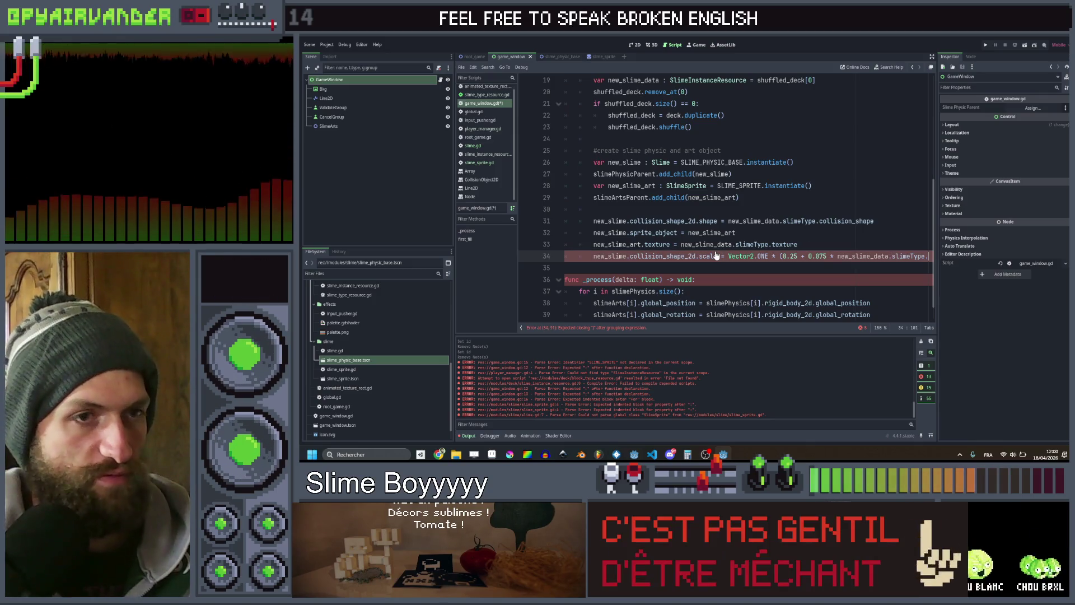
{"action": "type", "text": "."}
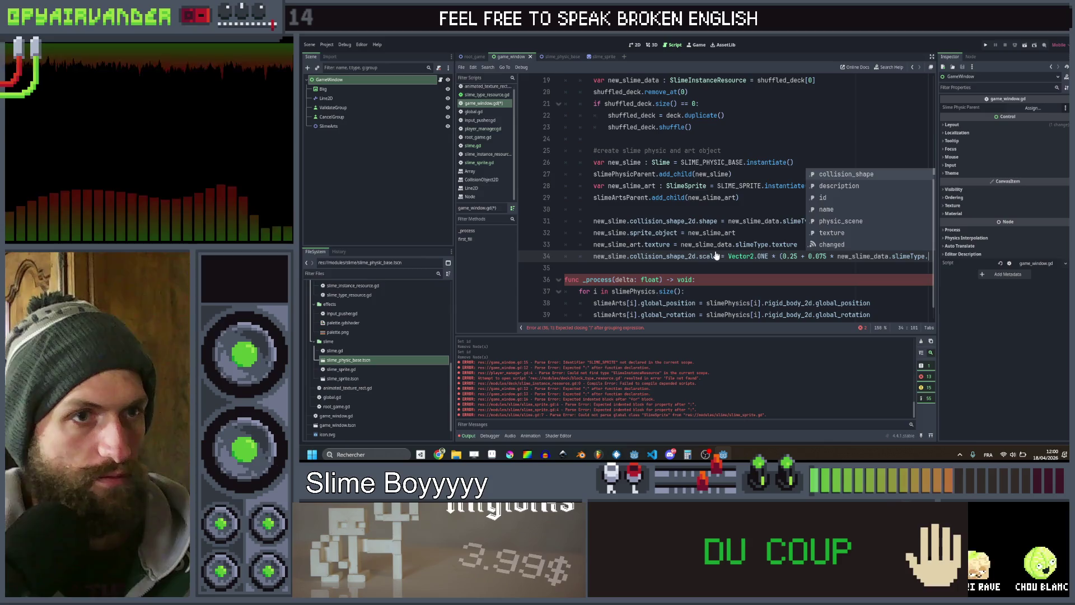
{"action": "key", "text": "BackSpace"}
{"action": "key", "text": "BackSpace"}
{"action": "key", "text": "BackSpace"}
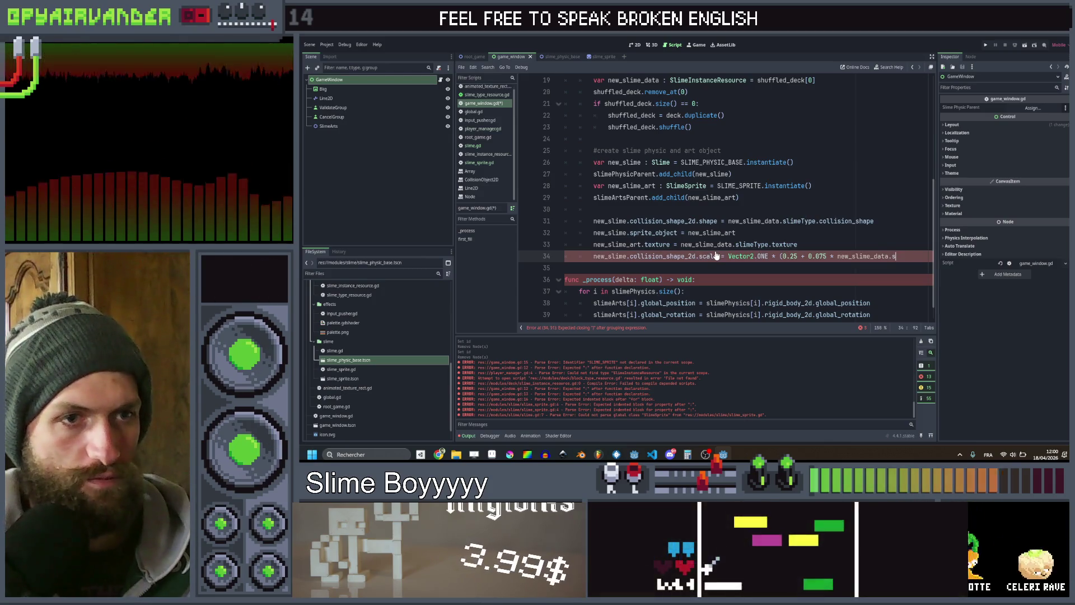
{"action": "key", "text": "BackSpace"}
{"action": "type", "text": "level"}
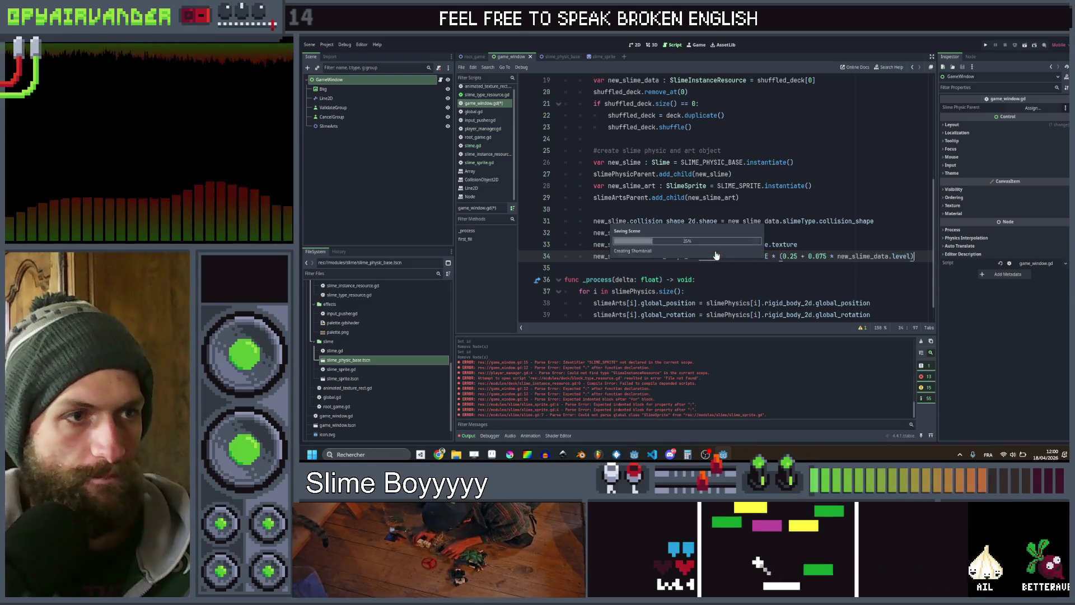
{"action": "key", "text": "ctrl+s"}
Step: Review the finished scale line on line 34, then switch to Aseprite
{"action": "scroll", "coordinate": [716, 256], "scroll_direction": "down", "scroll_amount": 1}
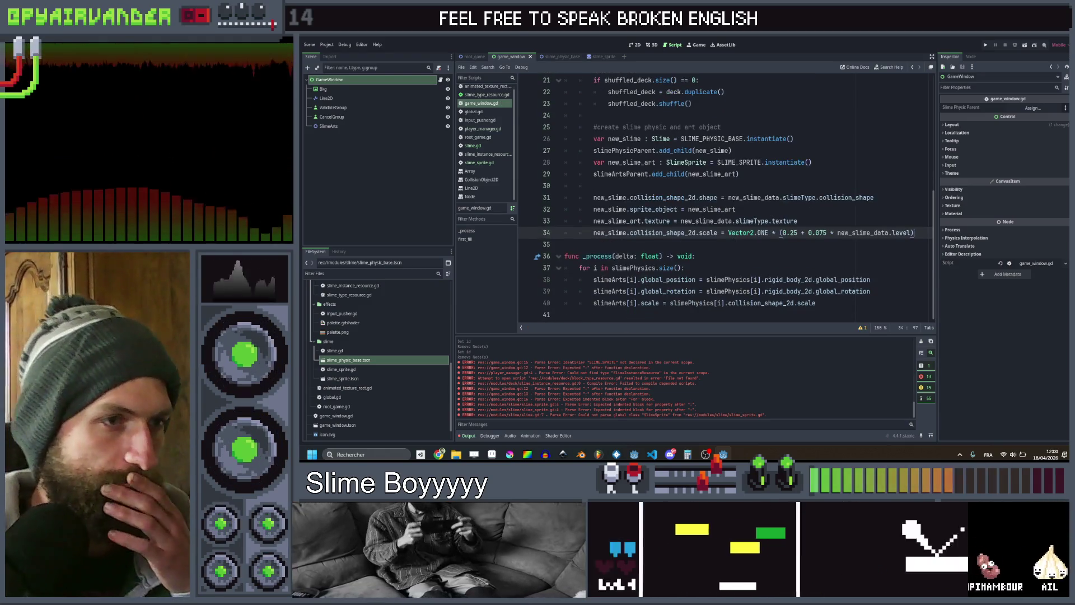
{"action": "key", "text": "Down"}
{"action": "left_click", "coordinate": [594, 232]}
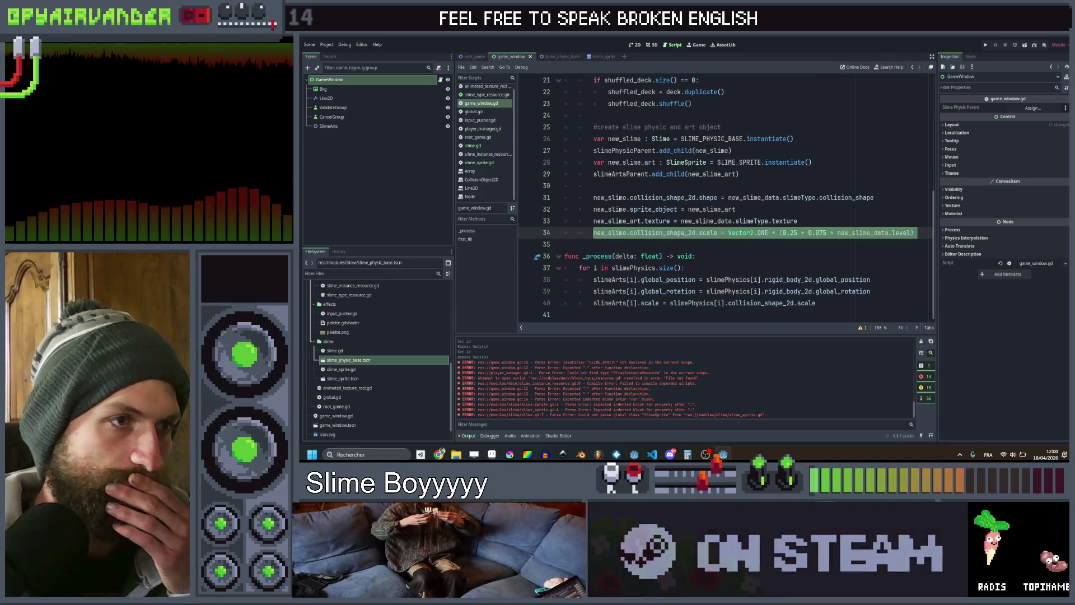
{"action": "left_click_drag", "start_coordinate": [598, 232], "coordinate": [914, 232]}
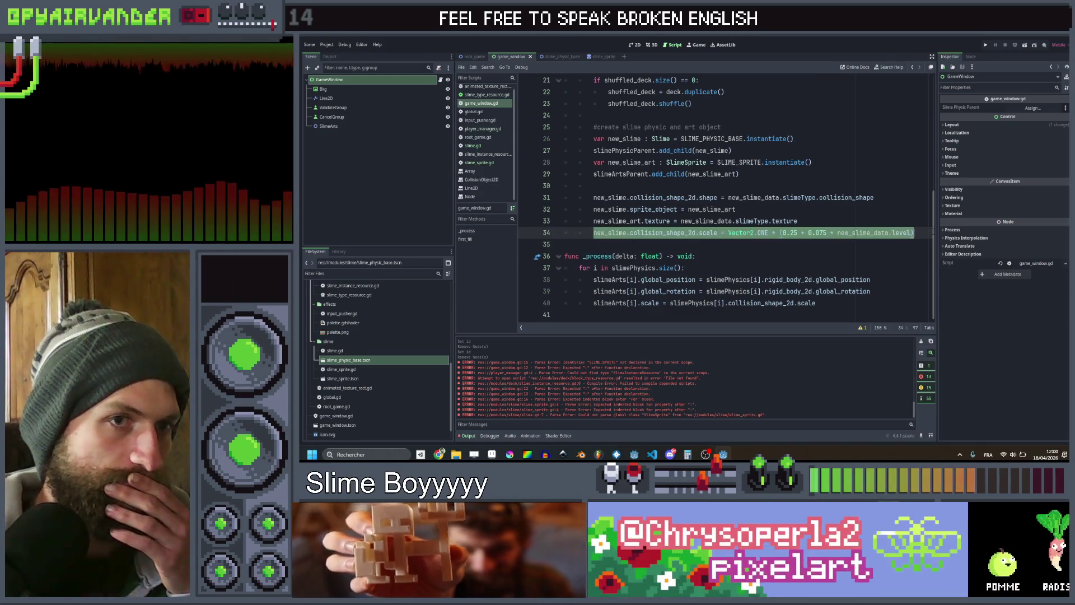
{"action": "left_click", "coordinate": [924, 232]}
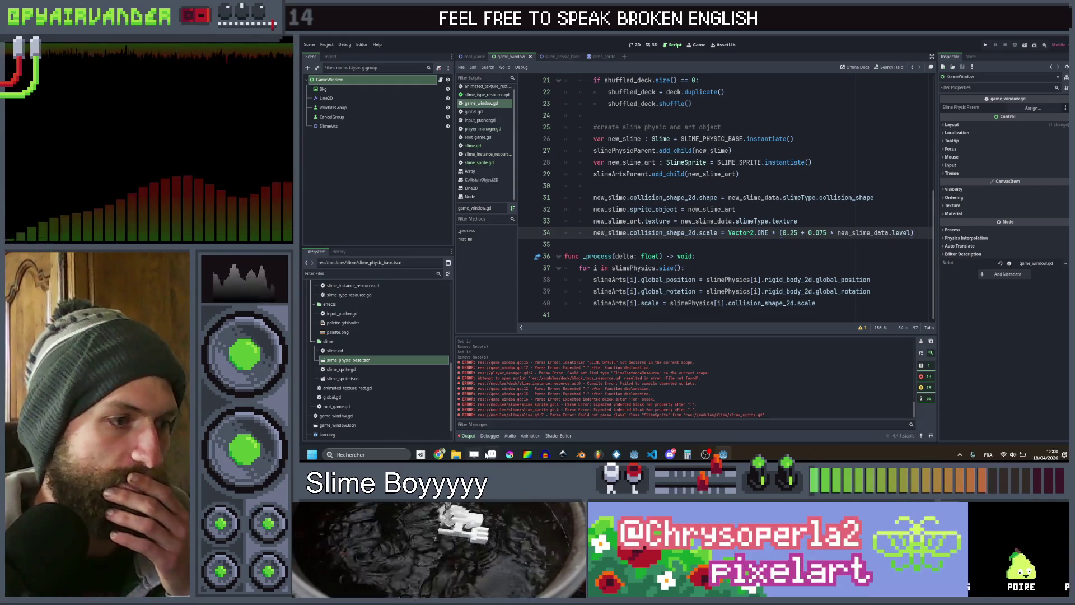
{"action": "key", "text": "alt+Tab"}
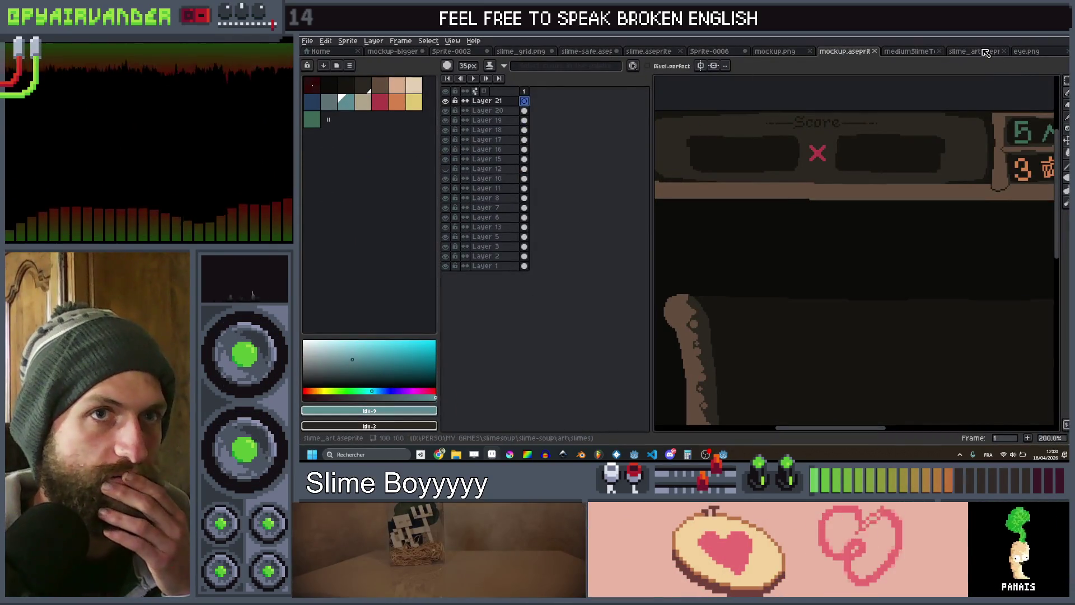
Step: View the slime_art.aseprite sprite, then return to the Godot script editor
{"action": "left_click", "coordinate": [986, 53]}
{"action": "key", "text": "alt+Tab"}
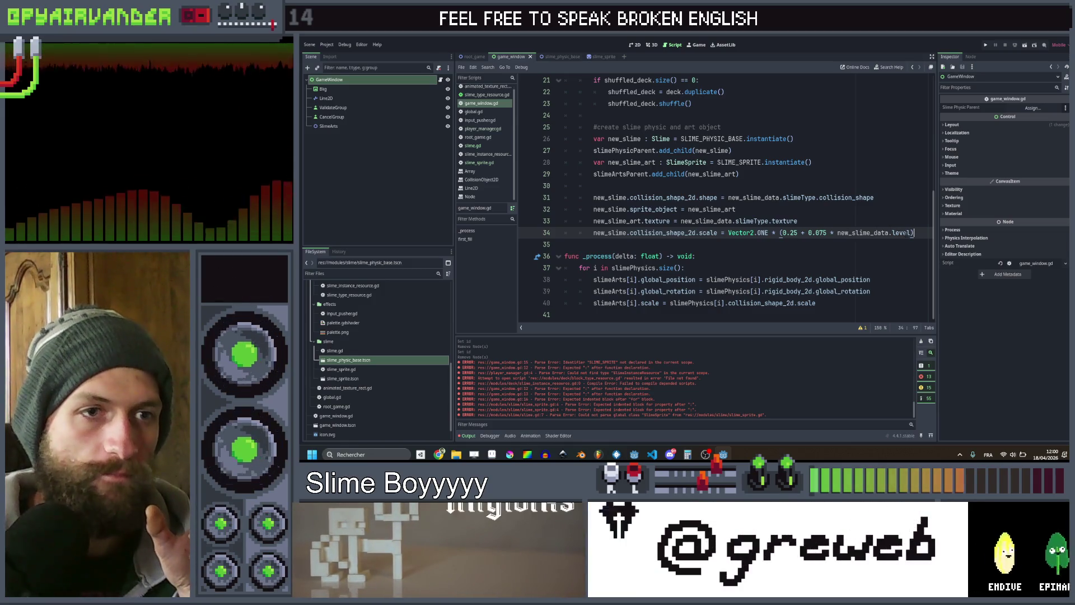
Step: Add var spawn_x = 0 after shuffled_deck.shuffle() and save game_window.gd
{"action": "scroll", "coordinate": [725, 159], "scroll_direction": "up", "scroll_amount": 4}
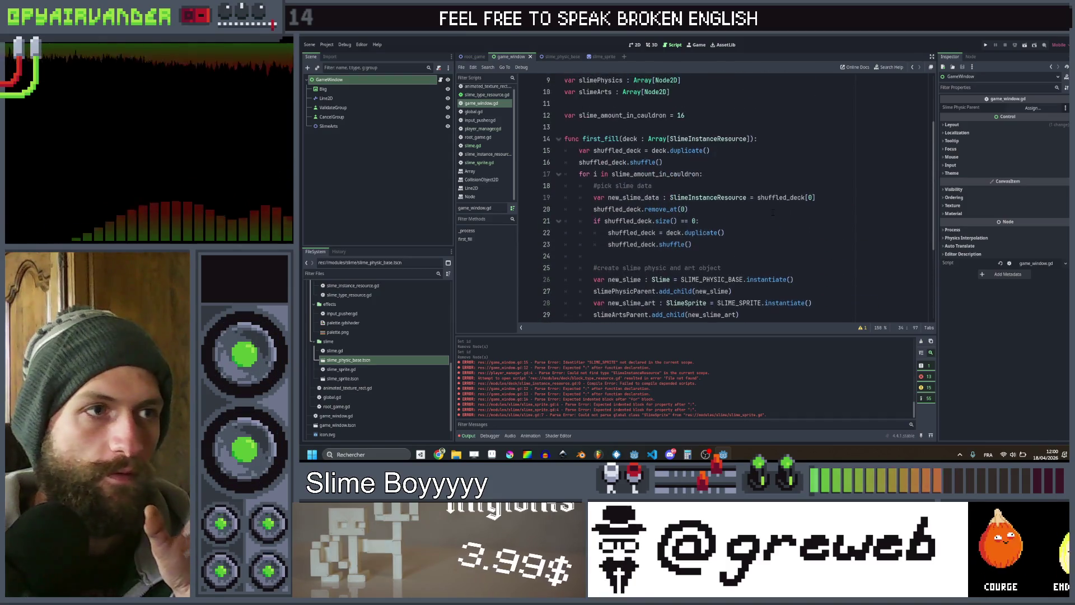
{"action": "left_click", "coordinate": [725, 162]}
{"action": "key", "text": "Return"}
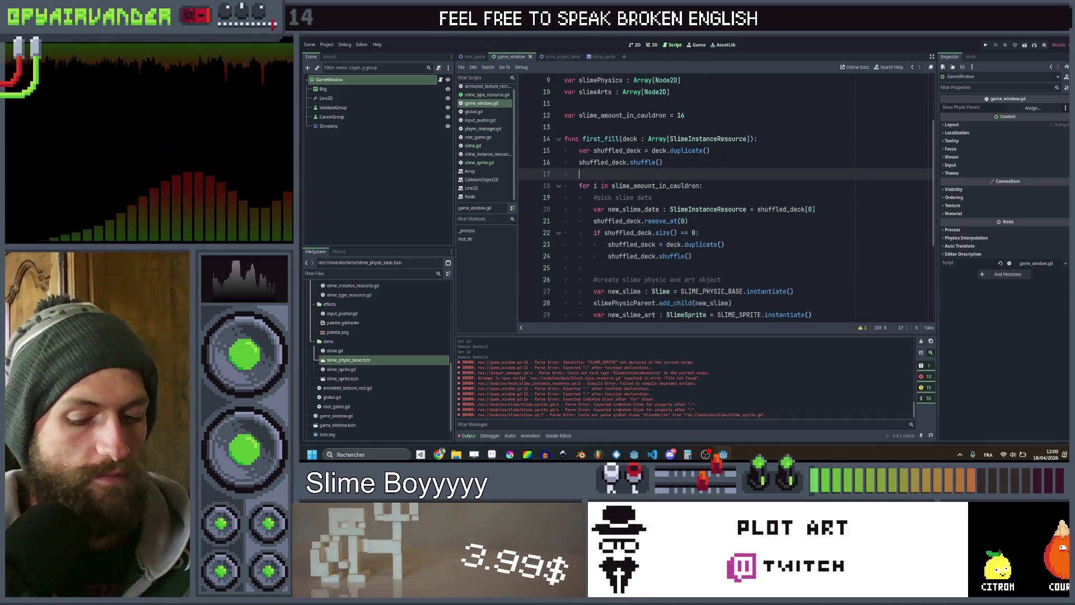
{"action": "key", "text": "Return"}
{"action": "type", "text": "var "}
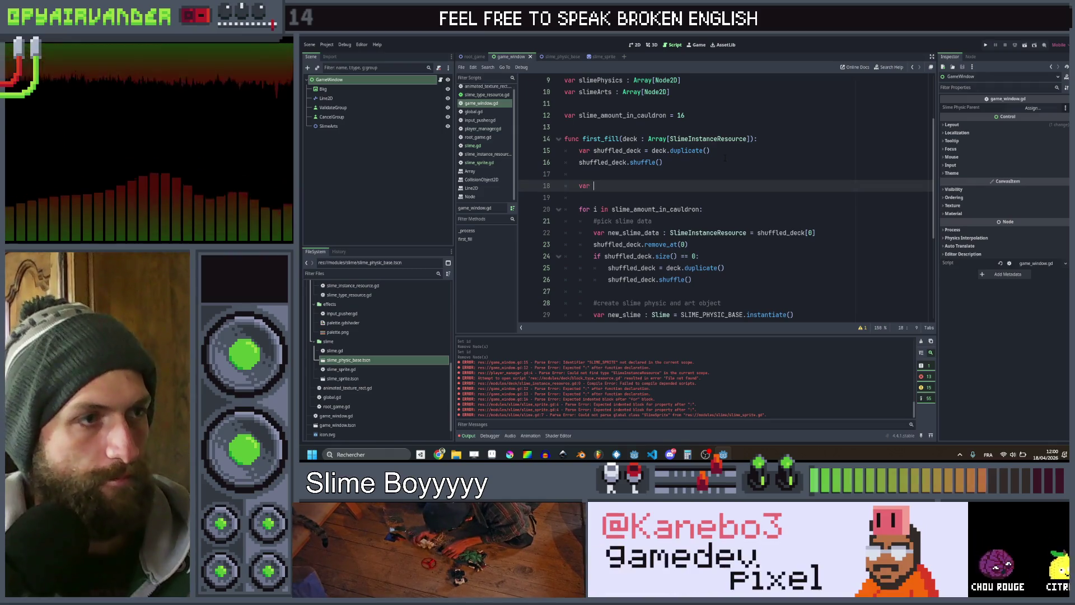
{"action": "type", "text": "spawn"}
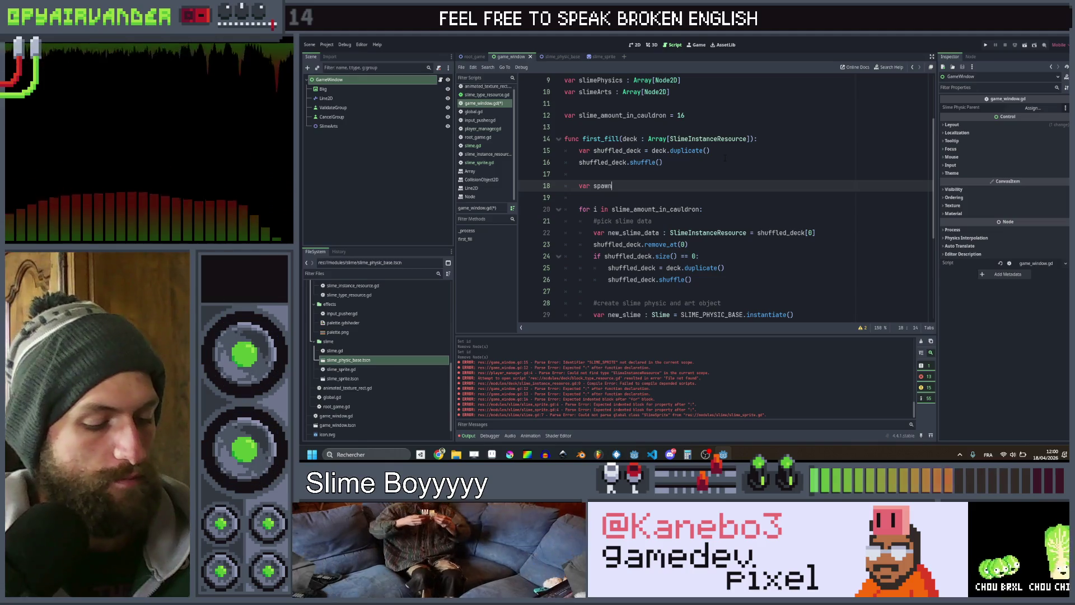
{"action": "type", "text": "_x = "}
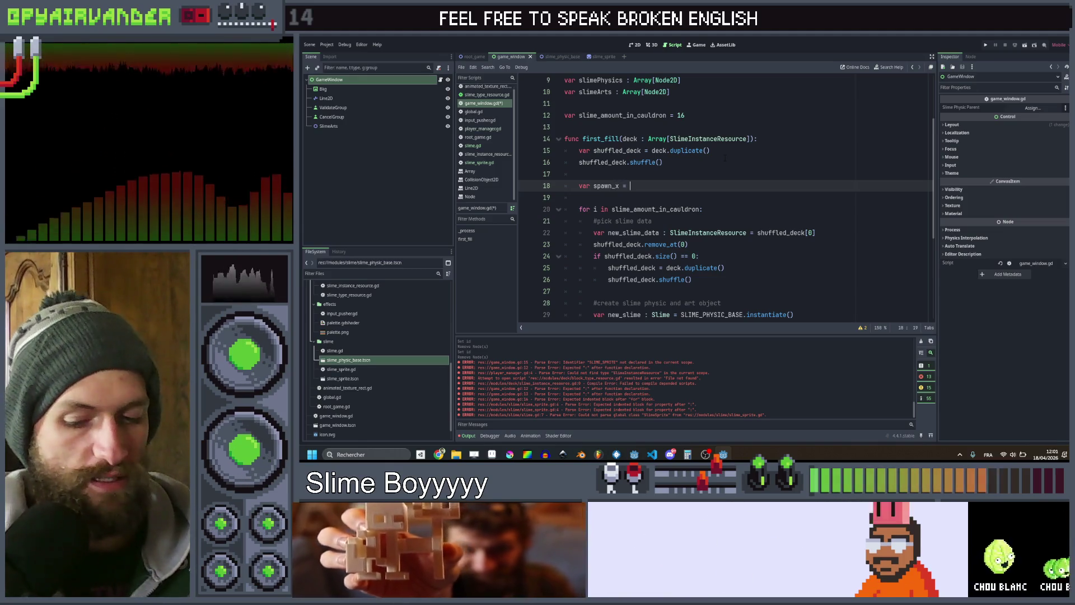
{"action": "type", "text": "0"}
{"action": "key", "text": "ctrl+s"}
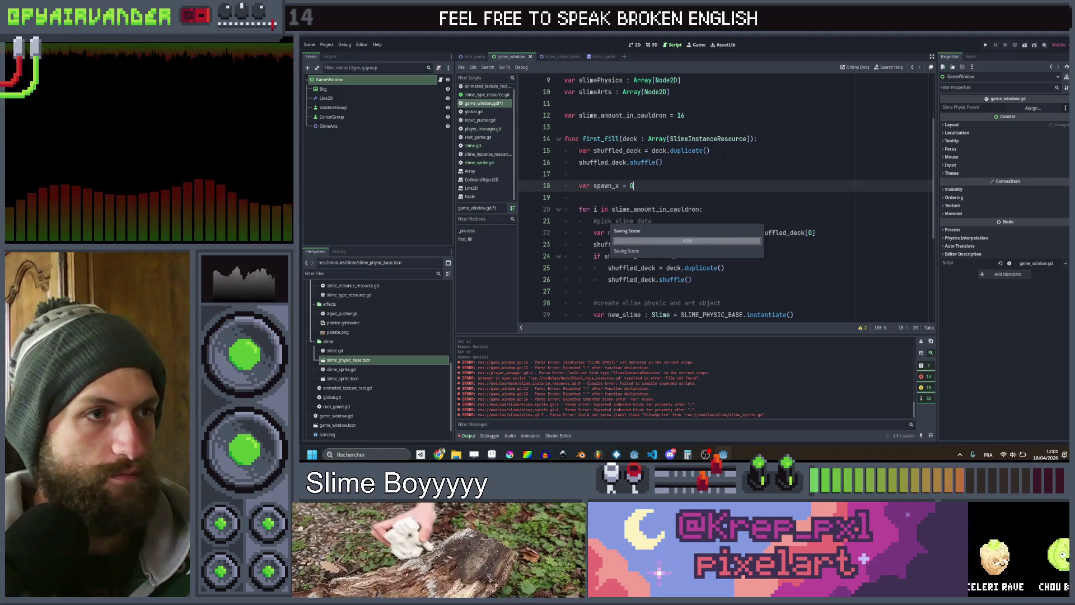
{"action": "scroll", "coordinate": [708, 176], "scroll_direction": "up", "scroll_amount": 3}
{"action": "left_click", "coordinate": [693, 195]}
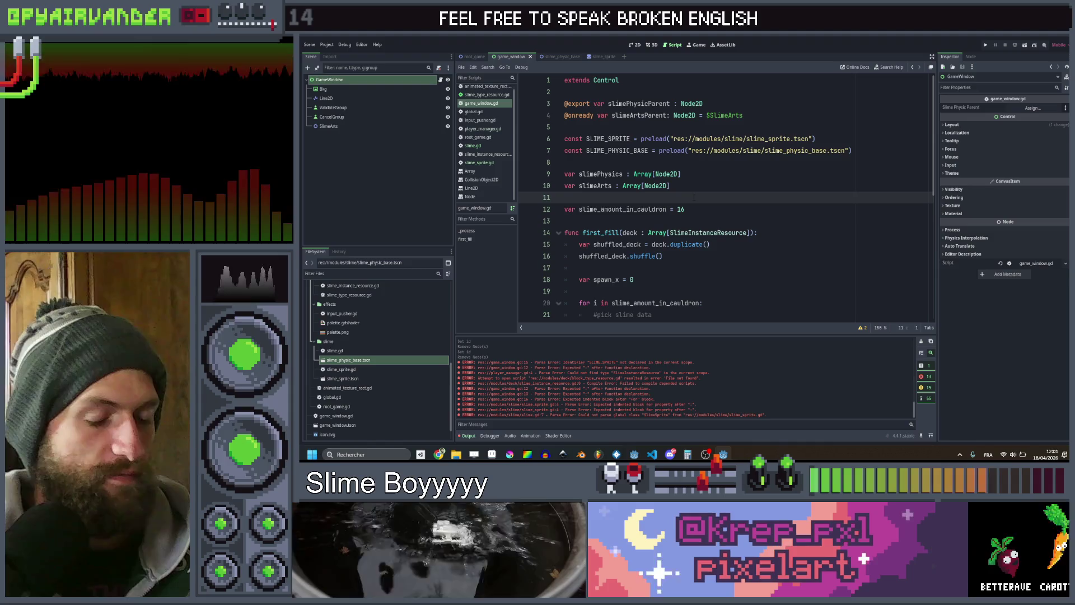
Step: Duplicate the export line as spawn_range of type Vector2i and save the script
{"action": "key", "text": "Up"}
{"action": "key", "text": "Up"}
{"action": "key", "text": "Up"}
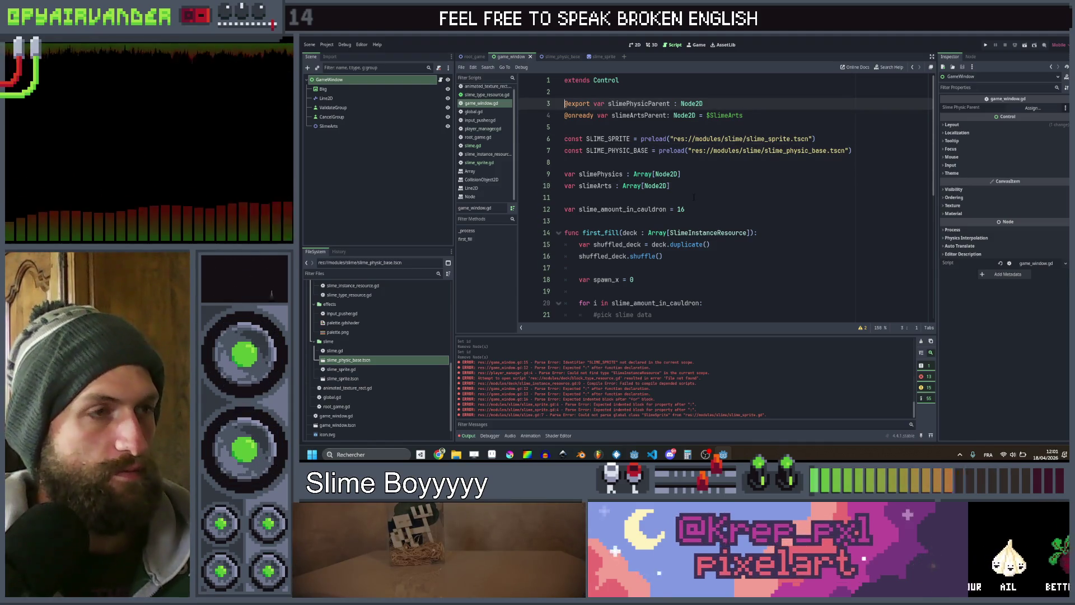
{"action": "key", "text": "ctrl+d"}
{"action": "key", "text": "ctrl+Right"}
{"action": "key", "text": "ctrl+Right"}
{"action": "key", "text": "ctrl+Right"}
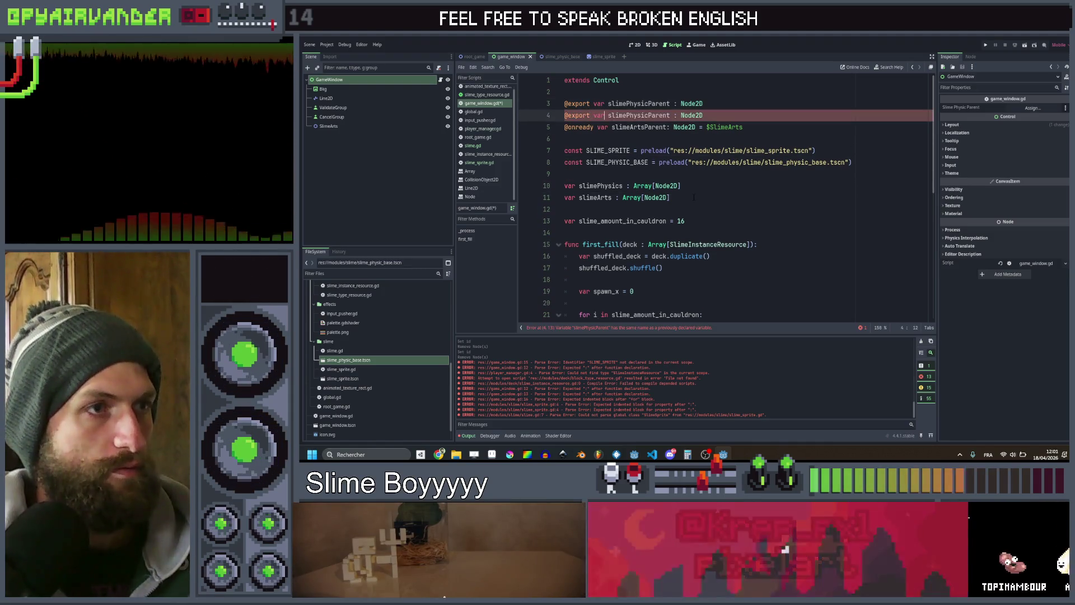
{"action": "key", "text": "Right"}
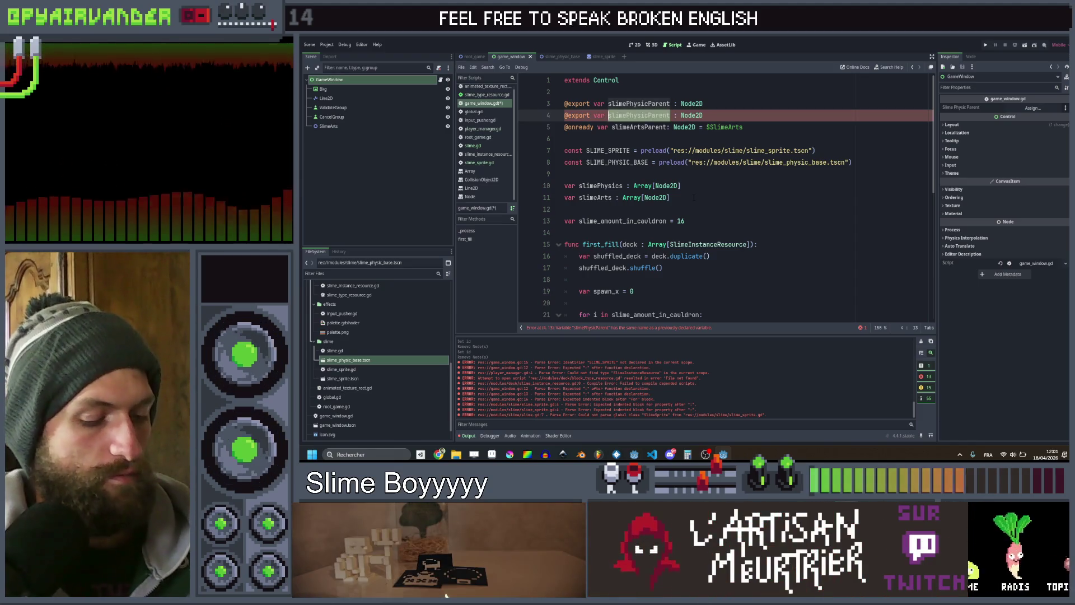
{"action": "type", "text": "awn"}
{"action": "type", "text": "_rang"}
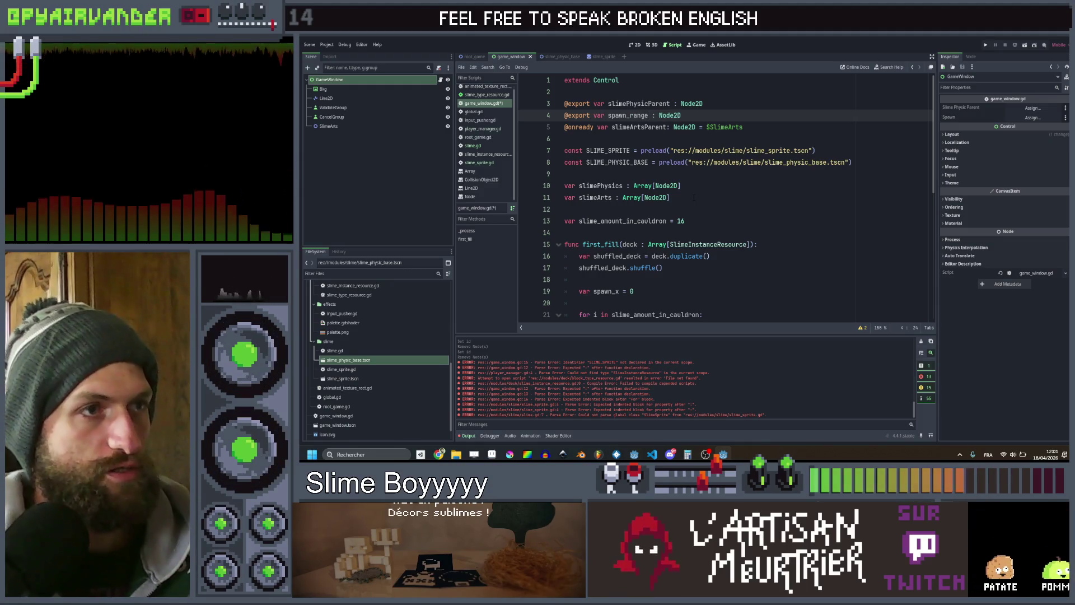
{"action": "key", "text": "End"}
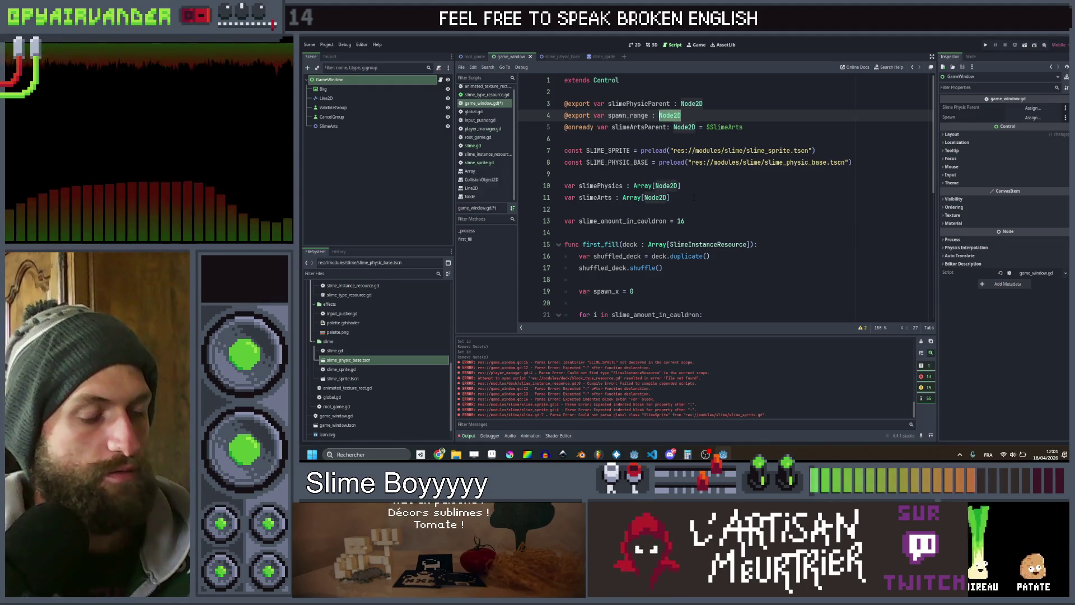
{"action": "type", "text": "r2i"}
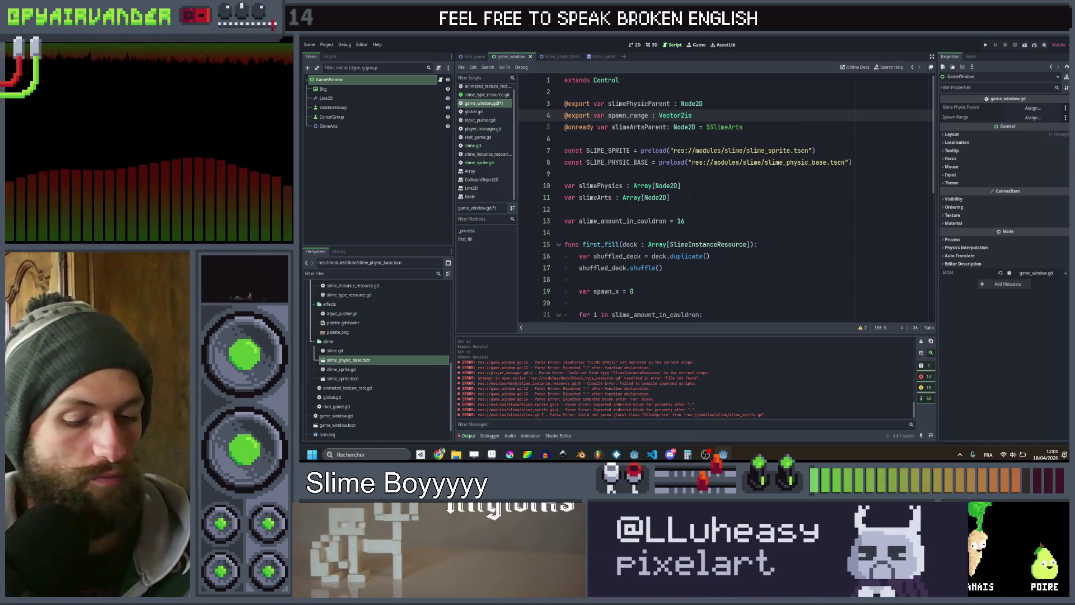
{"action": "key", "text": "ctrl+s"}
Step: Add a blank line after the scale assignment further down the script
{"action": "scroll", "coordinate": [694, 198], "scroll_direction": "down", "scroll_amount": 5}
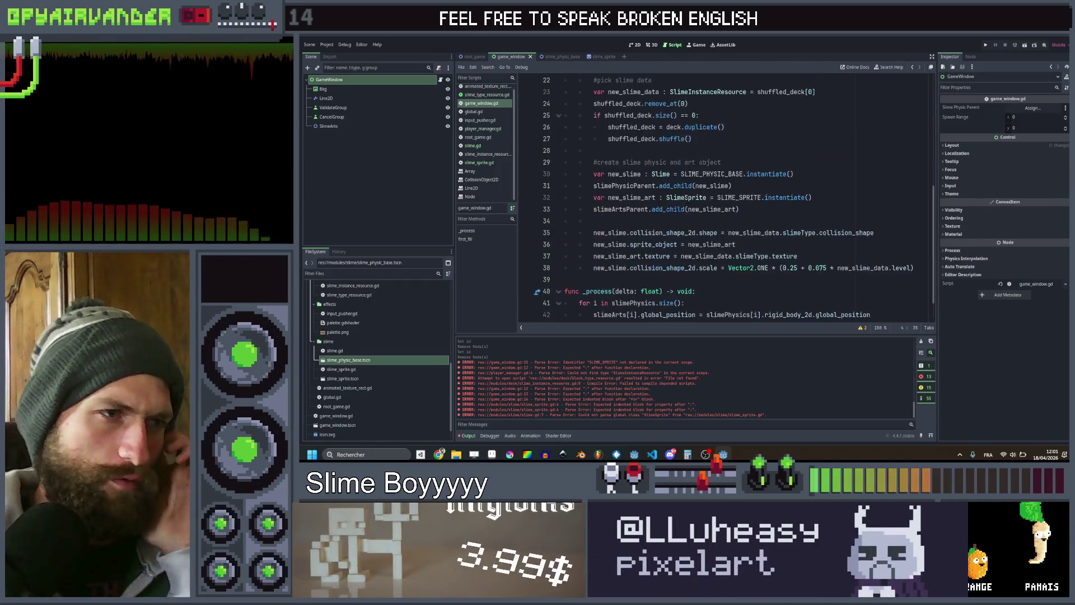
{"action": "scroll", "coordinate": [856, 244], "scroll_direction": "down", "scroll_amount": 3}
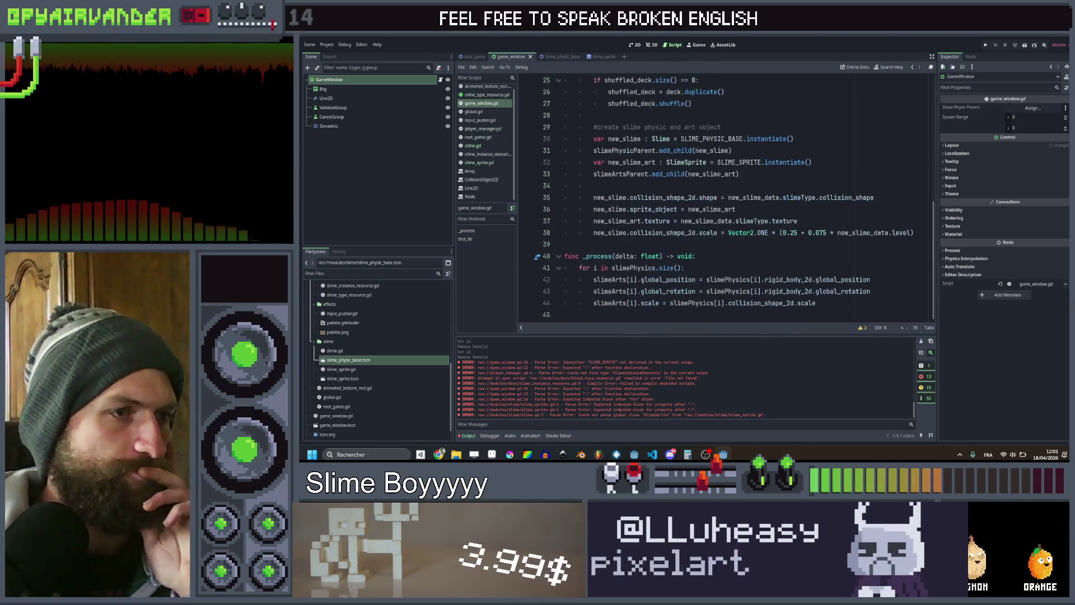
{"action": "key", "text": "Up"}
{"action": "key", "text": "End"}
{"action": "key", "text": "Return"}
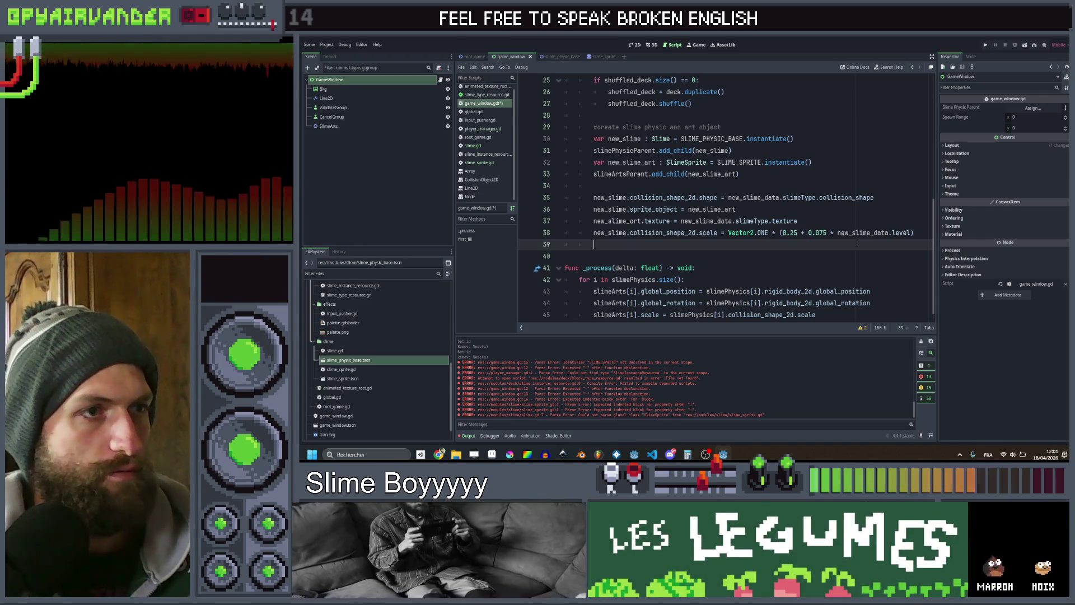
Step: Duplicate the spawn_range line into an exported int spawn_y and save again
{"action": "scroll", "coordinate": [856, 244], "scroll_direction": "up", "scroll_amount": 8}
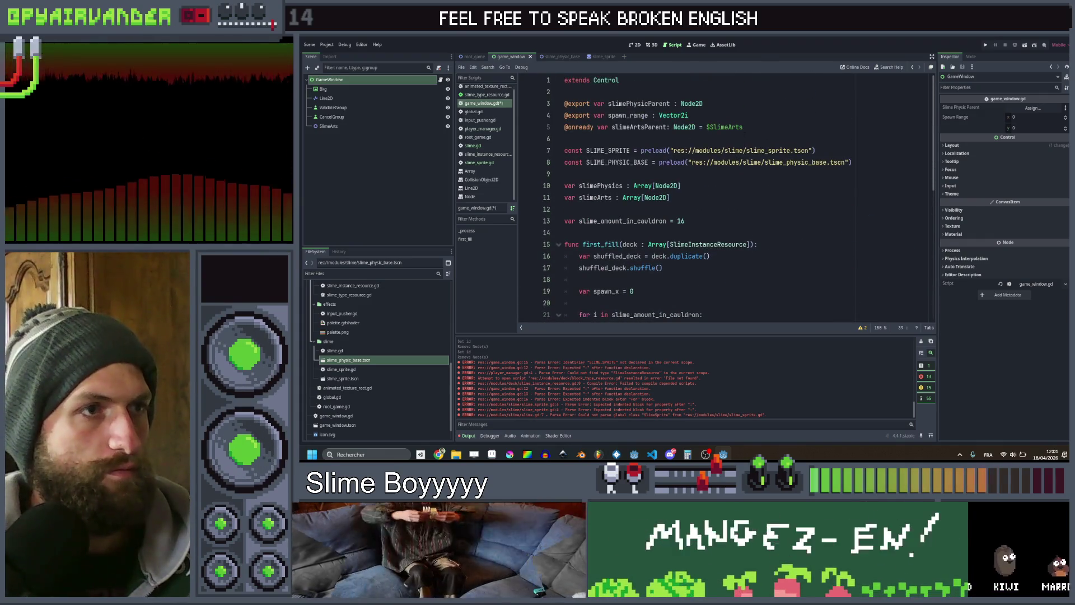
{"action": "left_click", "coordinate": [740, 117]}
{"action": "key", "text": "ctrl+shift+d"}
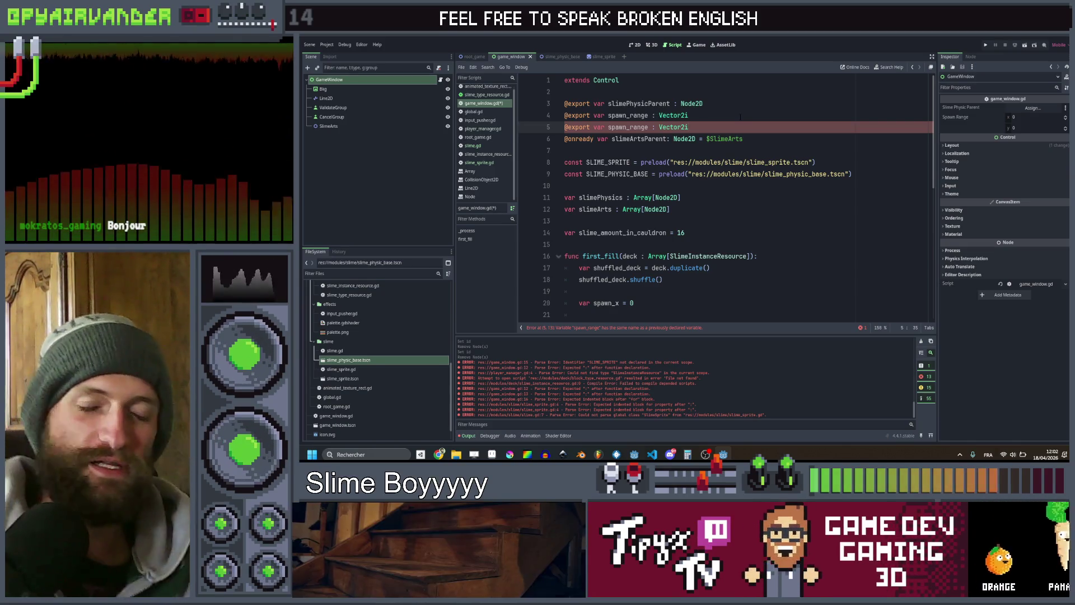
{"action": "scroll", "coordinate": [696, 129], "scroll_direction": "down", "scroll_amount": 3}
{"action": "scroll", "coordinate": [696, 128], "scroll_direction": "up", "scroll_amount": 3}
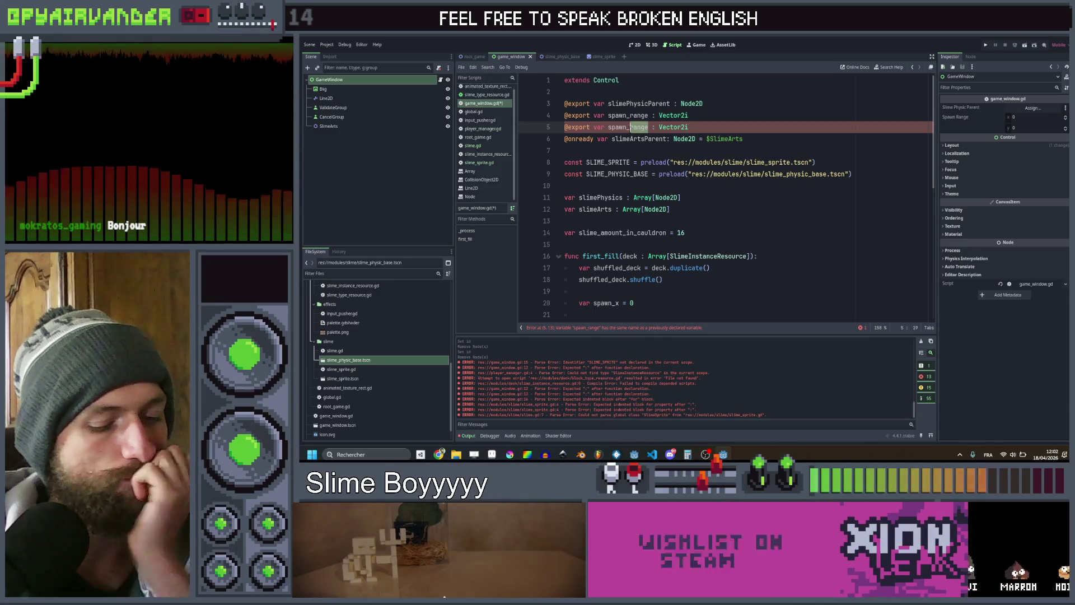
{"action": "type", "text": "y"}
{"action": "left_click_drag", "start_coordinate": [674, 128], "coordinate": [645, 127]}
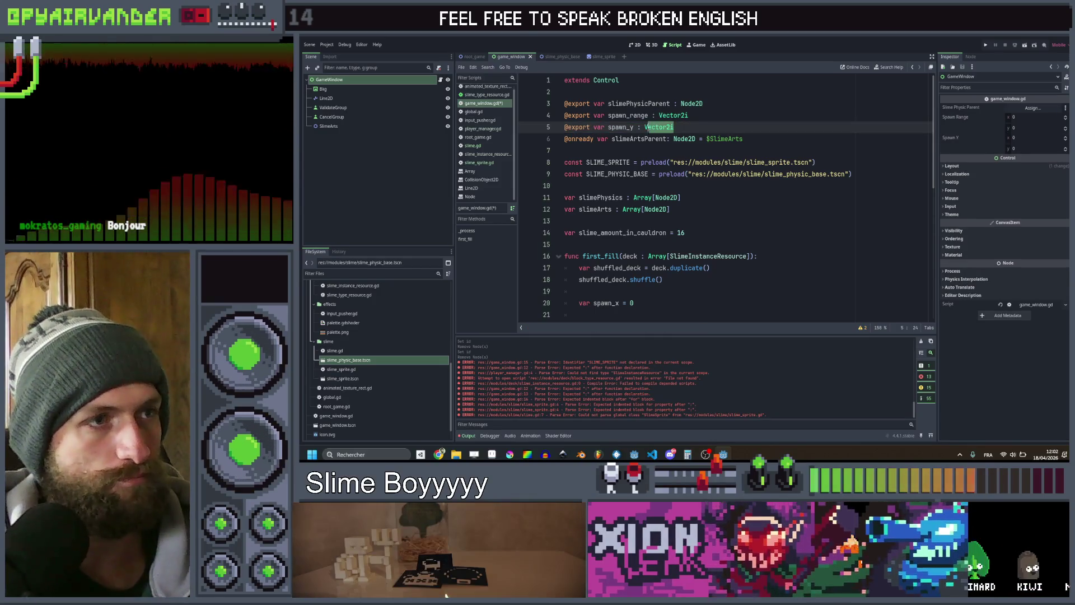
{"action": "key", "text": "BackSpace"}
{"action": "key", "text": "BackSpace"}
{"action": "type", "text": "int"}
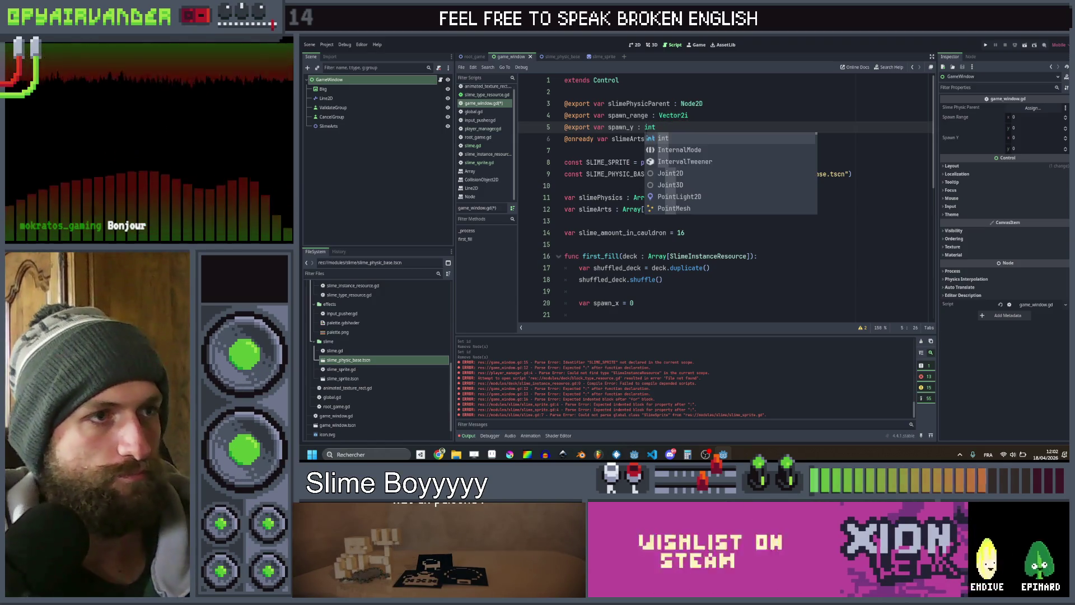
{"action": "left_click", "coordinate": [689, 116]}
{"action": "key", "text": "ctrl+s"}
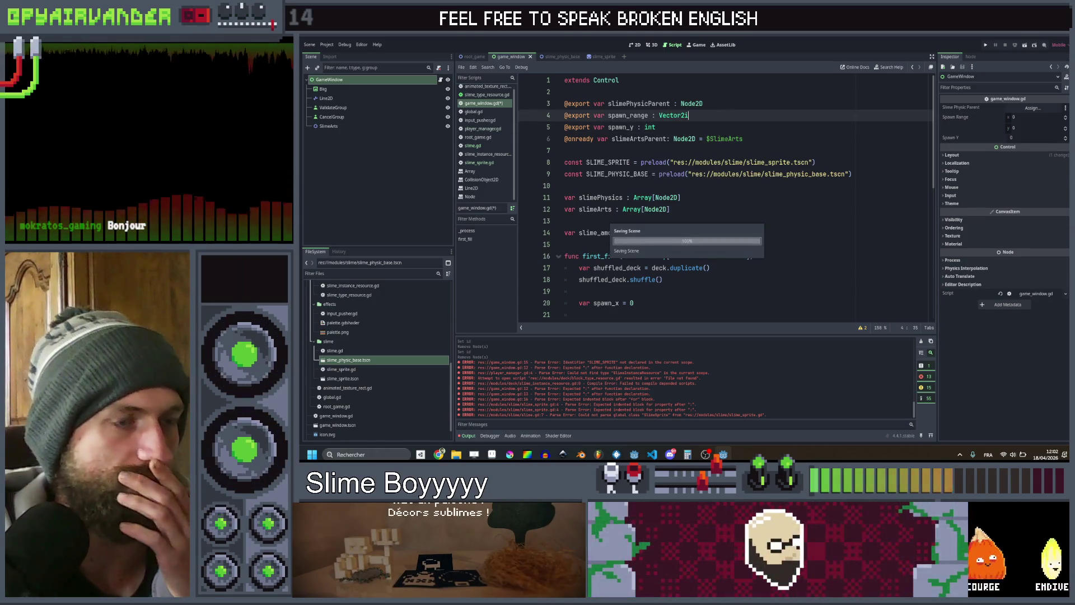
{"action": "scroll", "coordinate": [722, 196], "scroll_direction": "down", "scroll_amount": 9}
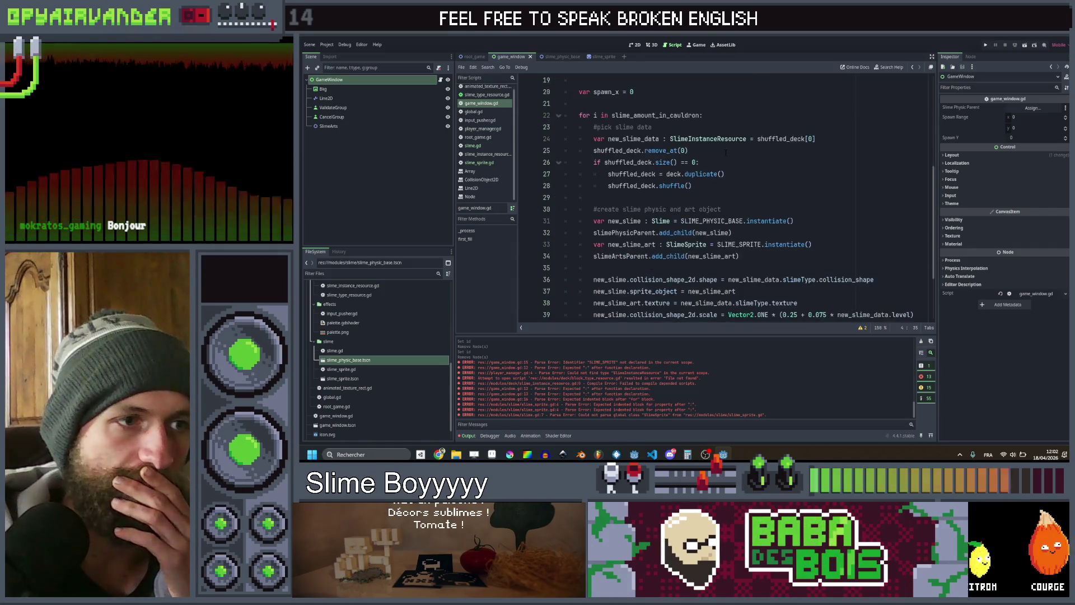
{"action": "scroll", "coordinate": [727, 154], "scroll_direction": "up", "scroll_amount": 9}
{"action": "scroll", "coordinate": [726, 155], "scroll_direction": "down", "scroll_amount": 7}
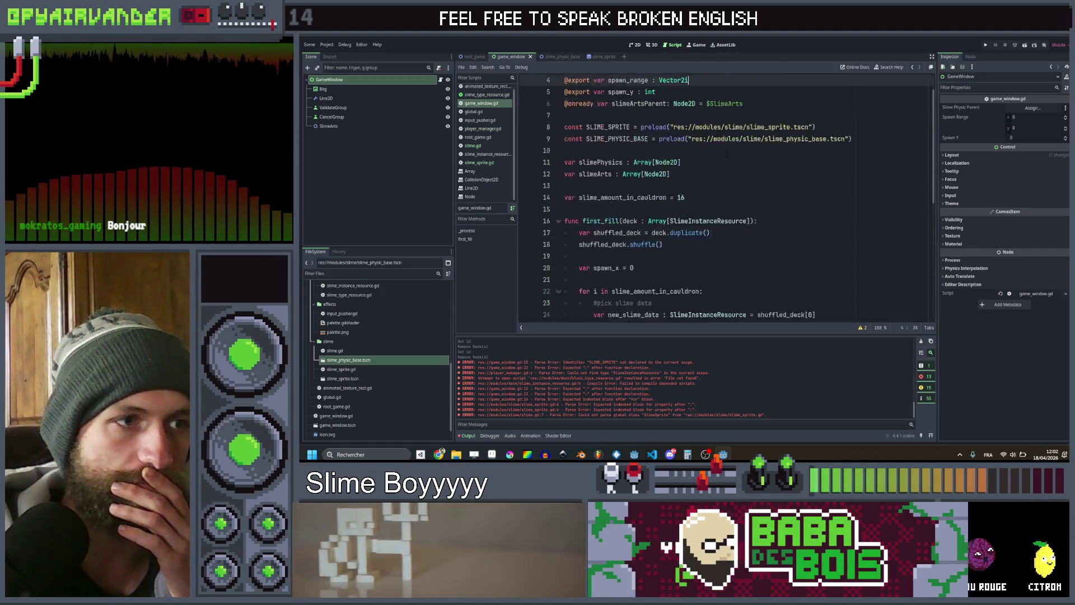
{"action": "scroll", "coordinate": [727, 155], "scroll_direction": "up", "scroll_amount": 3}
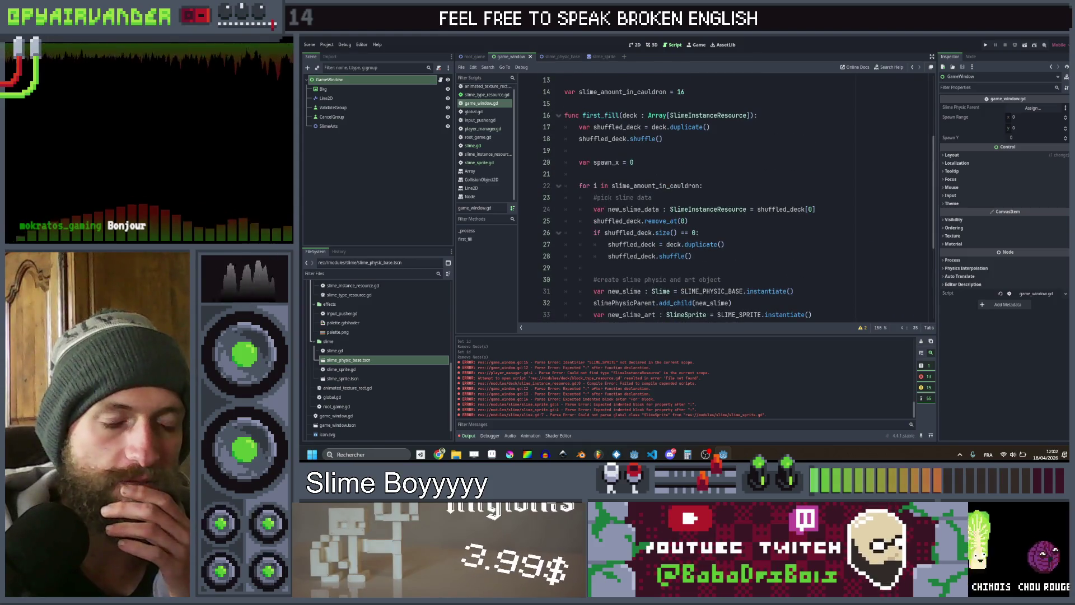
{"action": "scroll", "coordinate": [754, 236], "scroll_direction": "down", "scroll_amount": 1}
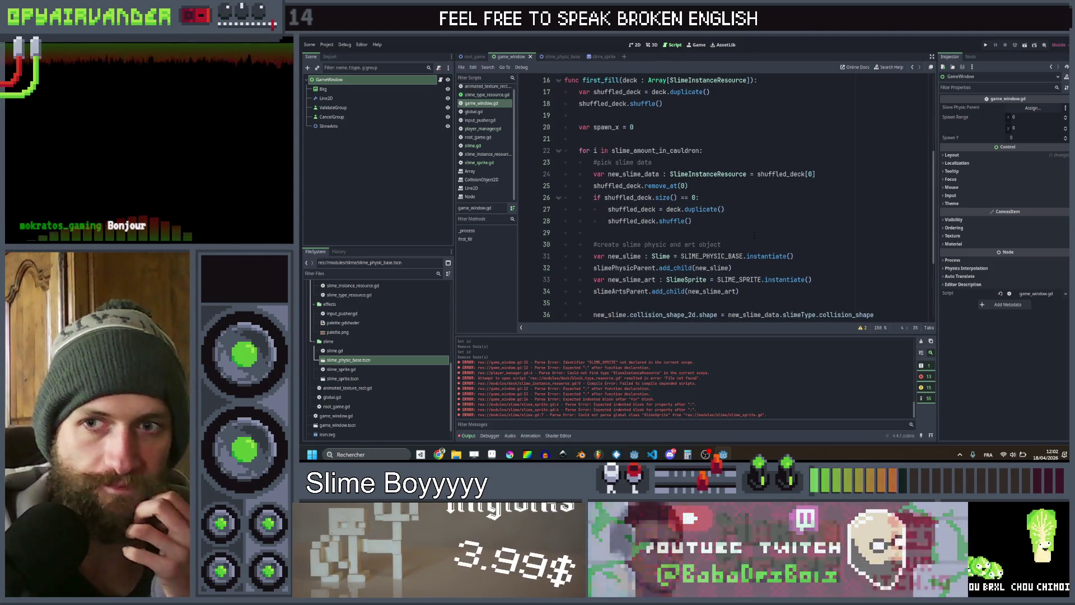
{"action": "scroll", "coordinate": [754, 236], "scroll_direction": "down", "scroll_amount": 4}
{"action": "scroll", "coordinate": [755, 236], "scroll_direction": "up", "scroll_amount": 1}
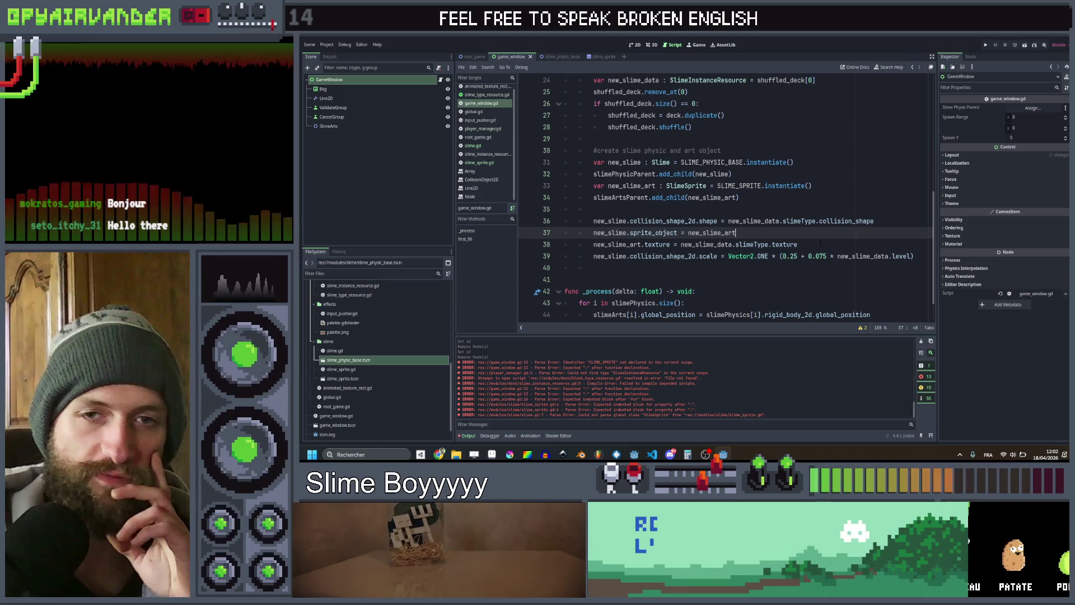
{"action": "scroll", "coordinate": [821, 247], "scroll_direction": "down", "scroll_amount": 1}
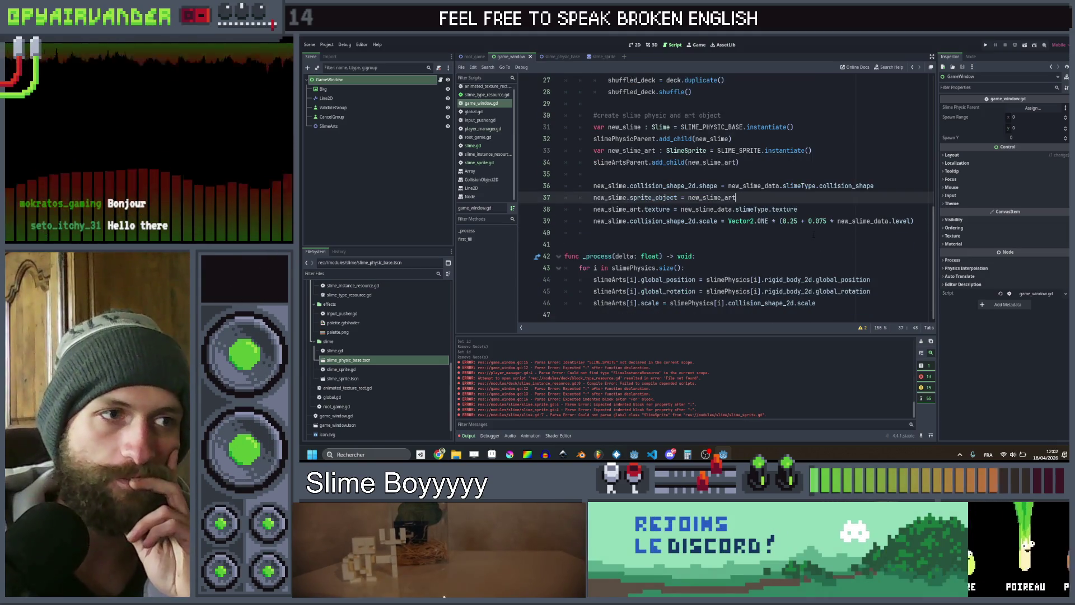
{"action": "left_click", "coordinate": [813, 233]}
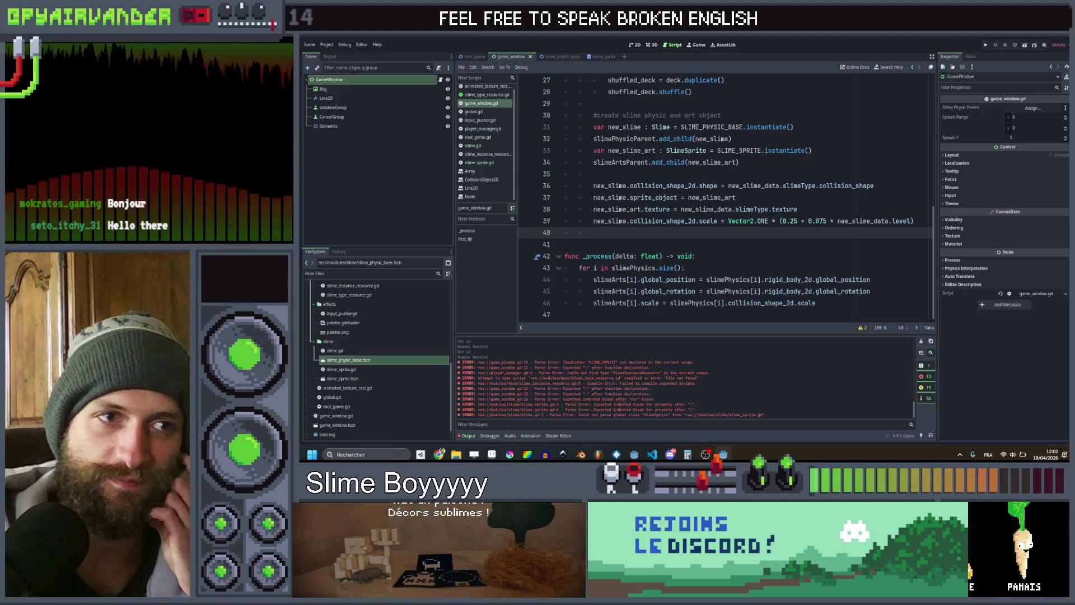
{"action": "scroll", "coordinate": [817, 224], "scroll_direction": "up", "scroll_amount": 1}
{"action": "scroll", "coordinate": [817, 227], "scroll_direction": "down", "scroll_amount": 1}
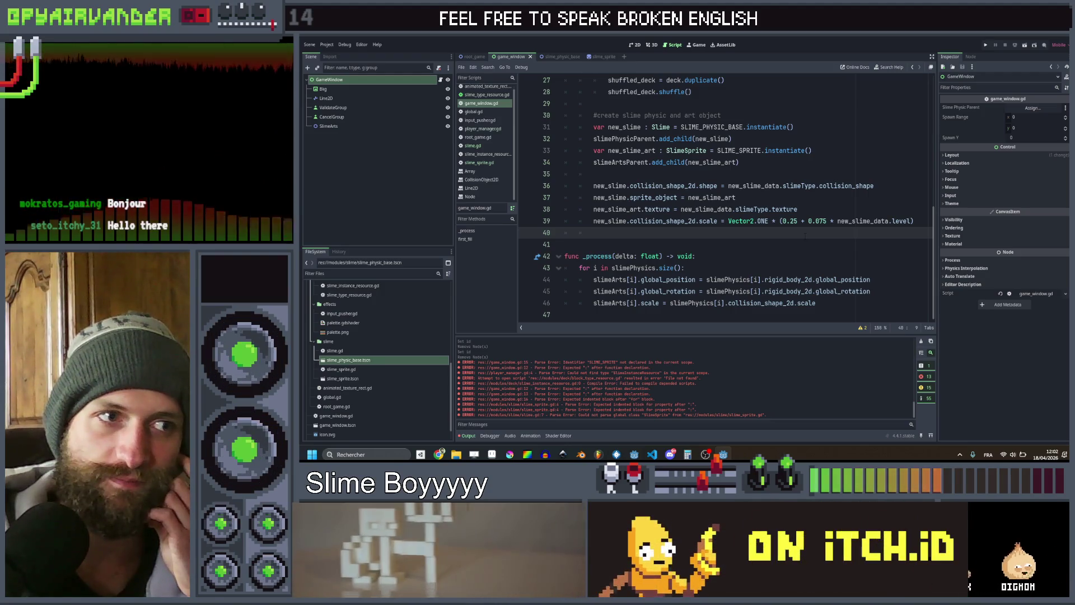
{"action": "scroll", "coordinate": [805, 236], "scroll_direction": "up", "scroll_amount": 2}
{"action": "scroll", "coordinate": [804, 235], "scroll_direction": "down", "scroll_amount": 1}
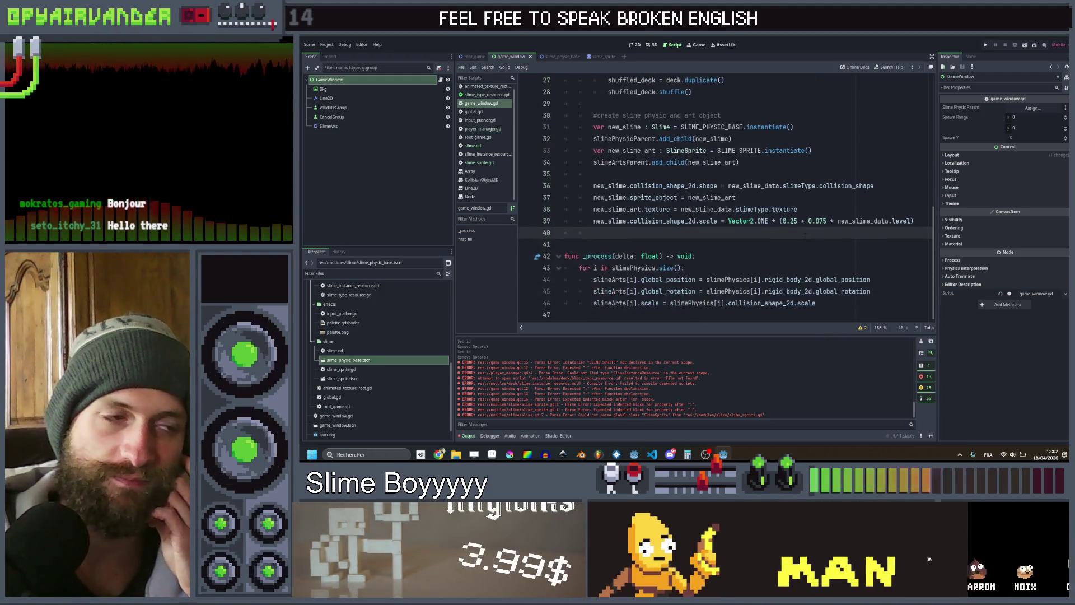
{"action": "scroll", "coordinate": [805, 236], "scroll_direction": "up", "scroll_amount": 1}
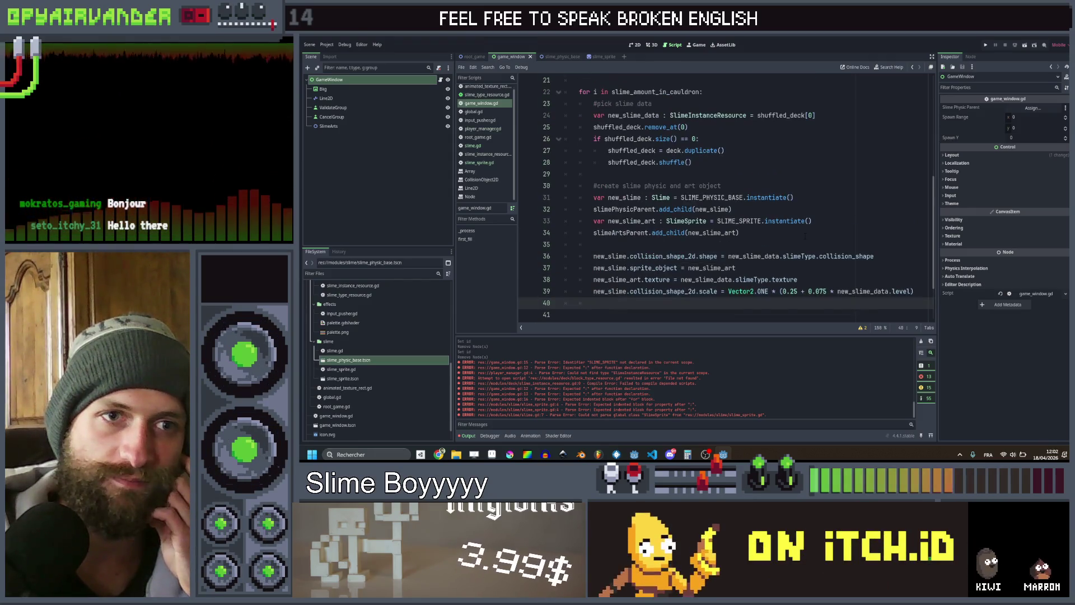
{"action": "scroll", "coordinate": [804, 235], "scroll_direction": "down", "scroll_amount": 2}
{"action": "scroll", "coordinate": [805, 236], "scroll_direction": "up", "scroll_amount": 3}
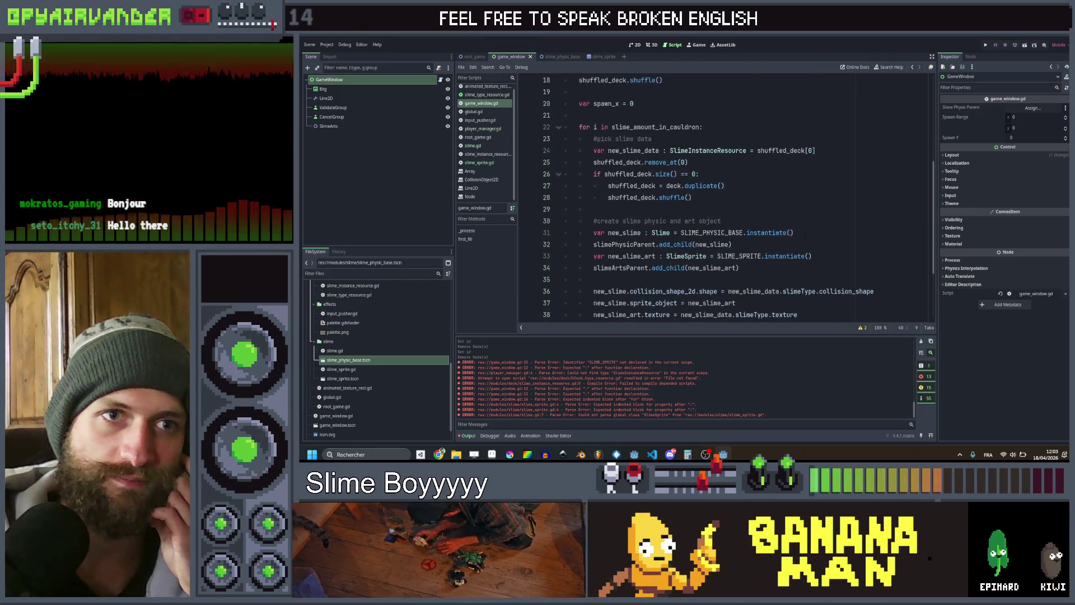
{"action": "scroll", "coordinate": [804, 235], "scroll_direction": "down", "scroll_amount": 3}
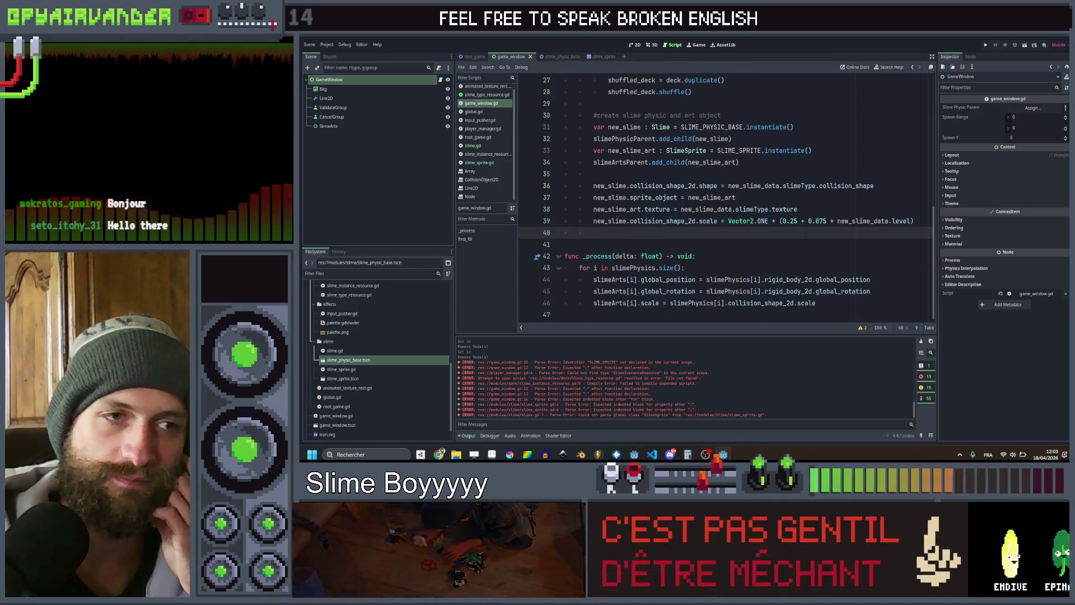
{"action": "scroll", "coordinate": [805, 236], "scroll_direction": "up", "scroll_amount": 2}
{"action": "scroll", "coordinate": [804, 235], "scroll_direction": "down", "scroll_amount": 2}
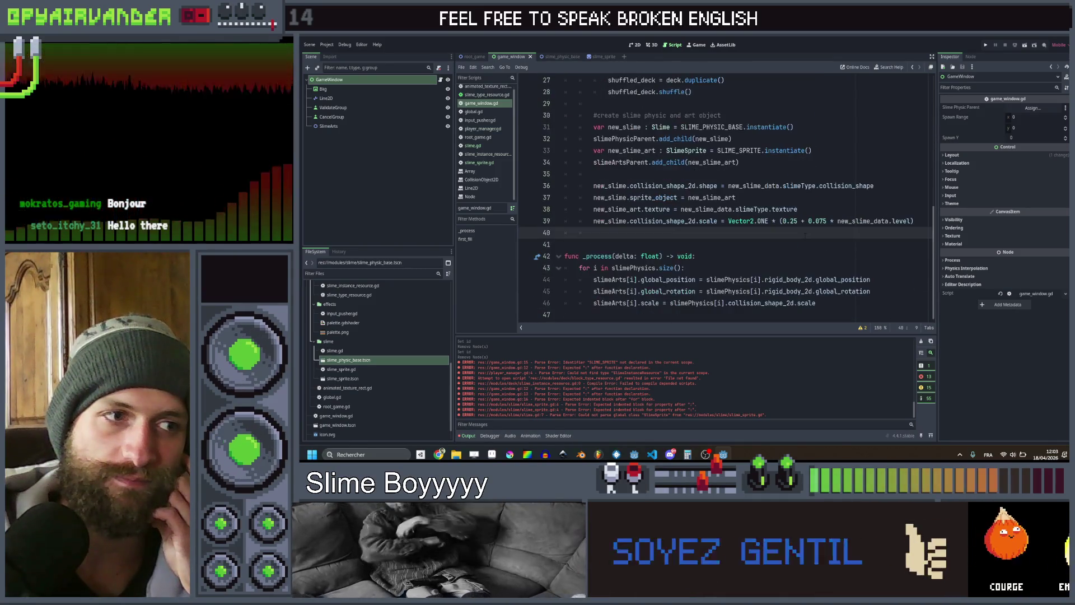
{"action": "scroll", "coordinate": [805, 236], "scroll_direction": "up", "scroll_amount": 4}
{"action": "scroll", "coordinate": [804, 236], "scroll_direction": "down", "scroll_amount": 4}
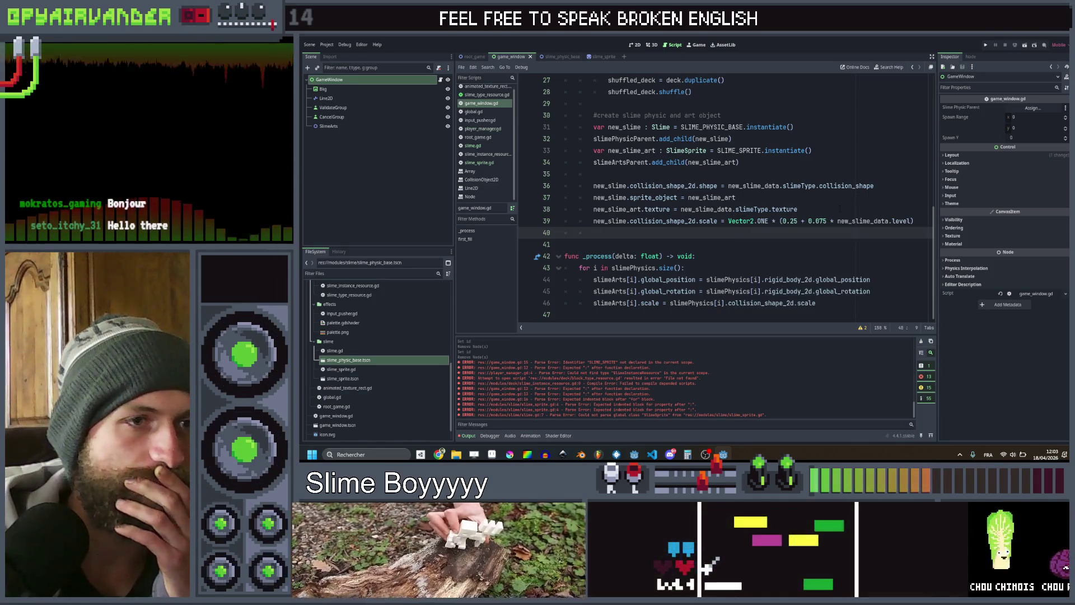
{"action": "left_click", "coordinate": [831, 210]}
{"action": "left_click", "coordinate": [820, 221]}
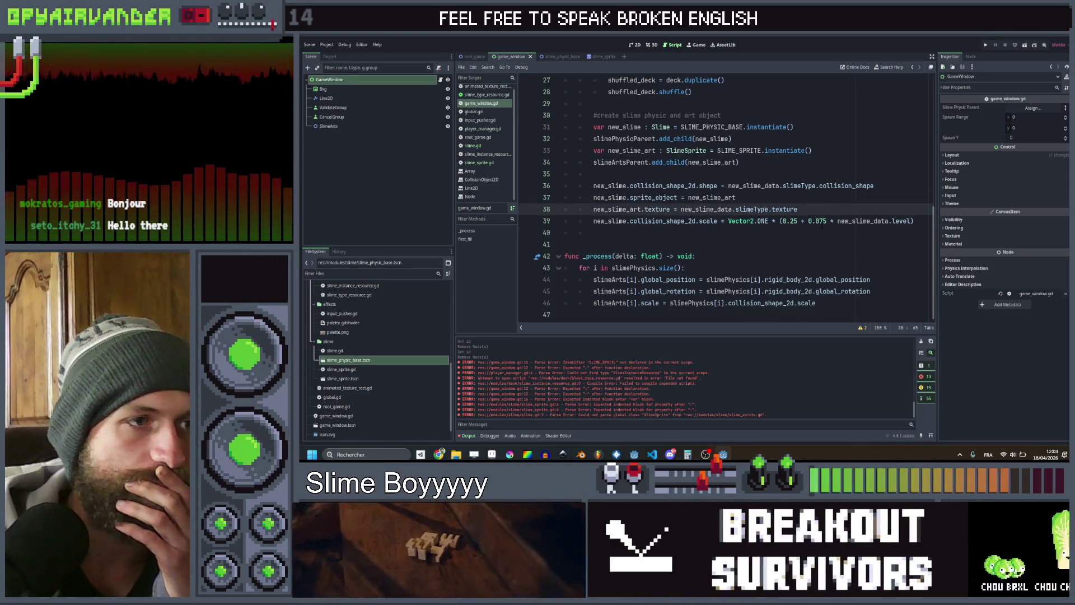
{"action": "left_click", "coordinate": [822, 230]}
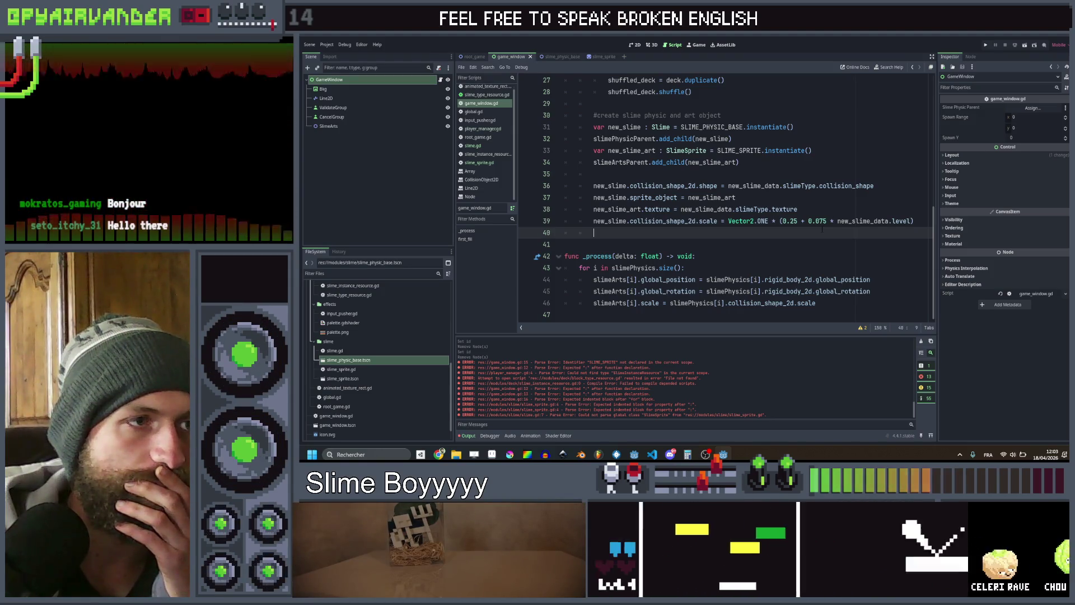
Step: Add a '#set new slime spawn position' comment and a 'var spawn_x' line below it
{"action": "key", "text": "Return"}
{"action": "type", "text": "#"}
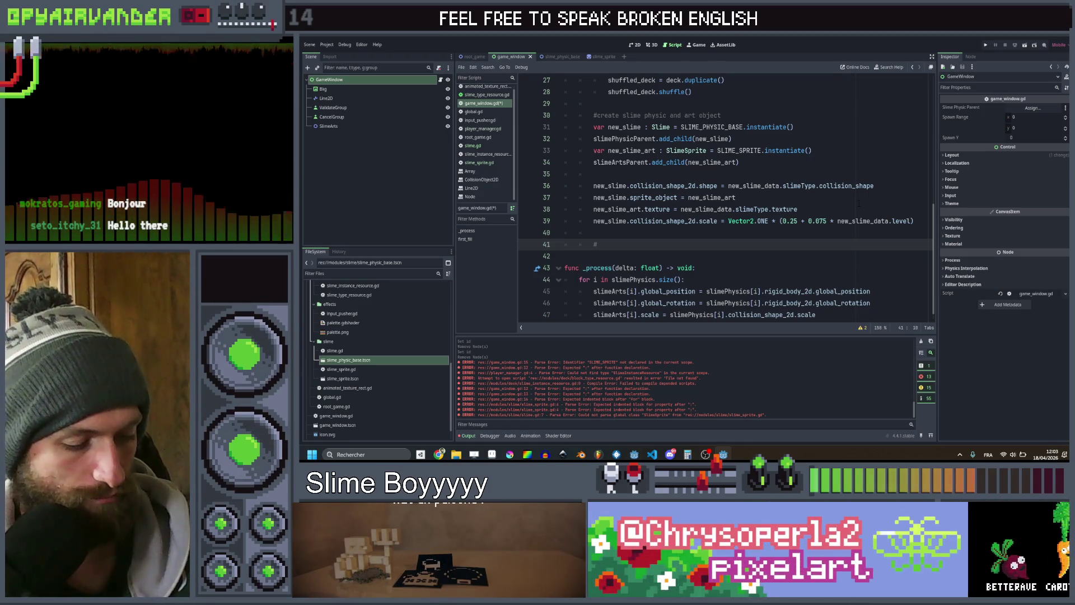
{"action": "type", "text": "new"}
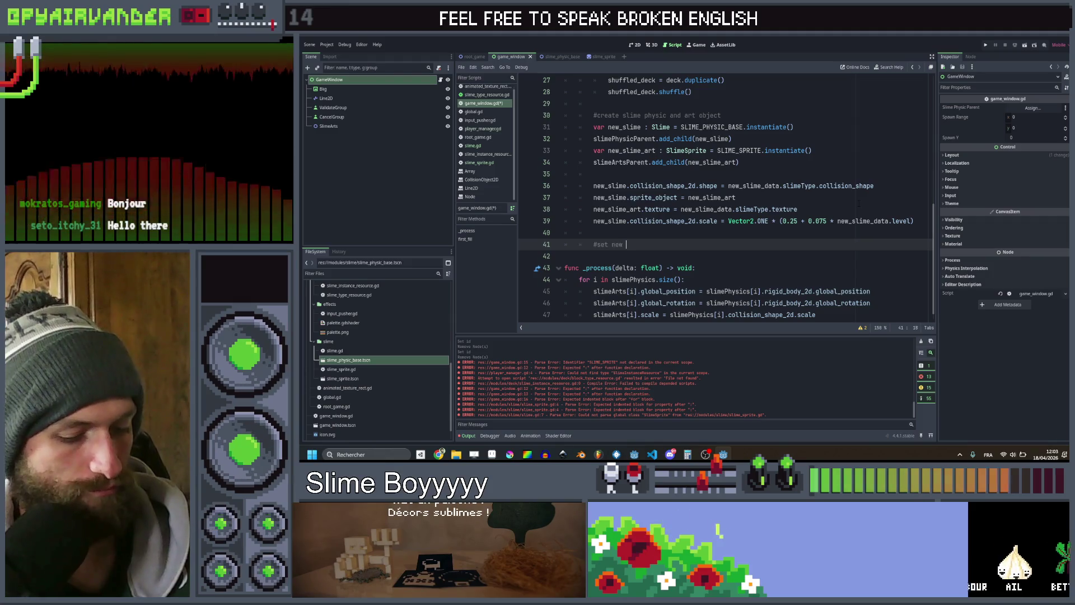
{"action": "type", "text": "e spawn po"}
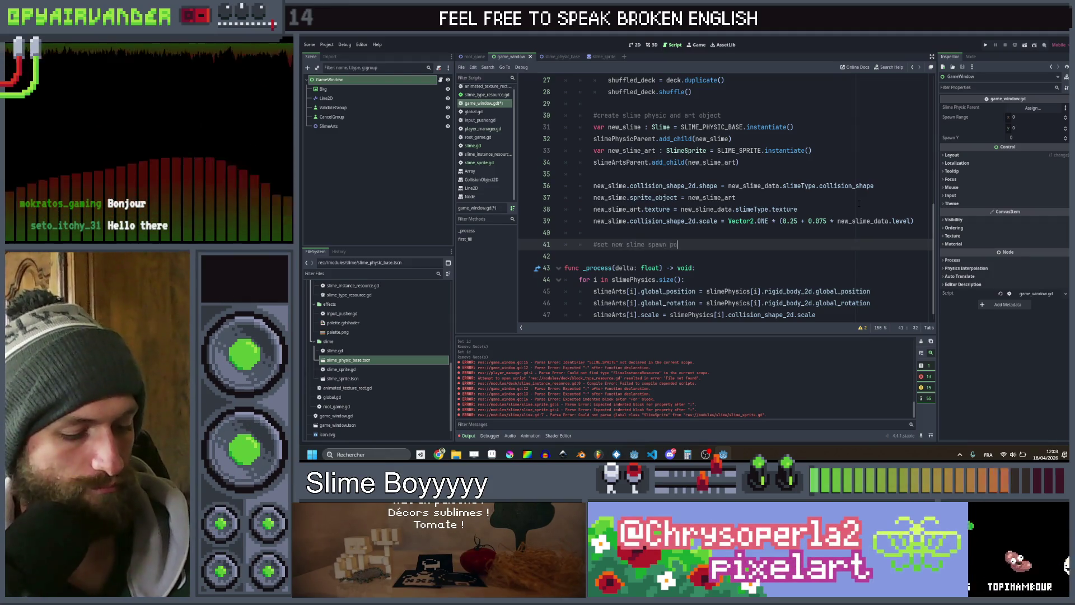
{"action": "type", "text": "sition"}
{"action": "key", "text": "Return"}
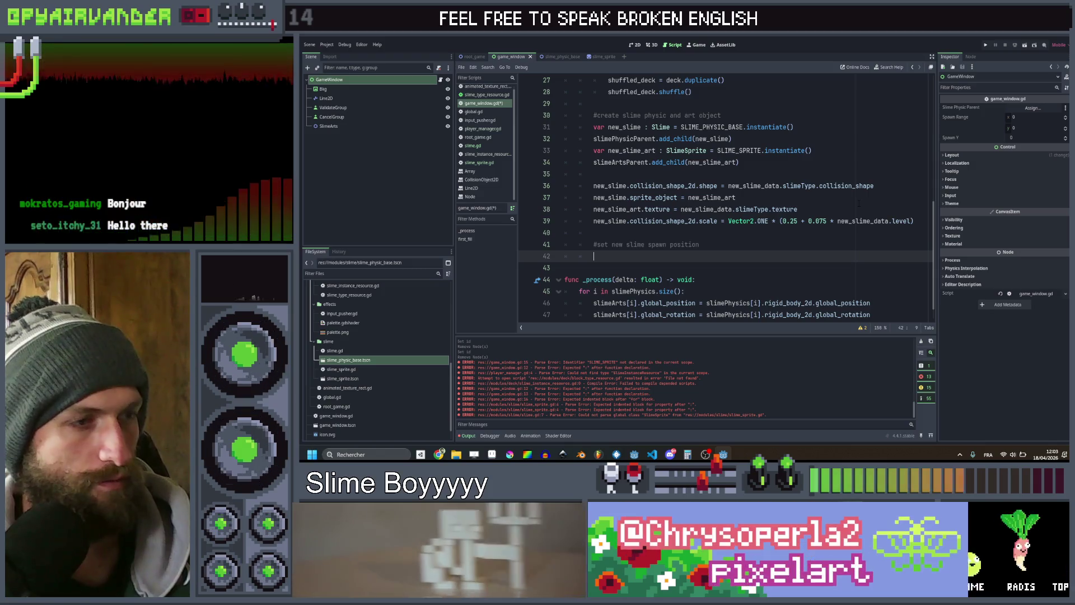
{"action": "type", "text": "var spa"}
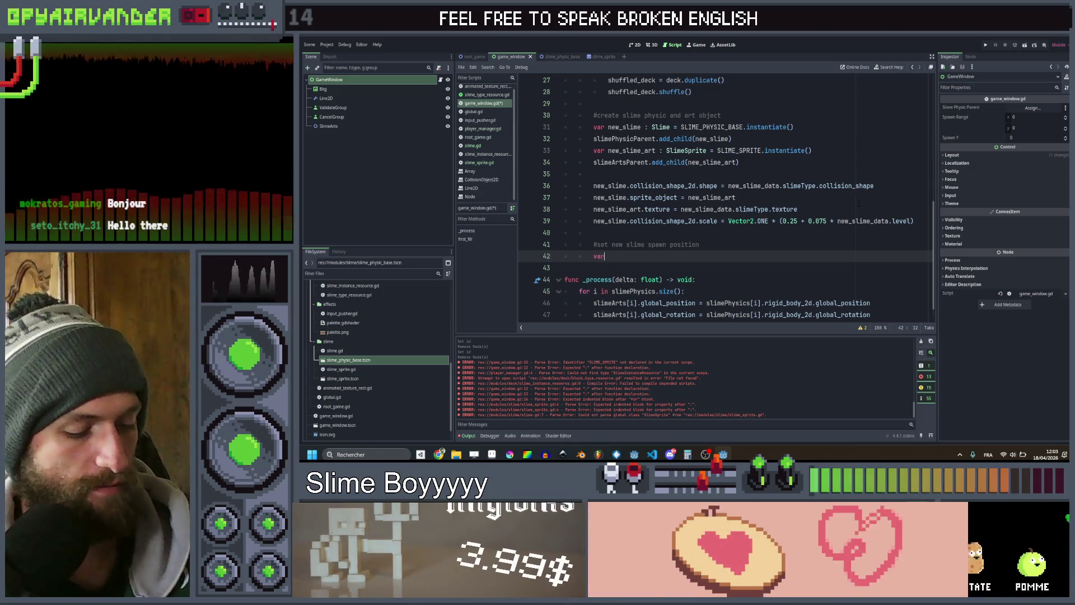
{"action": "type", "text": "wn_x"}
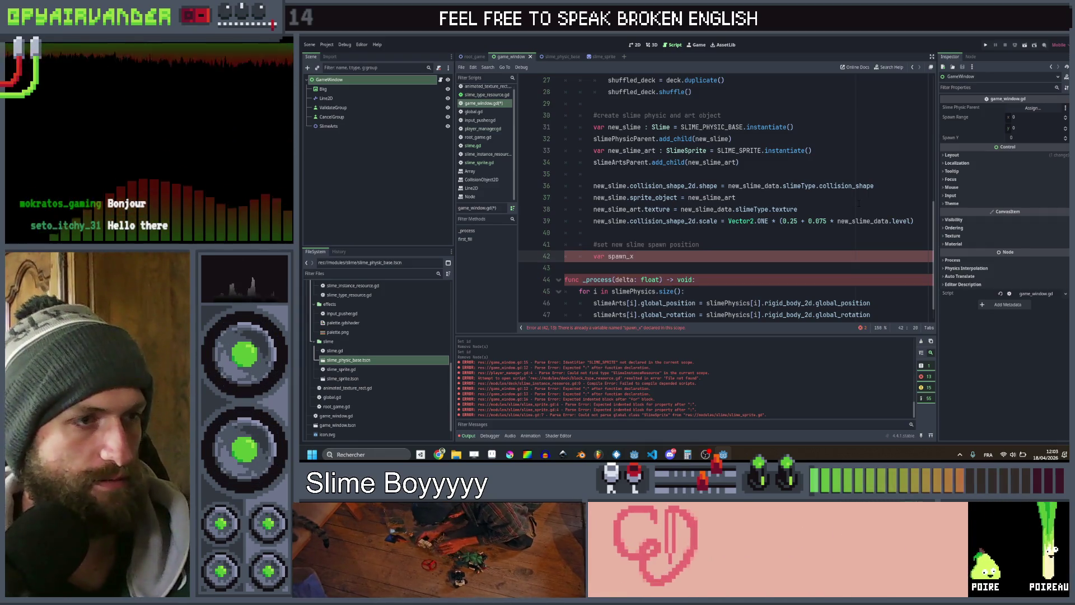
{"action": "scroll", "coordinate": [851, 200], "scroll_direction": "up", "scroll_amount": 9}
{"action": "scroll", "coordinate": [844, 195], "scroll_direction": "down", "scroll_amount": 9}
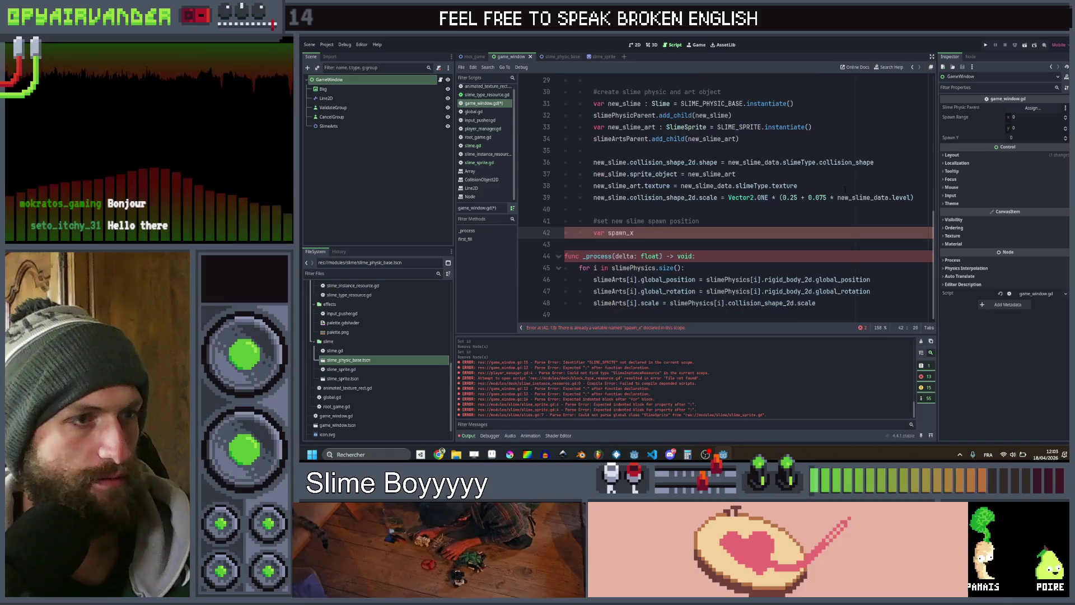
Step: Rename it slime_spawn_x and extend the line to '= spawn_range.x + spawn_x +'
{"action": "key", "text": "Left"}
{"action": "key", "text": "Left"}
{"action": "key", "text": "Left"}
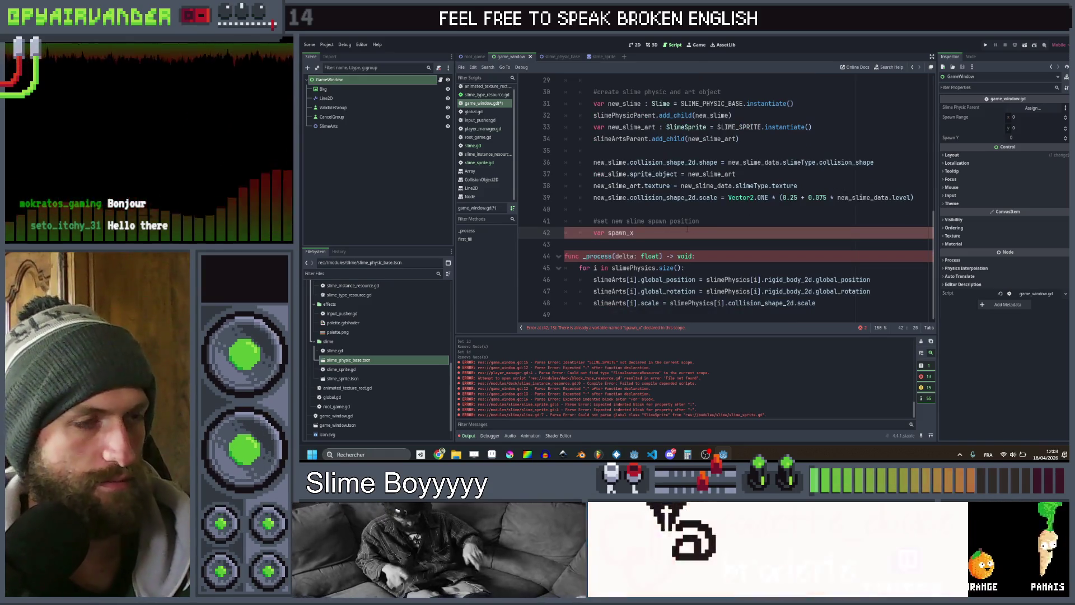
{"action": "type", "text": "lime_"}
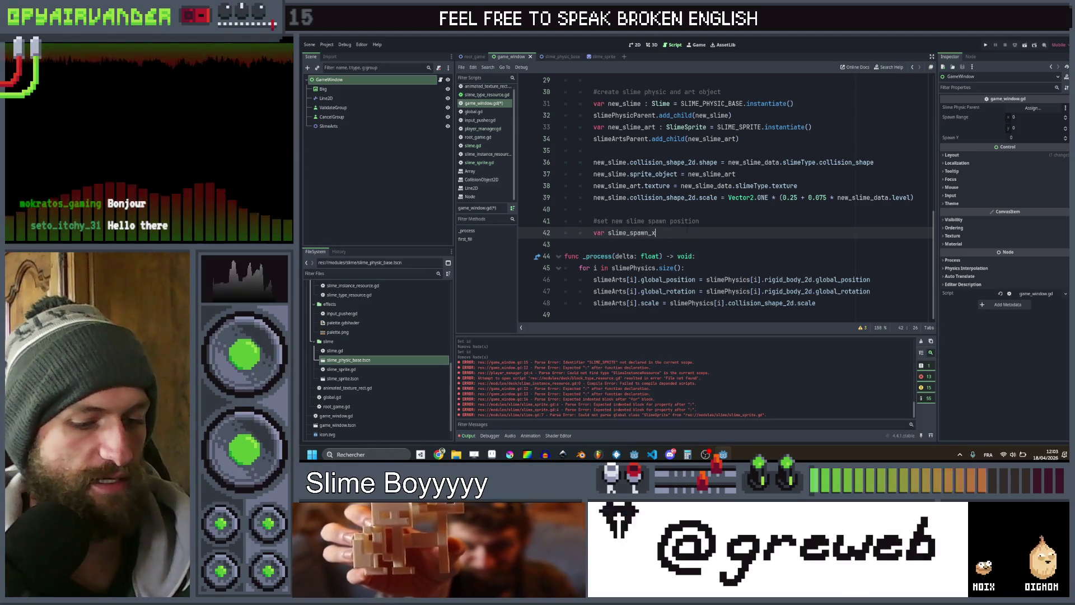
{"action": "type", "text": "spawn"}
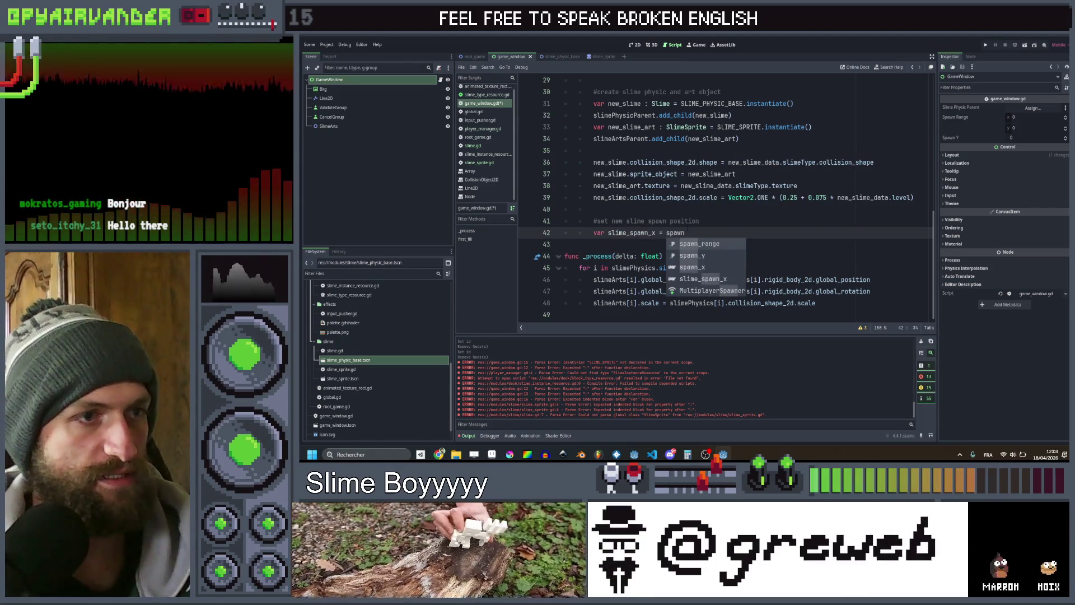
{"action": "type", "text": "_x"}
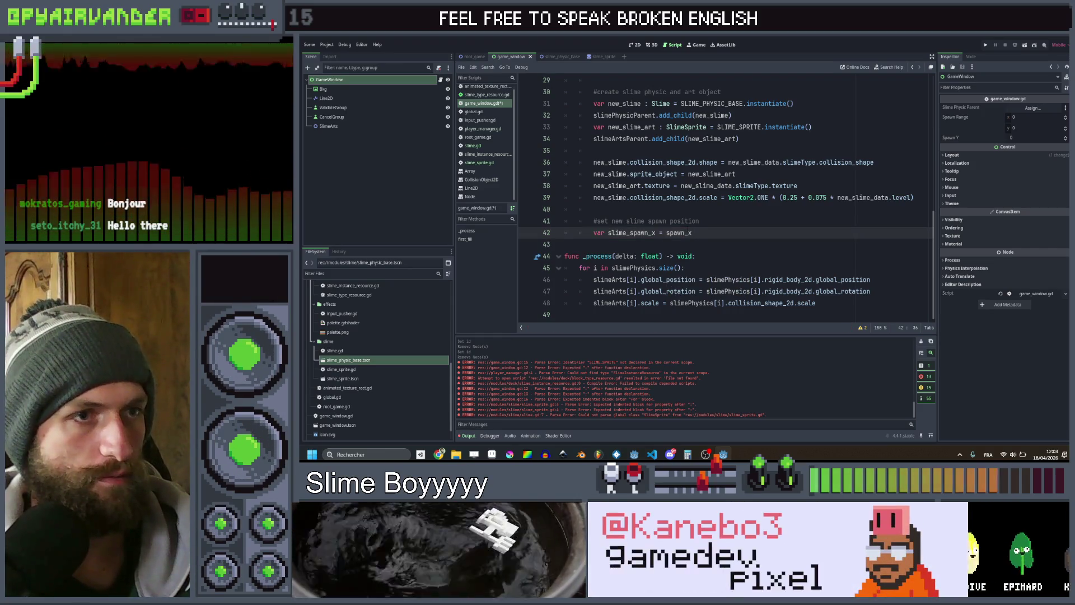
{"action": "left_click", "coordinate": [691, 232]}
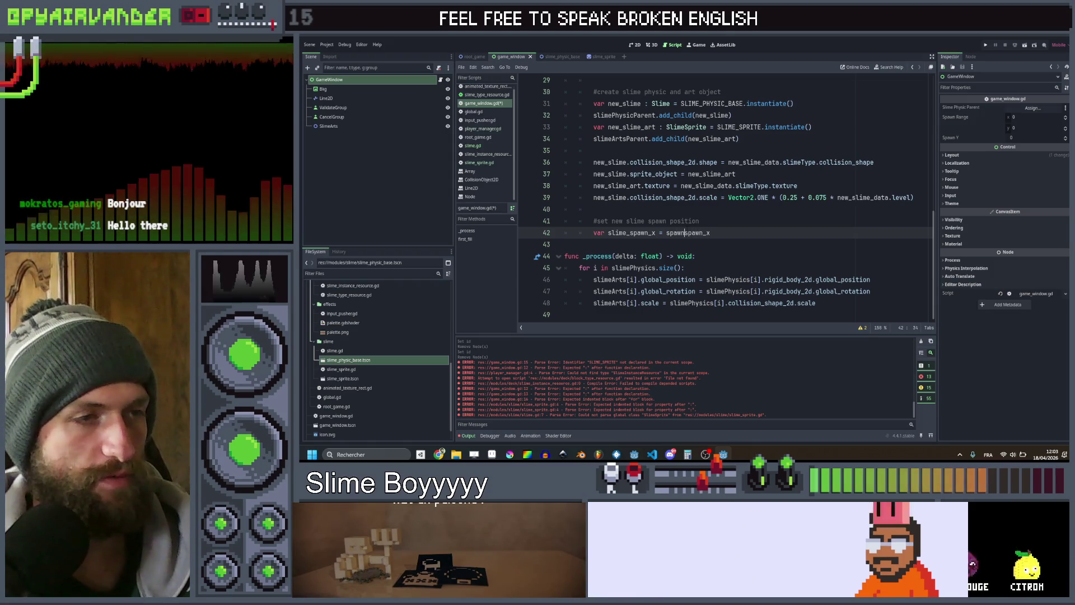
{"action": "type", "text": "wn"}
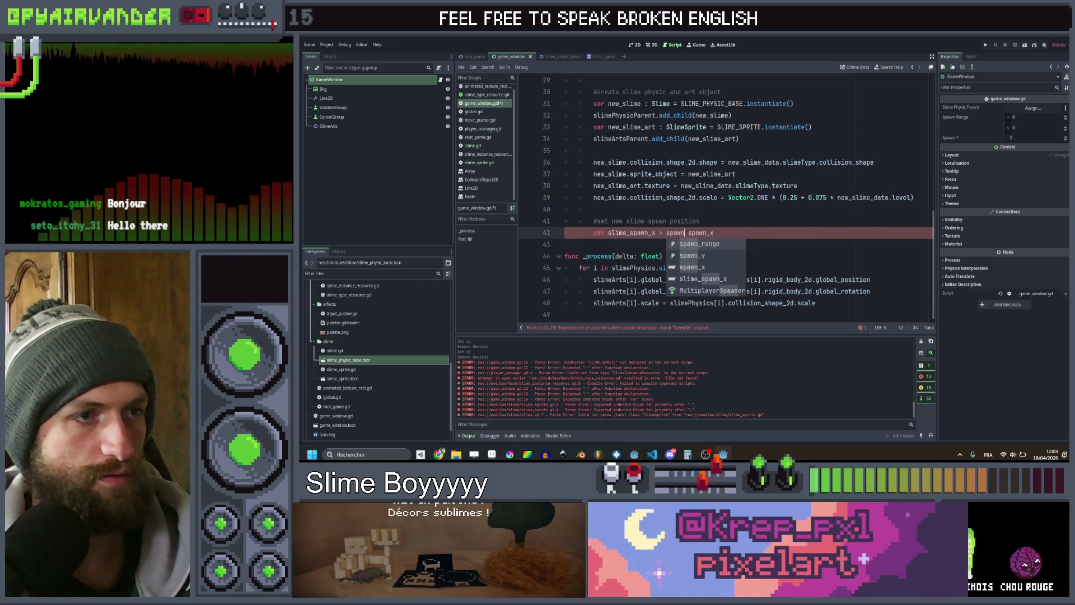
{"action": "type", "text": " .x"}
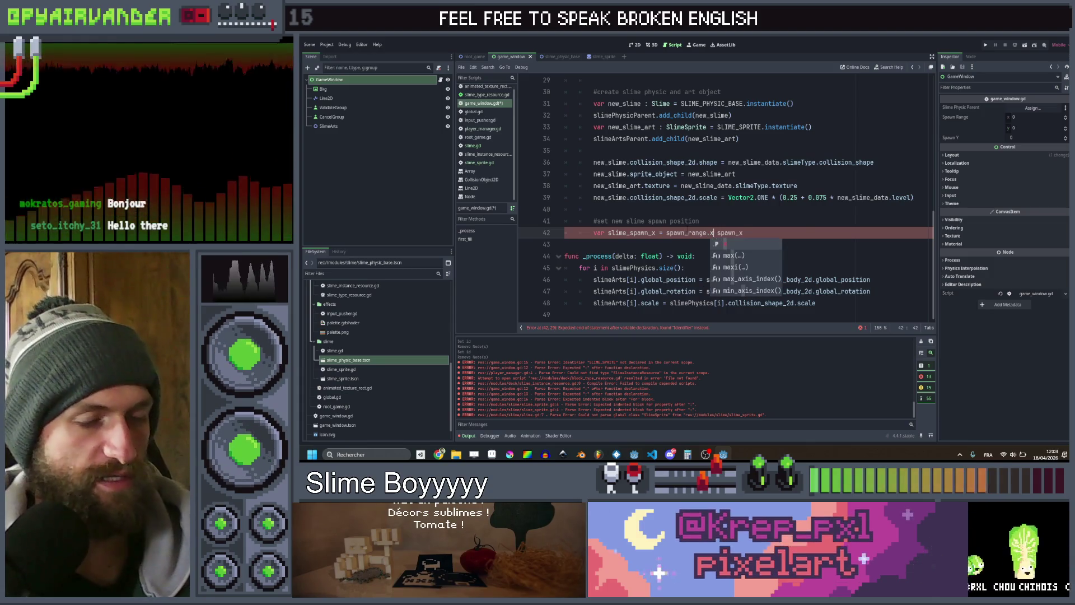
{"action": "key", "text": "BackSpace"}
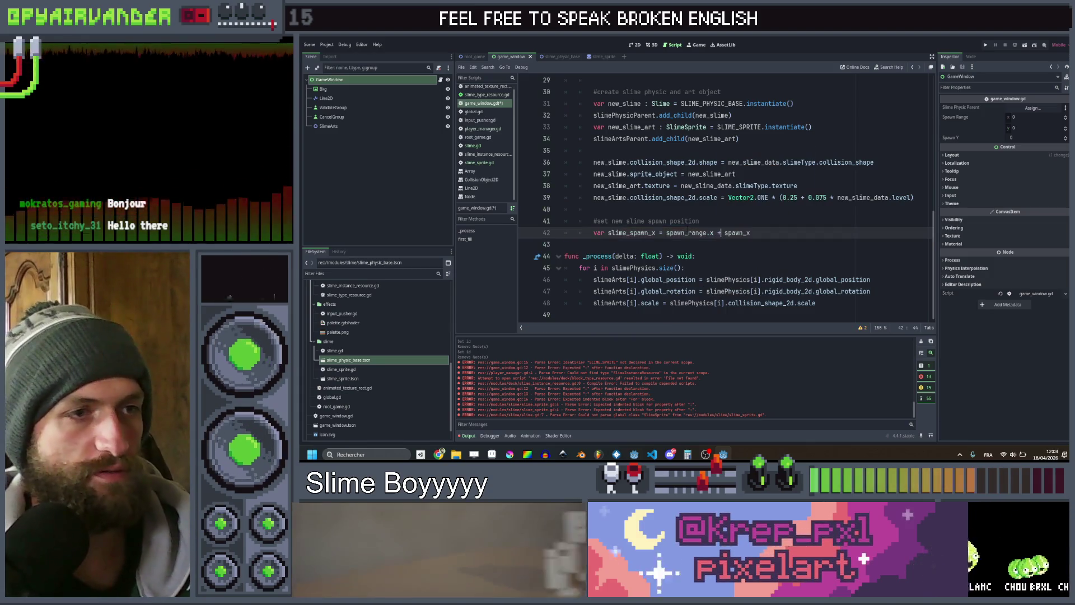
{"action": "type", "text": "+"}
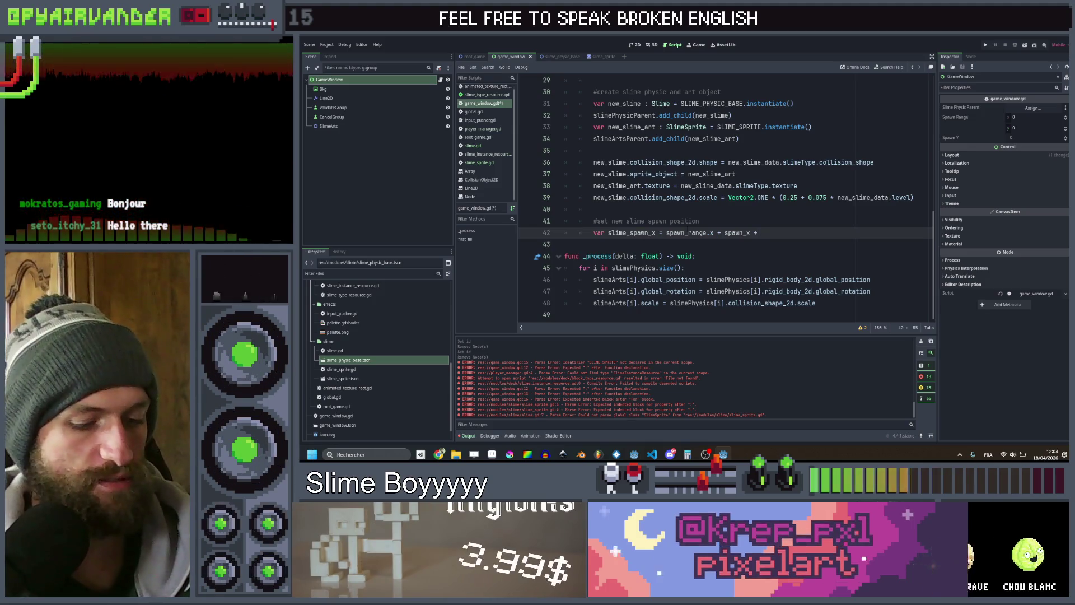
{"action": "key", "text": "Up"}
{"action": "key", "text": "Up"}
{"action": "key", "text": "Up"}
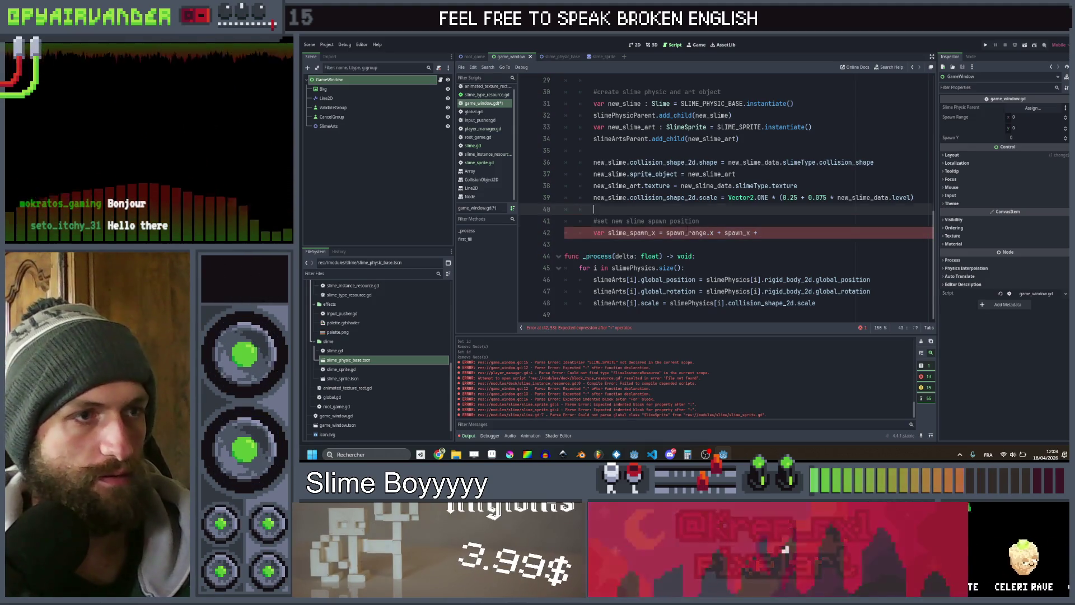
{"action": "left_click", "coordinate": [727, 197]}
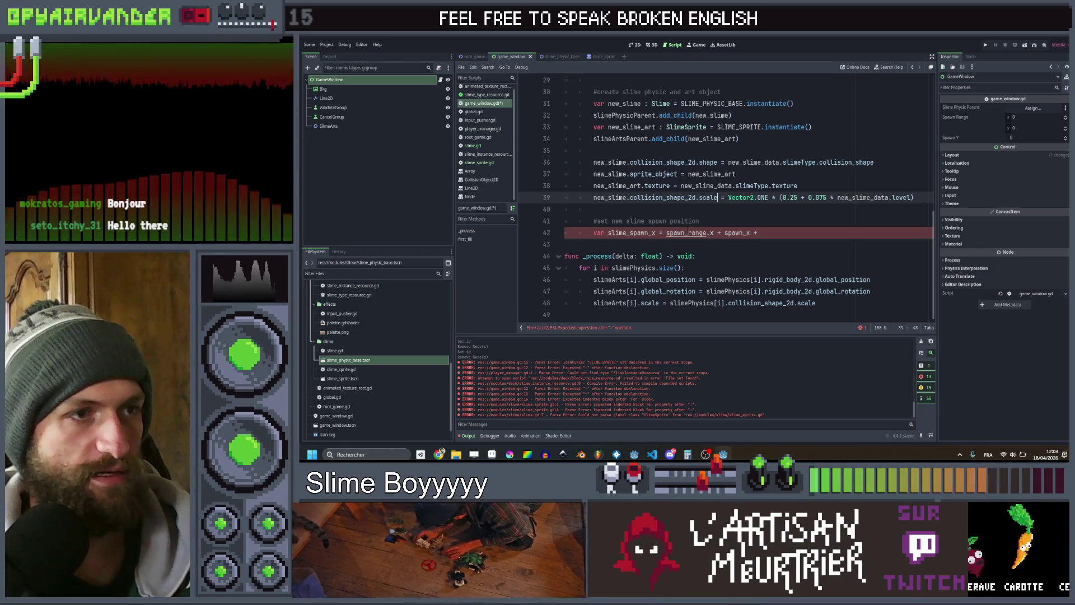
Step: Store the computed scale in slime_scale and assign it to the collision shape's scale
{"action": "key", "text": "shift+Home"}
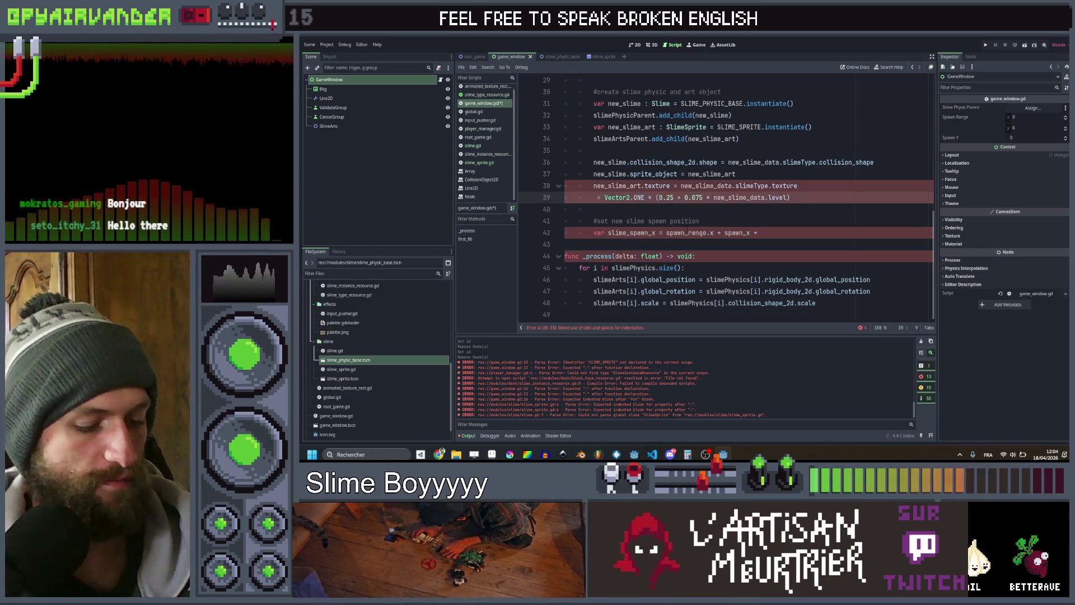
{"action": "type", "text": "slime_scale"}
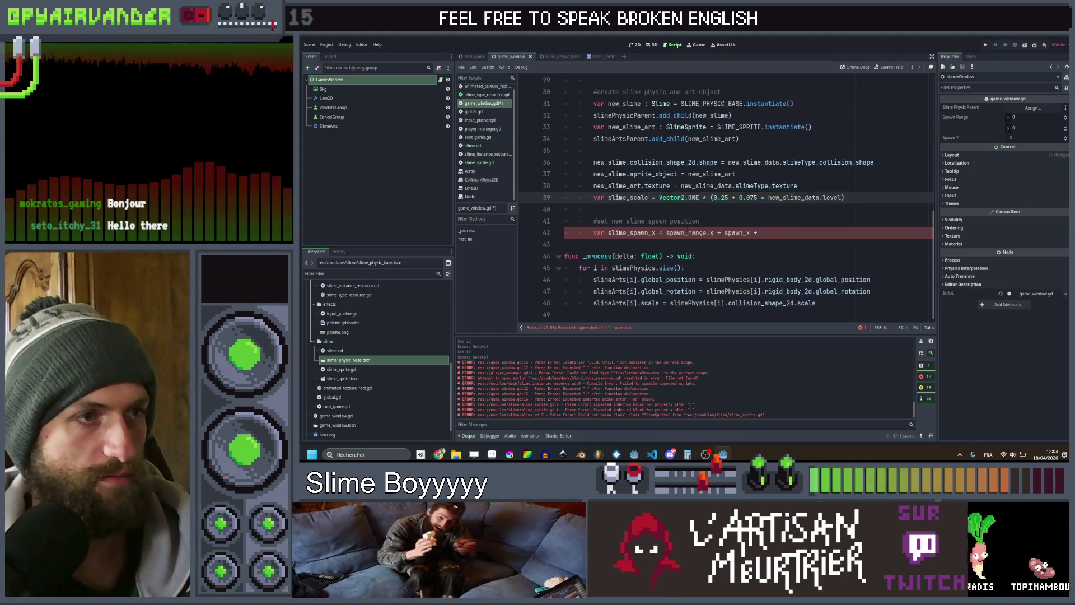
{"action": "left_click", "coordinate": [593, 209]}
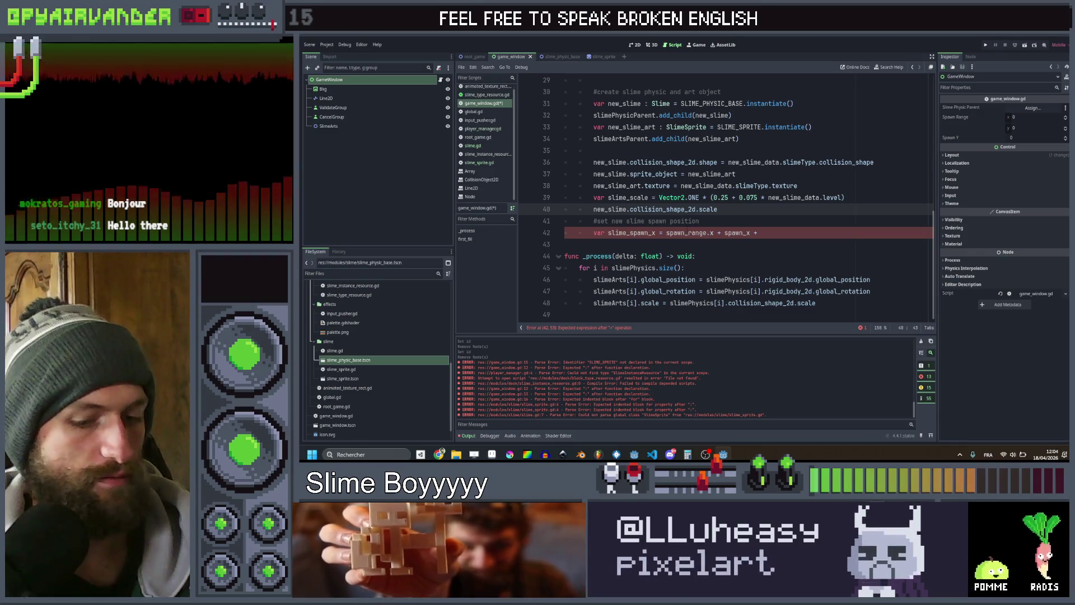
{"action": "type", "text": "= slime"}
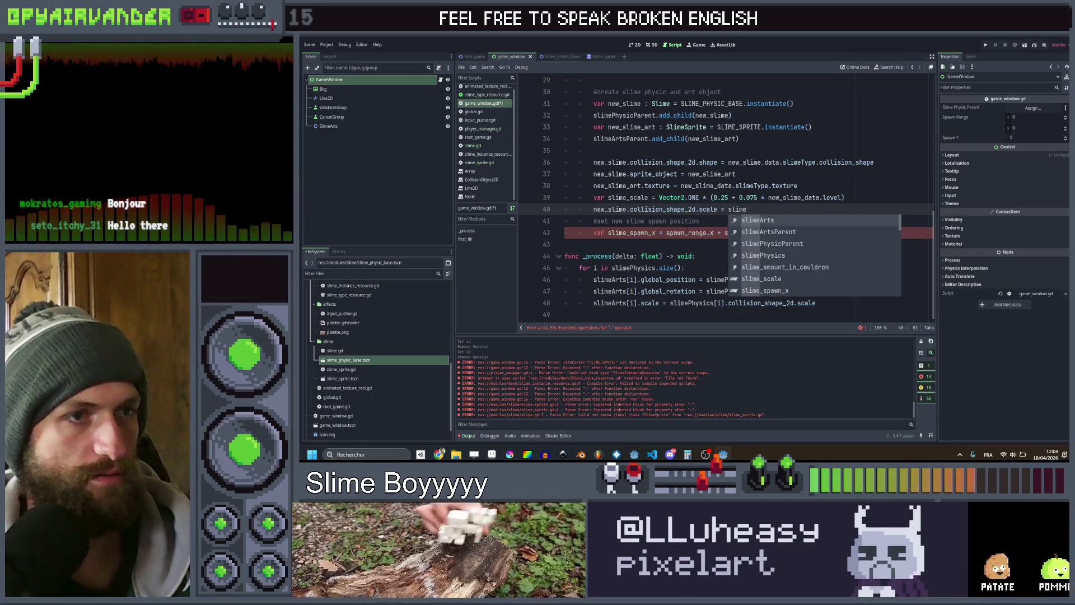
{"action": "key", "text": "Down"}
{"action": "key", "text": "Down"}
{"action": "key", "text": "Down"}
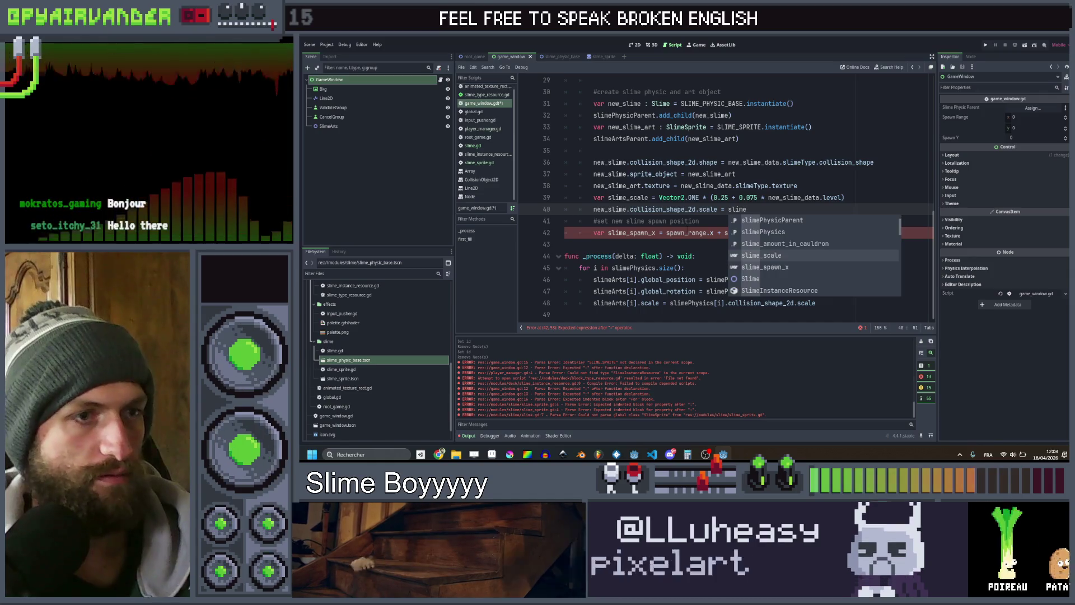
{"action": "key", "text": "Return"}
{"action": "key", "text": "Return"}
Step: Append slime_scale/2 to the slime_spawn_x line and begin an if line below
{"action": "left_click", "coordinate": [594, 244]}
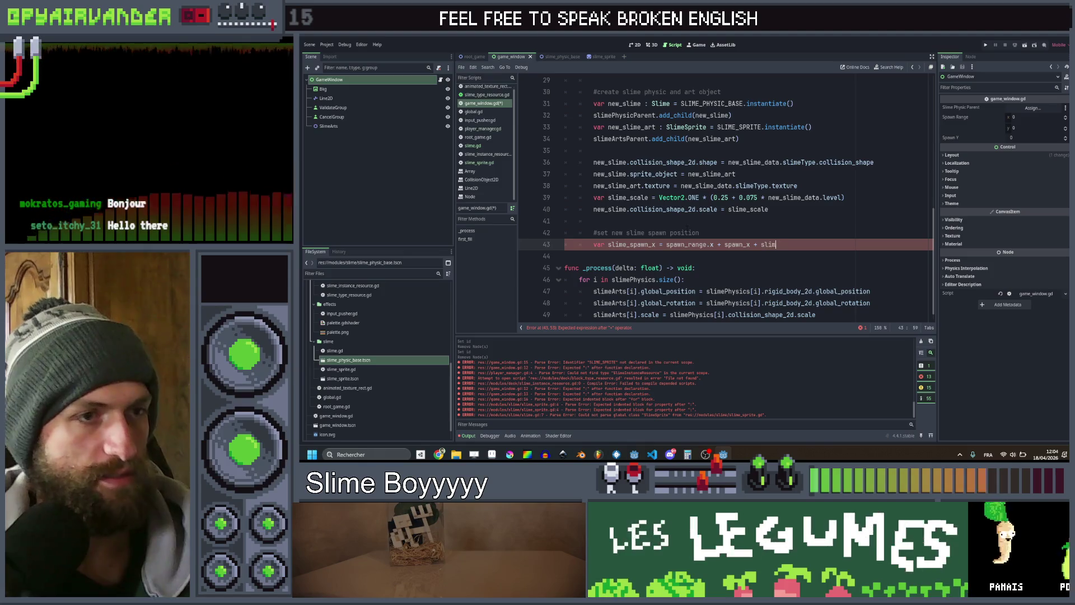
{"action": "key", "text": "End"}
{"action": "type", "text": "slime_scale/"}
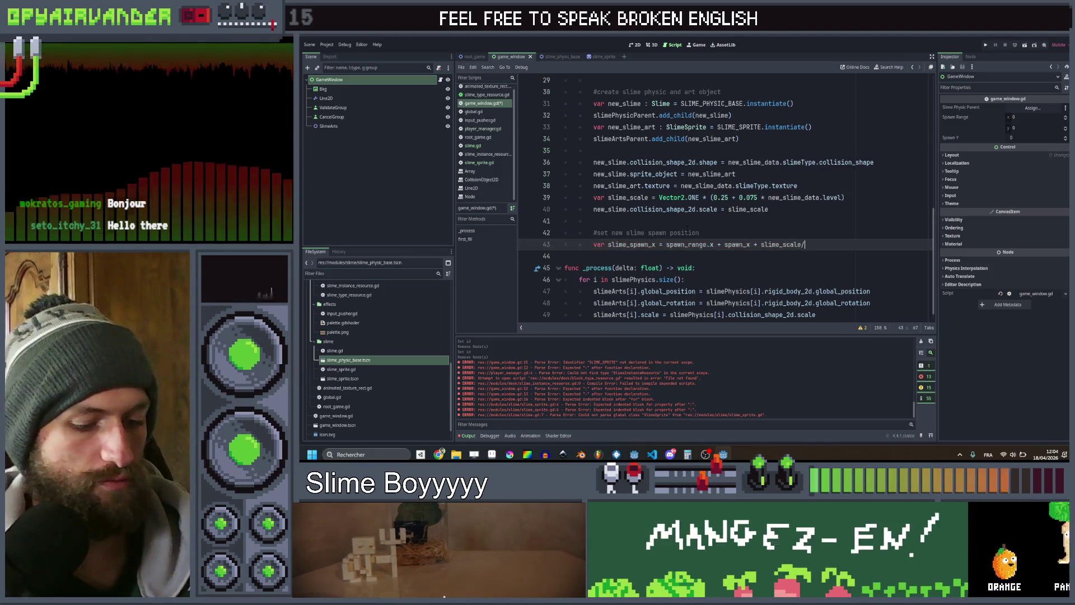
{"action": "type", "text": "2"}
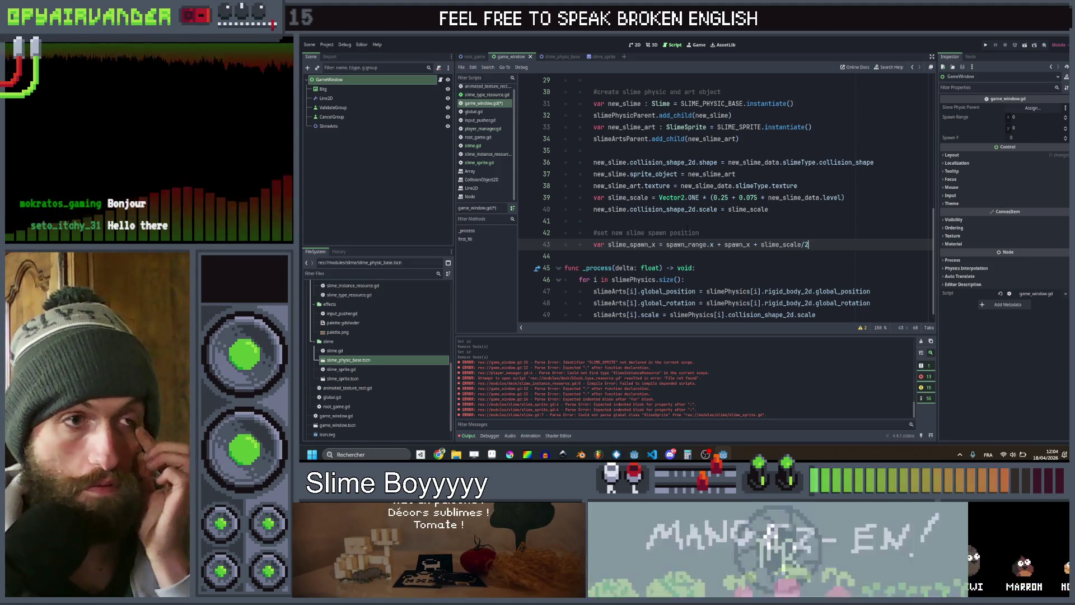
{"action": "key", "text": "Return"}
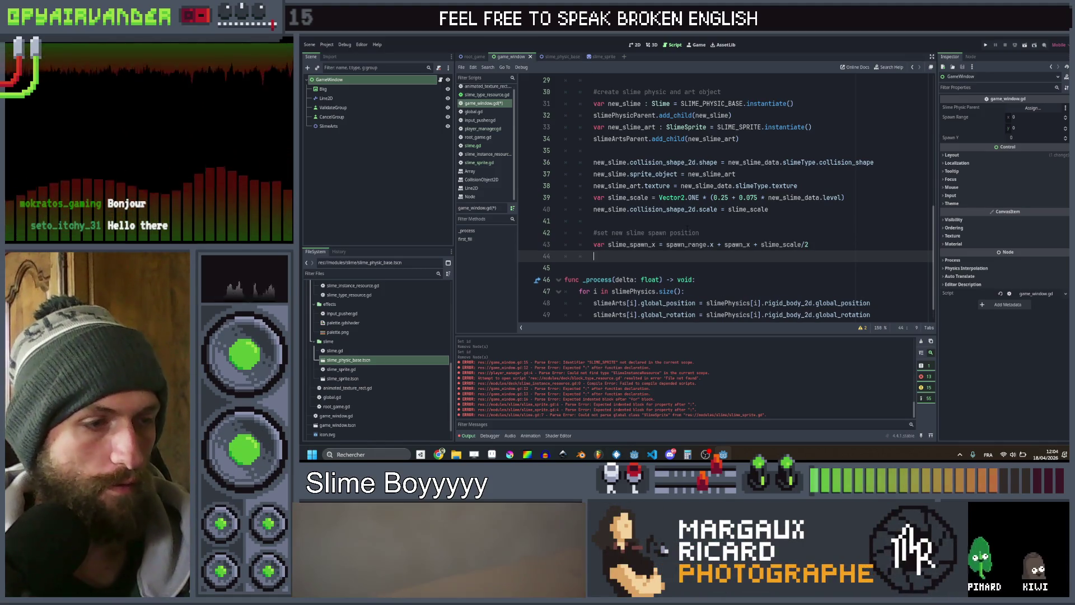
{"action": "type", "text": "f slim"}
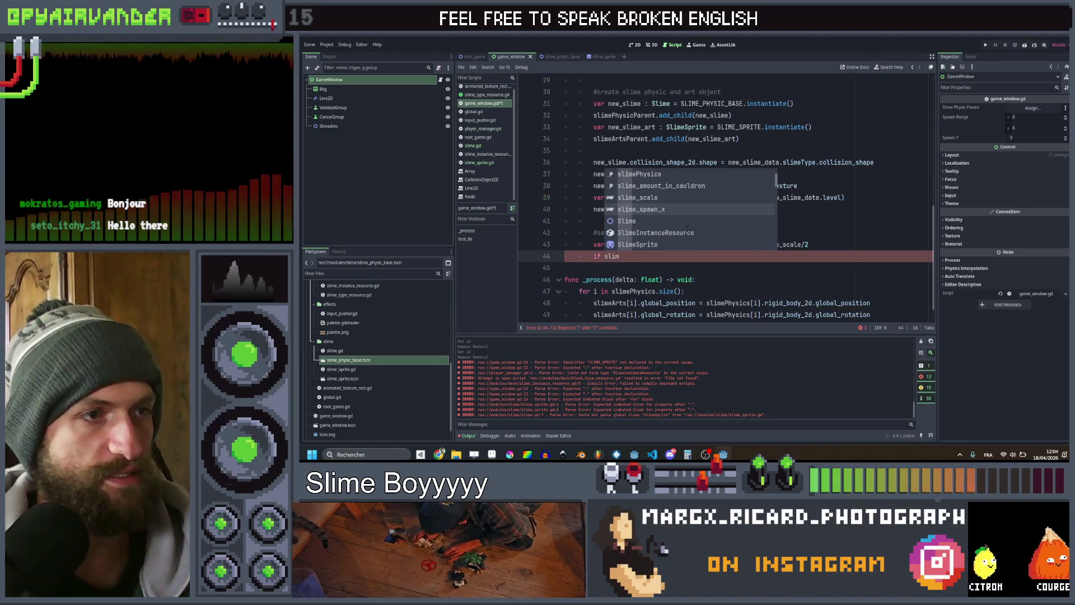
Step: Write the condition 'if slime_spawn_x > spawn_range.y:'
{"action": "key", "text": "Return"}
{"action": "type", "text": "> "}
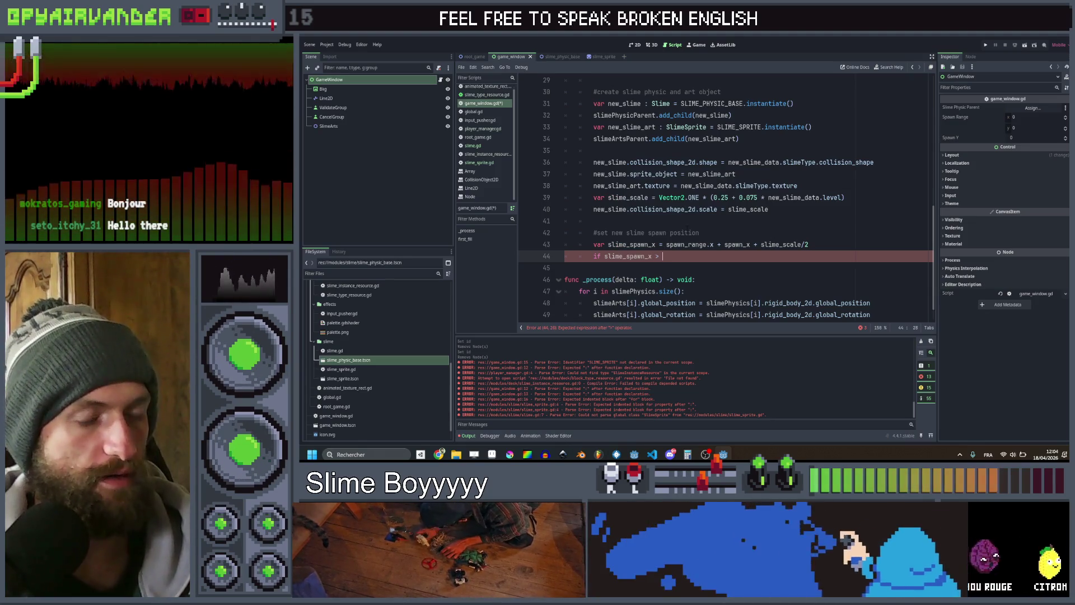
{"action": "type", "text": "s"}
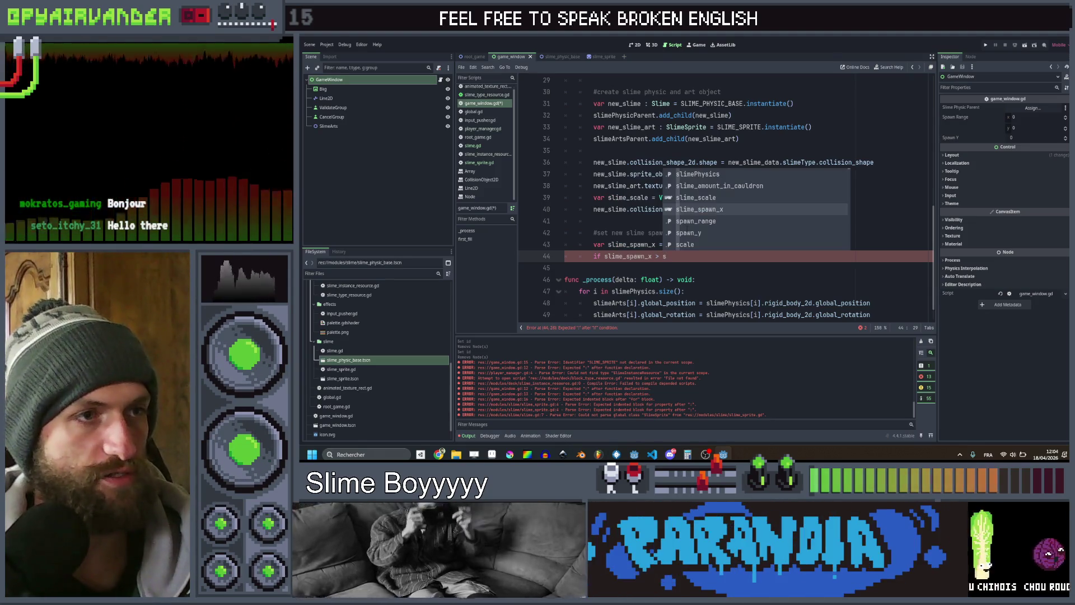
{"action": "key", "text": "Down"}
{"action": "key", "text": "Return"}
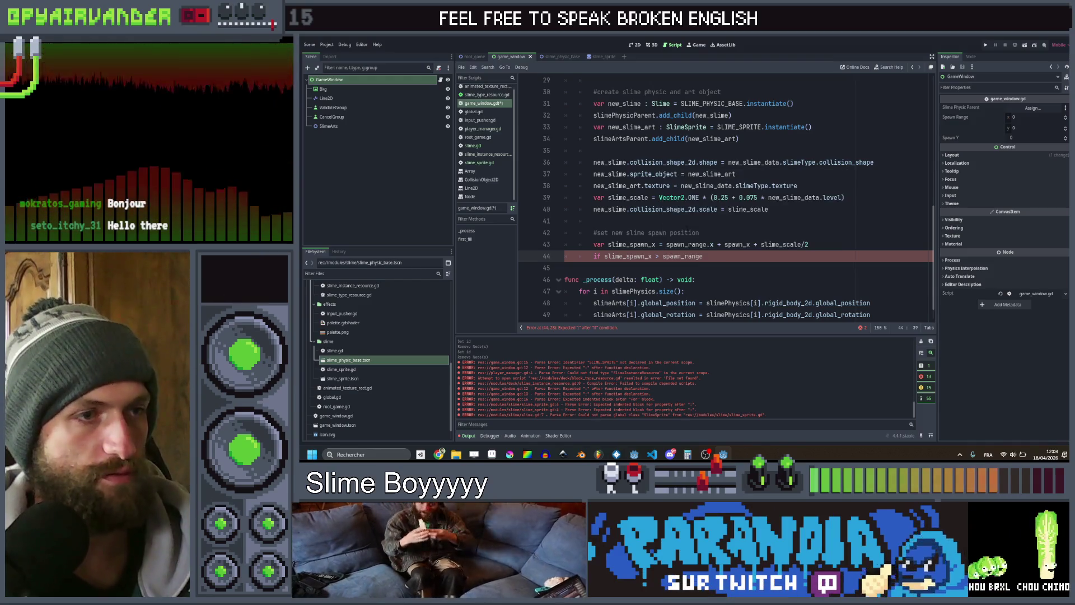
{"action": "type", "text": "y"}
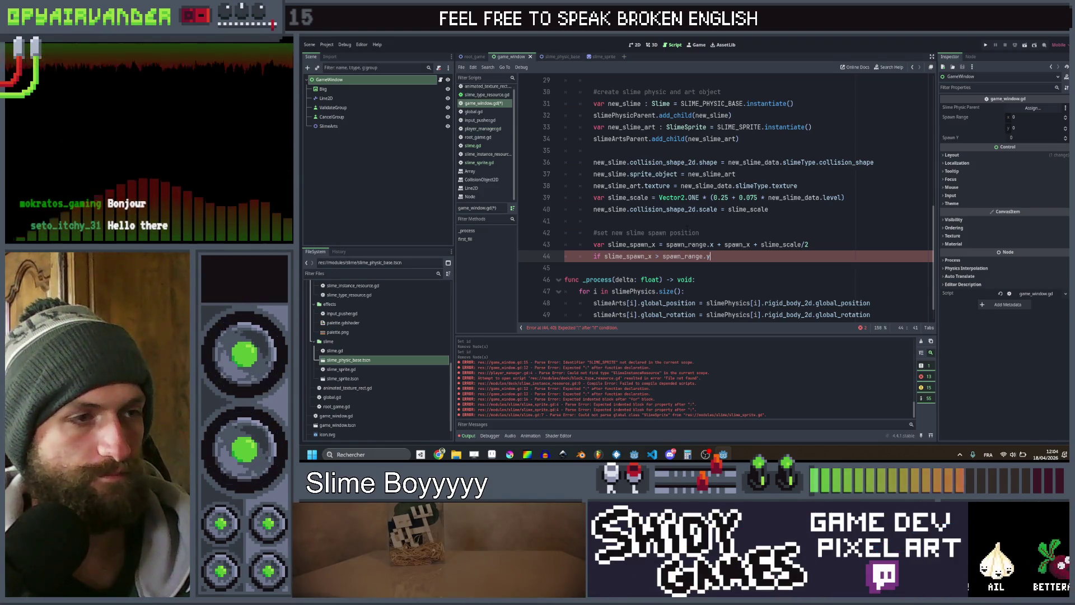
{"action": "type", "text": ":"}
{"action": "key", "text": "Return"}
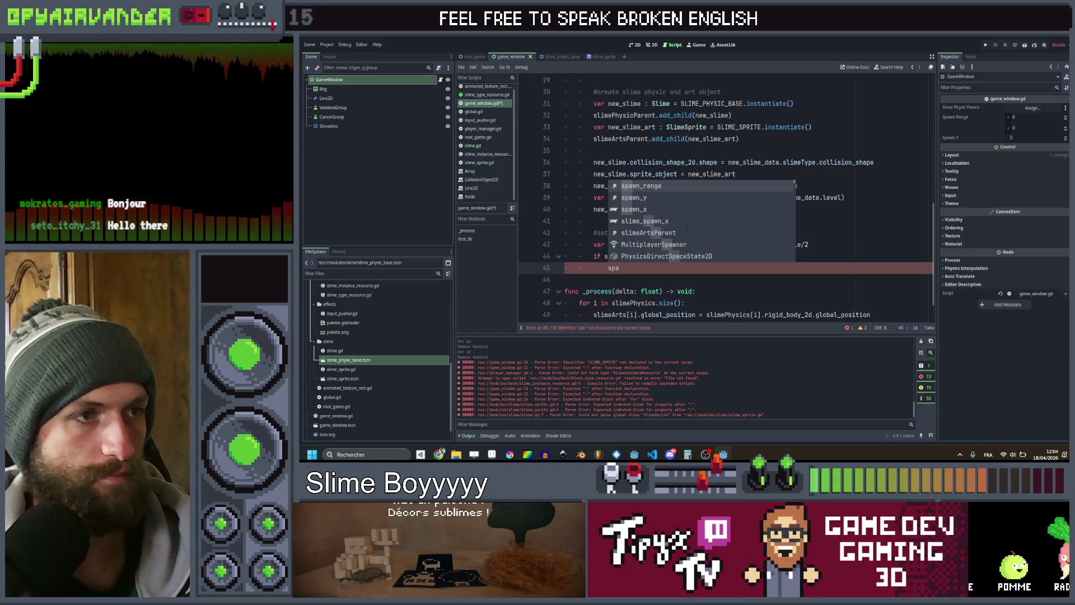
Step: Reset spawn_x to 0 in the branch and recompute slime_spawn_x with the copied calculation
{"action": "type", "text": "wn_x = 0"}
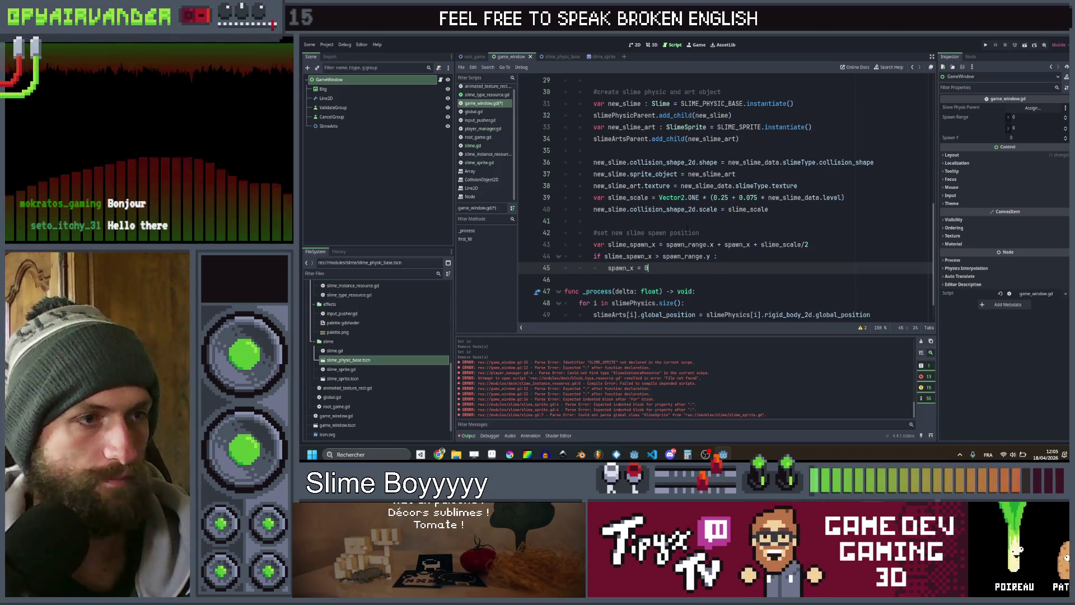
{"action": "left_click_drag", "start_coordinate": [609, 244], "coordinate": [750, 245]}
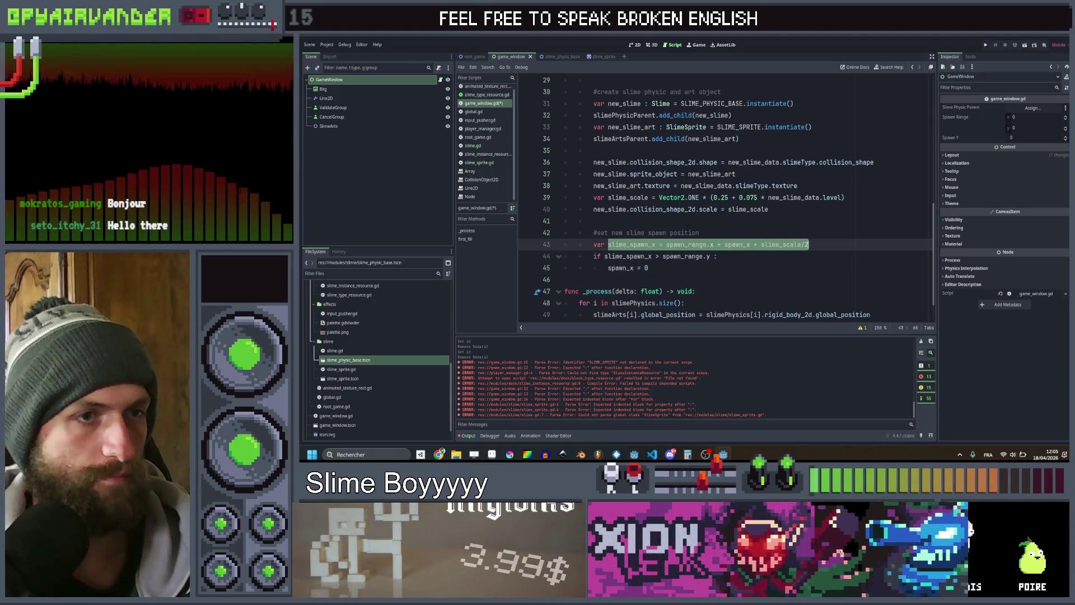
{"action": "key", "text": "Down"}
{"action": "key", "text": "Down"}
{"action": "key", "text": "Down"}
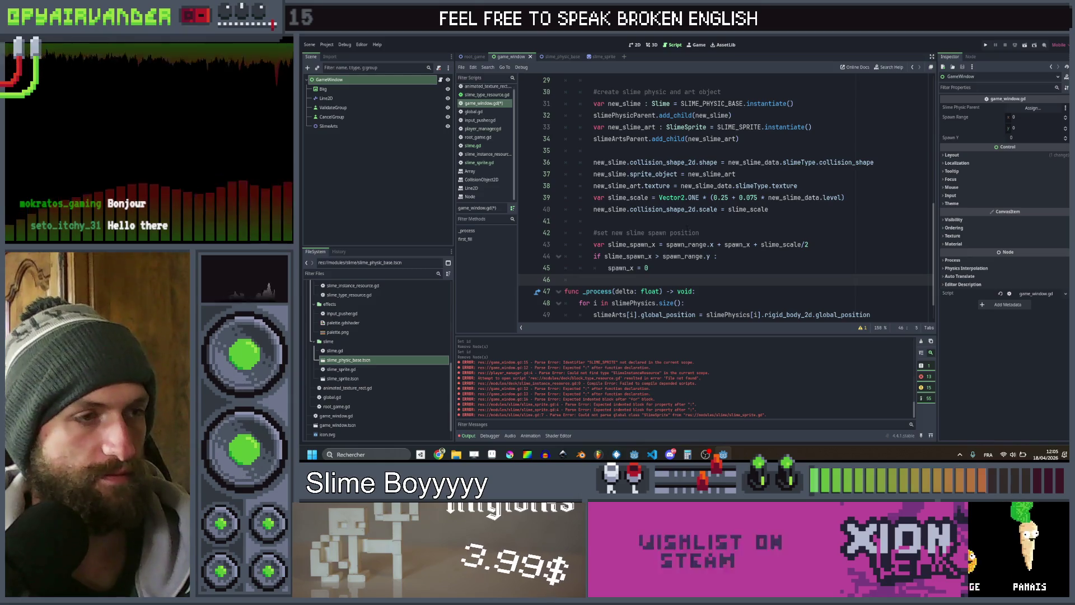
{"action": "key", "text": "ctrl+v"}
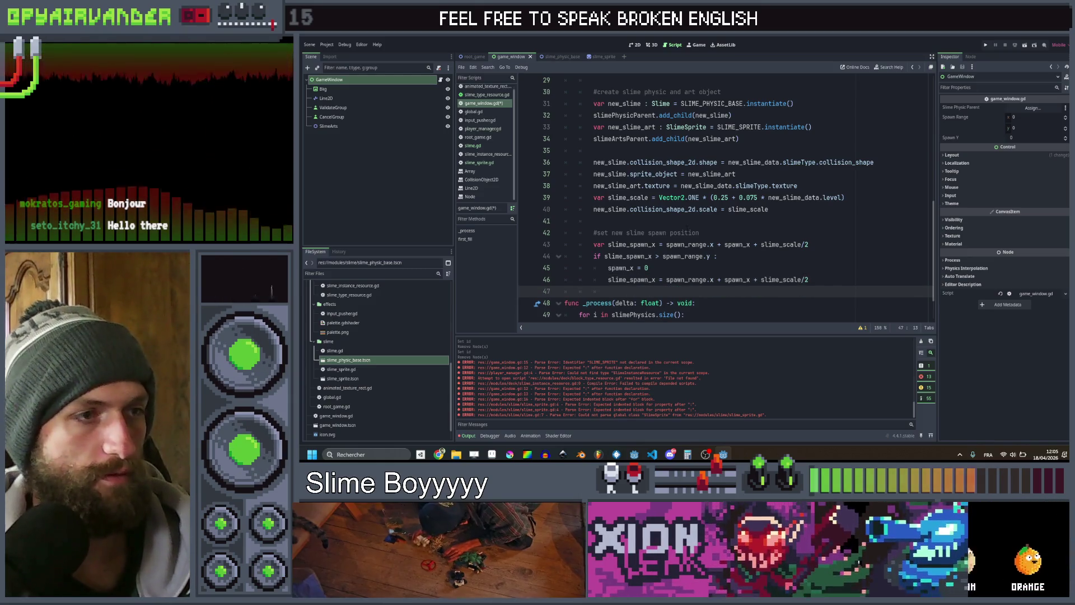
{"action": "key", "text": "Return"}
{"action": "key", "text": "Up"}
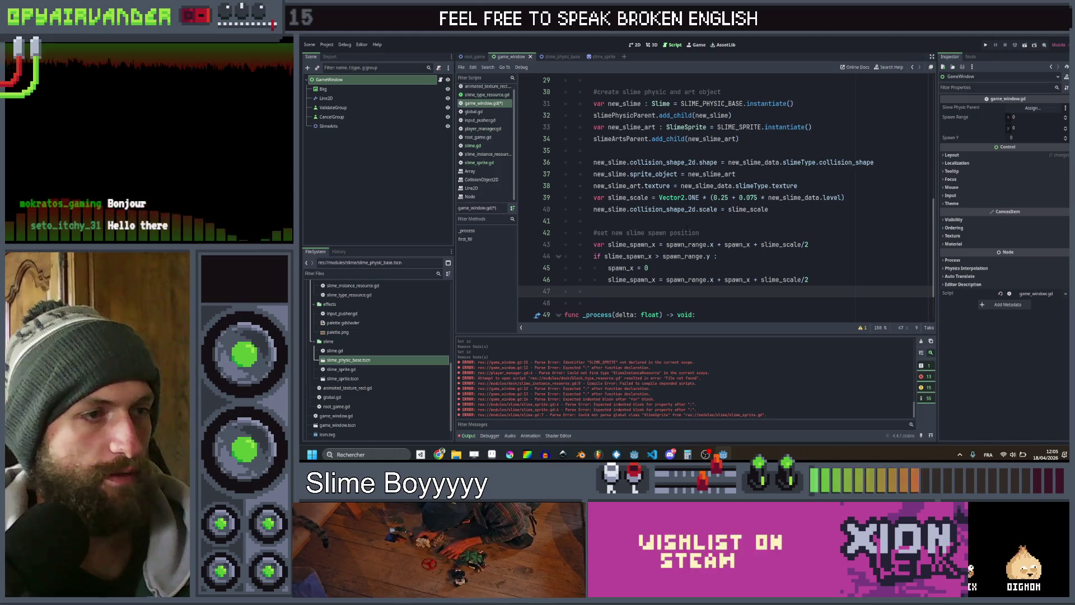
{"action": "key", "text": "Return"}
{"action": "type", "text": "new"}
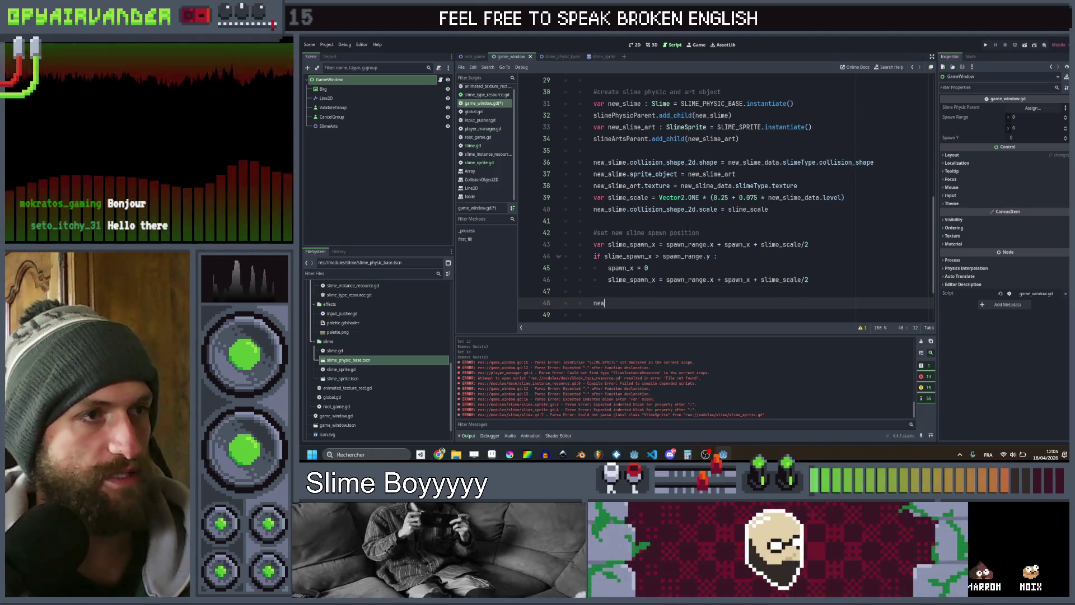
{"action": "type", "text": "_slime."}
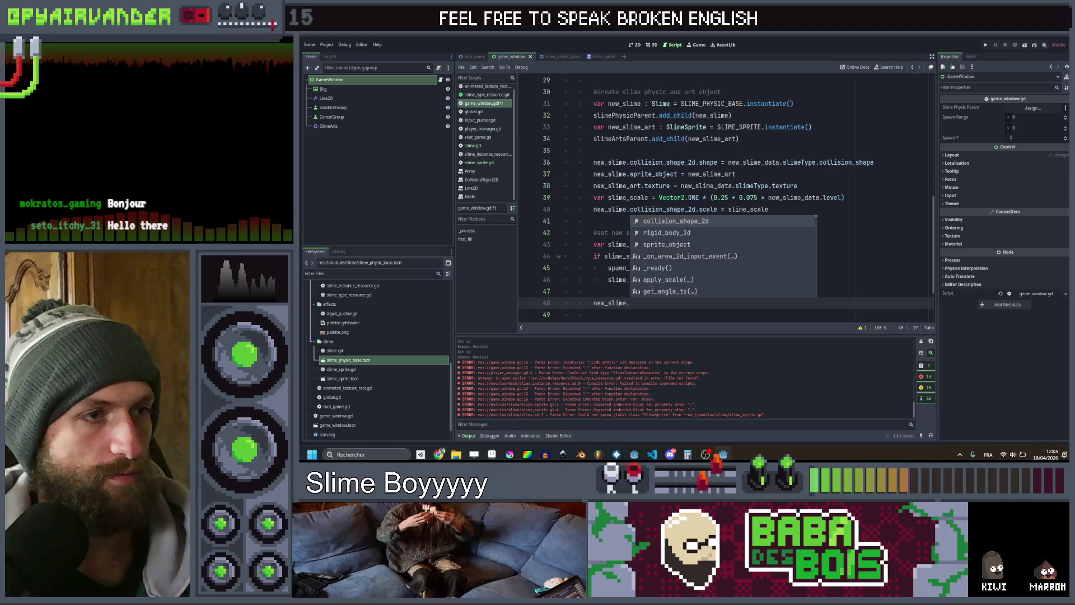
{"action": "type", "text": "pos"}
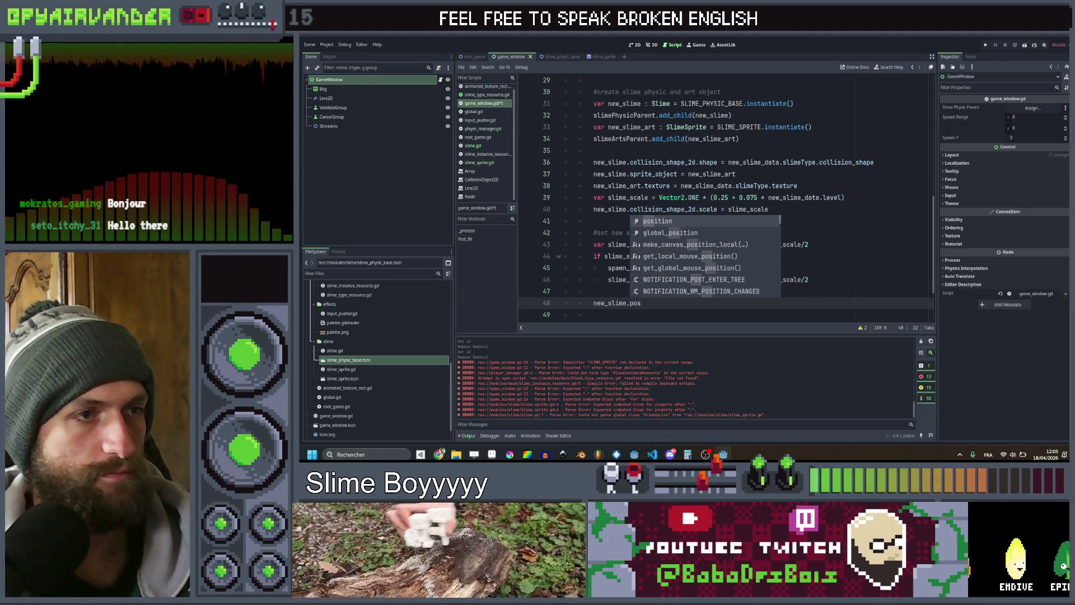
Step: Set new_slime.global_position to Vector2(slime_spawn_x, spawn_y)
{"action": "key", "text": "Down"}
{"action": "key", "text": "Return"}
{"action": "type", "text": "= n"}
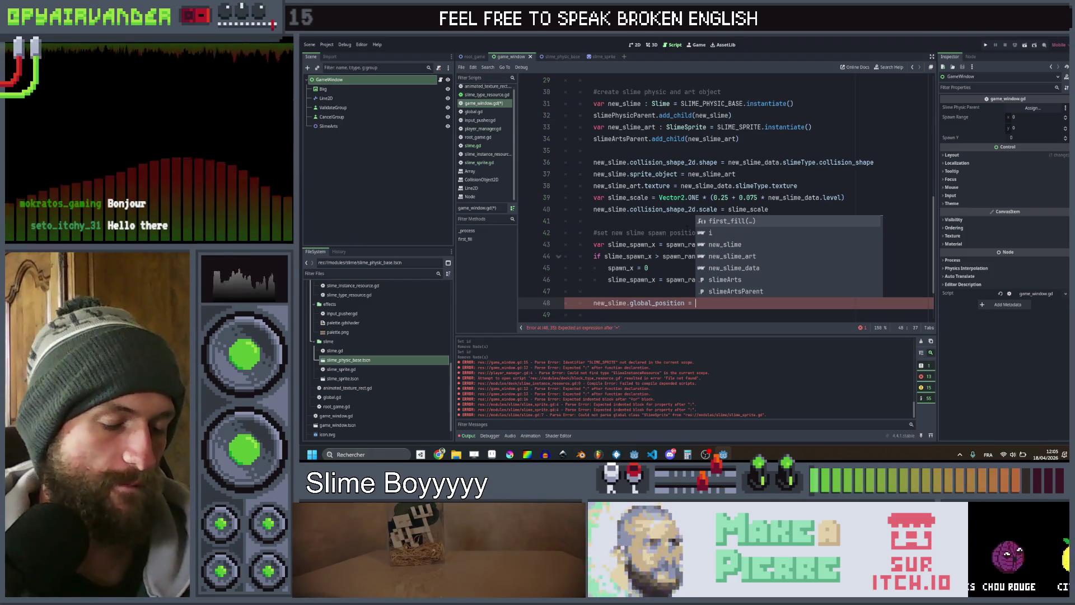
{"action": "type", "text": "ew vec"}
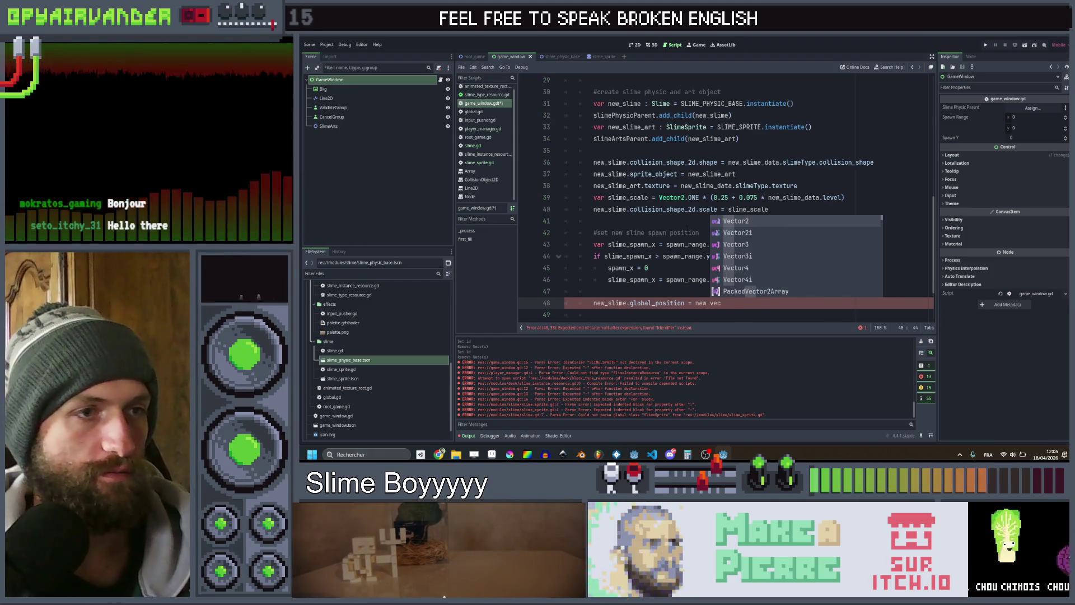
{"action": "key", "text": "Return"}
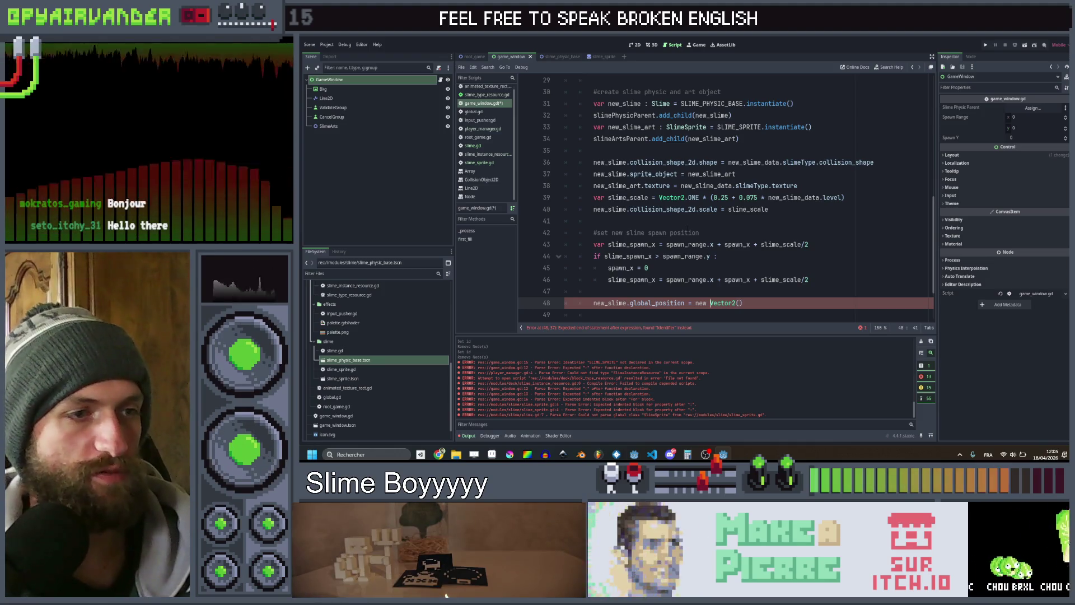
{"action": "key", "text": "BackSpace"}
{"action": "key", "text": "BackSpace"}
{"action": "key", "text": "BackSpace"}
{"action": "key", "text": "End"}
{"action": "key", "text": "Left"}
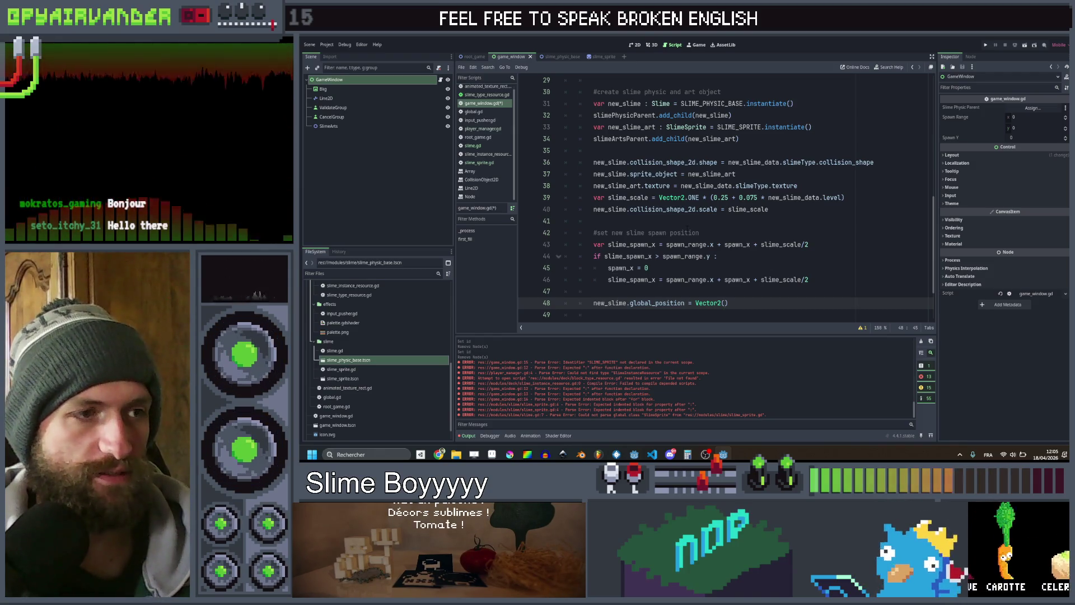
{"action": "type", "text": "sl"}
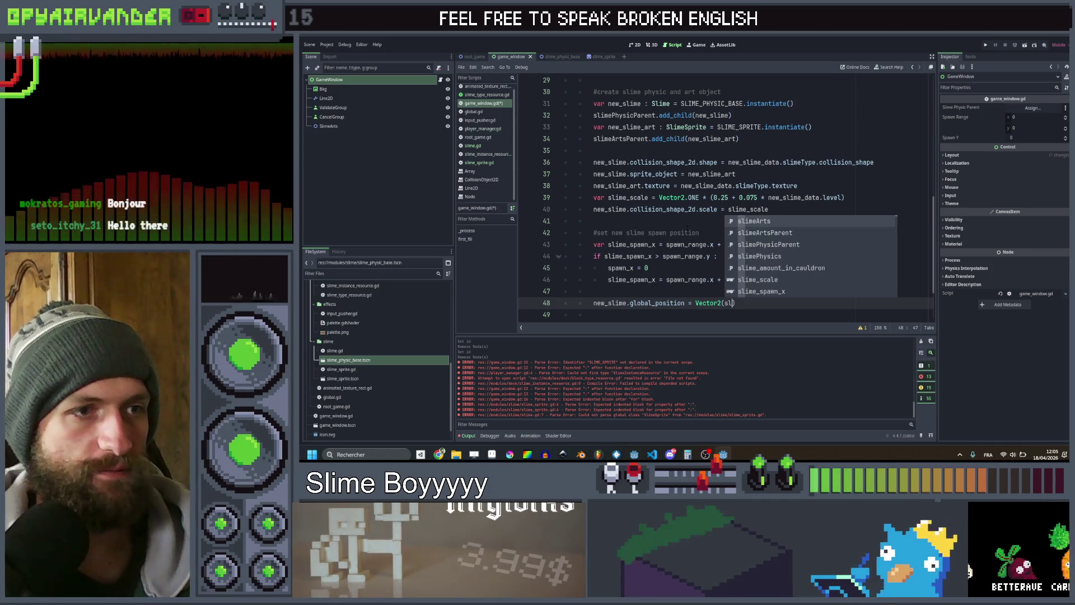
{"action": "key", "text": "Down"}
{"action": "key", "text": "Down"}
{"action": "key", "text": "Down"}
{"action": "key", "text": "Return"}
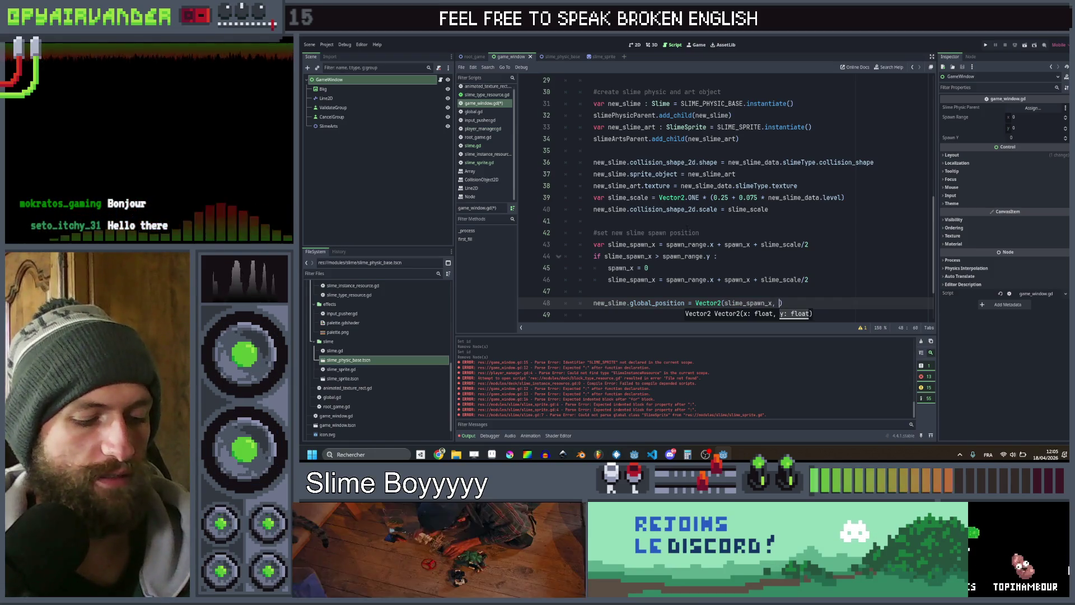
{"action": "type", "text": "awn_y"}
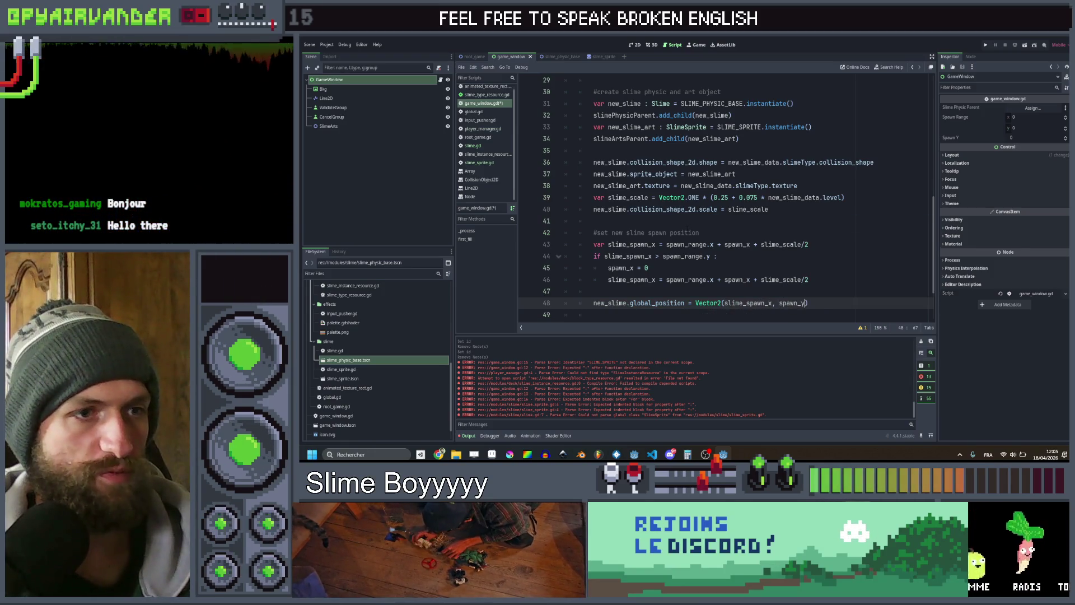
{"action": "key", "text": "Return"}
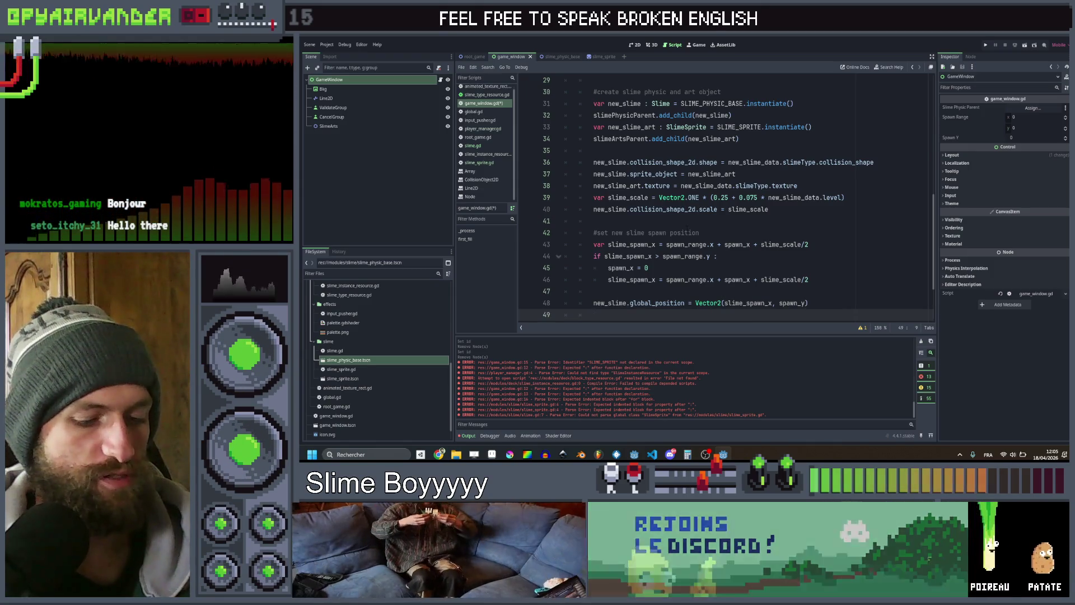
Step: Add 'spawn_x += slime_scale + 0.05', changing the gap from 0.02 to 0.05
{"action": "type", "text": "sp"}
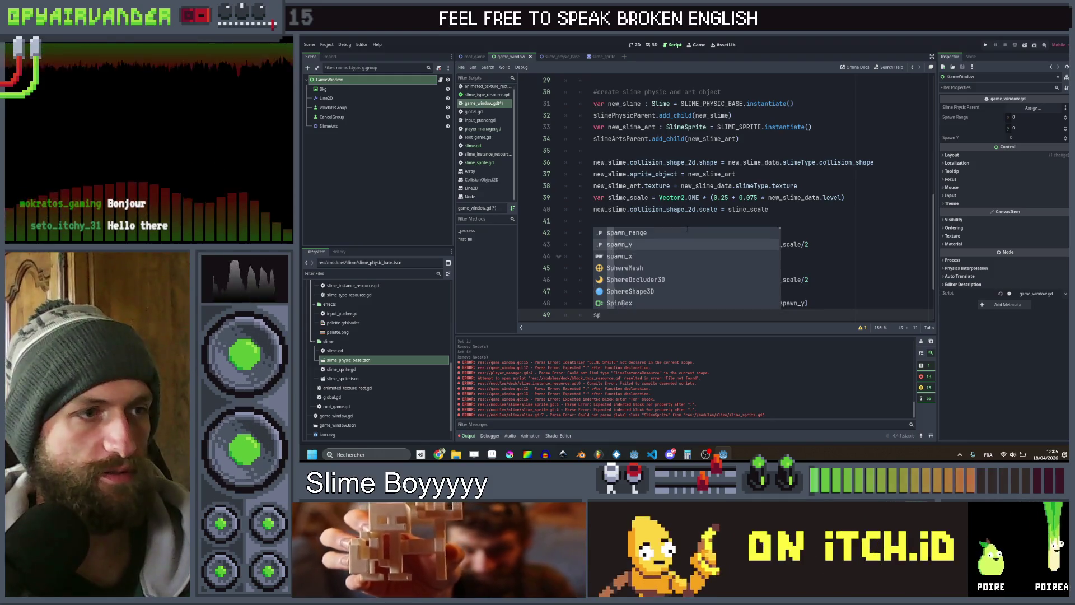
{"action": "key", "text": "Return"}
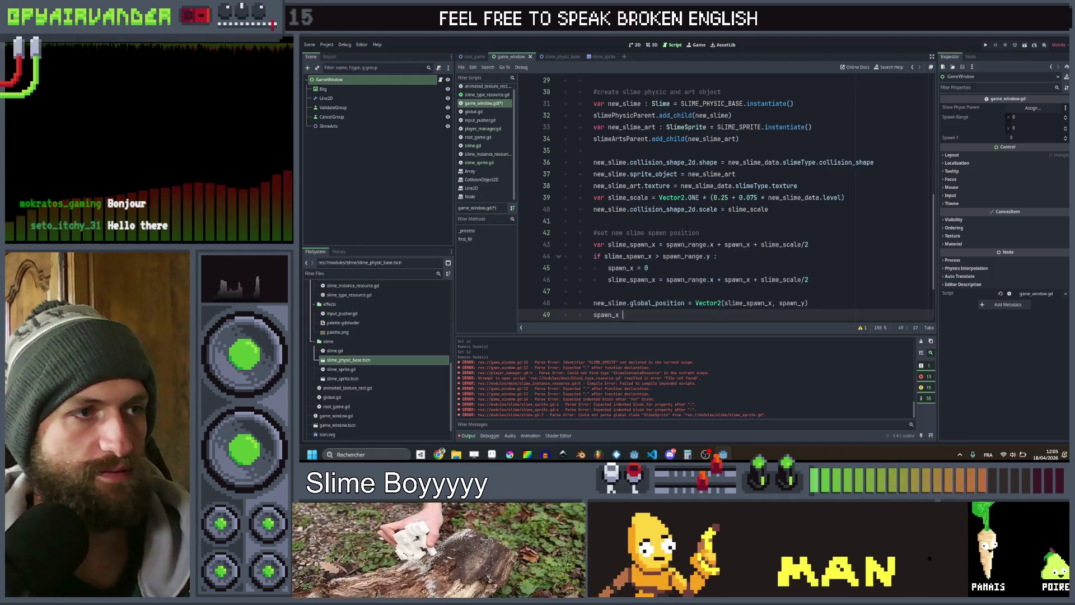
{"action": "type", "text": "+= "}
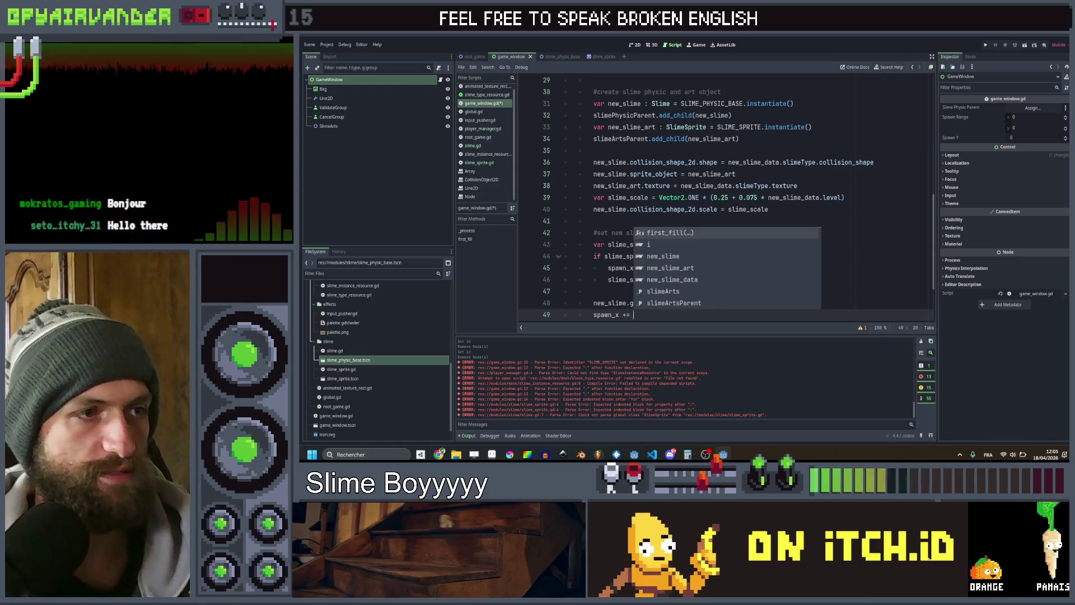
{"action": "type", "text": "slime"}
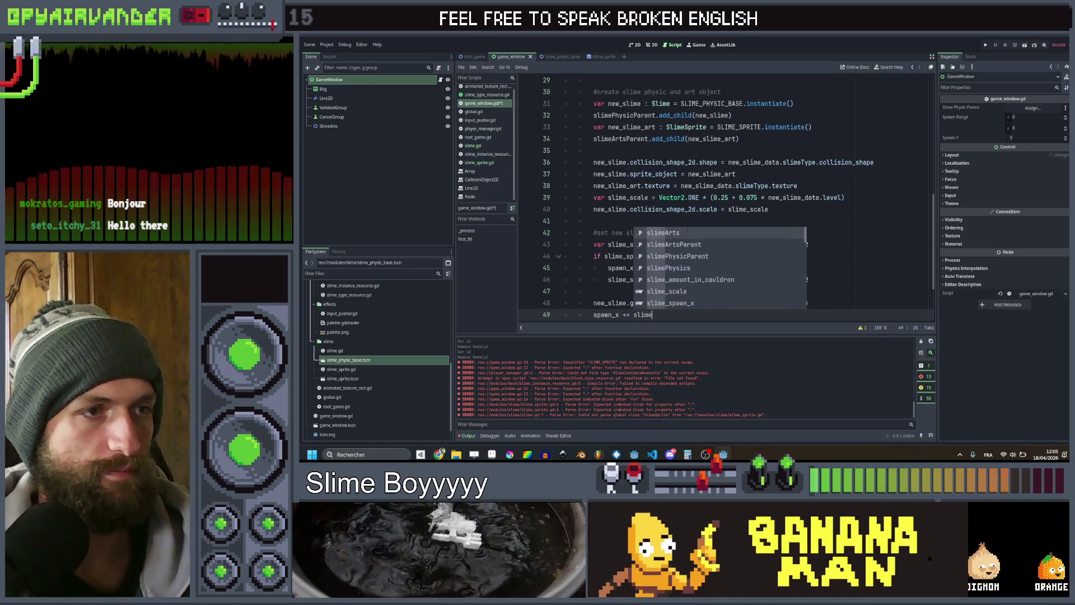
{"action": "key", "text": "Down"}
{"action": "key", "text": "Return"}
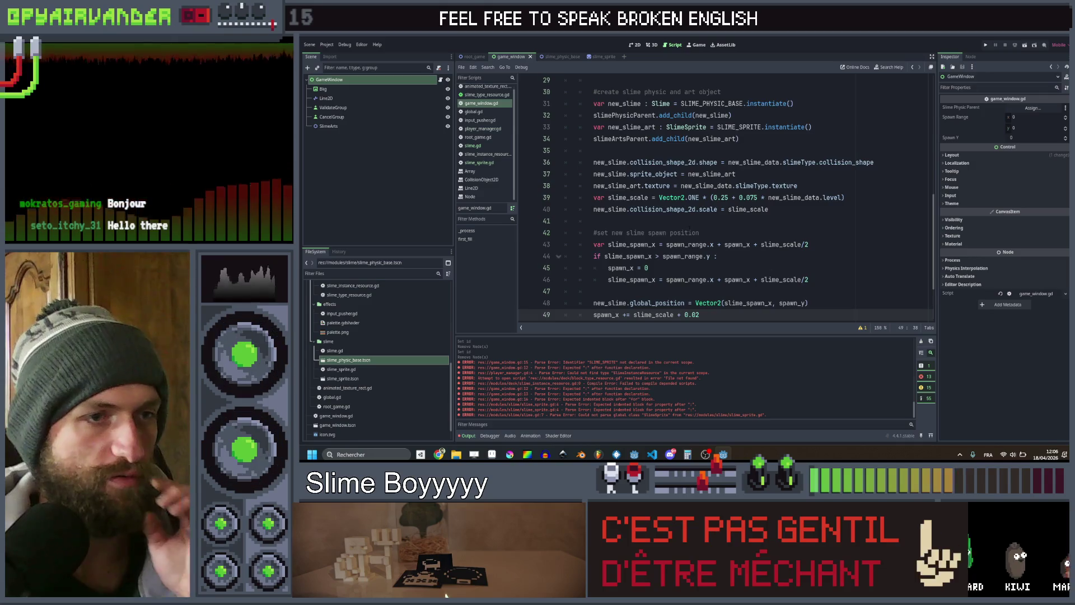
{"action": "scroll", "coordinate": [722, 195], "scroll_direction": "down", "scroll_amount": 2}
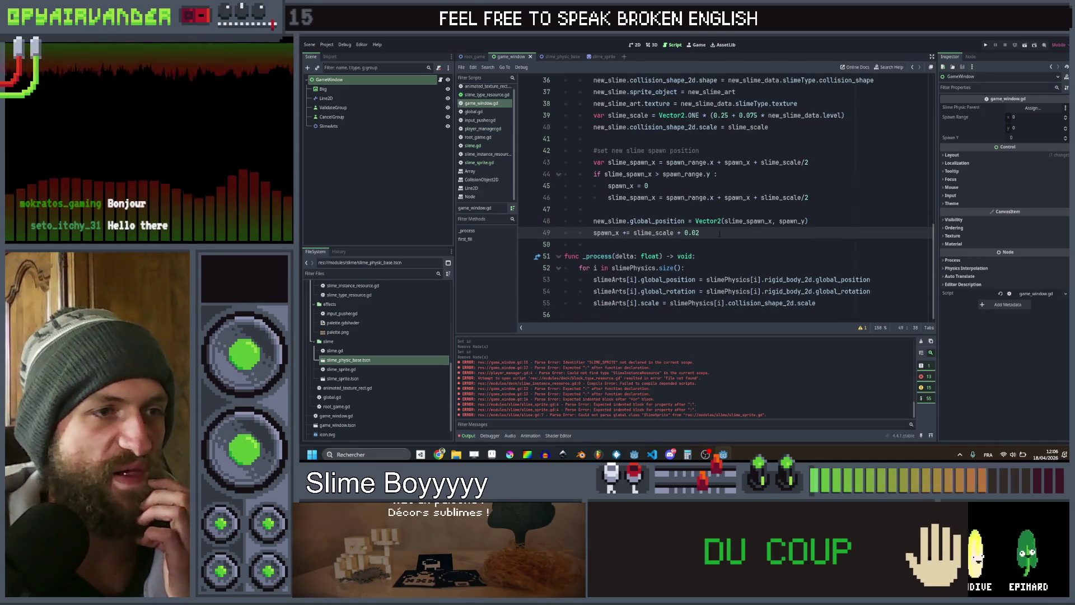
{"action": "key", "text": "BackSpace"}
{"action": "type", "text": "5"}
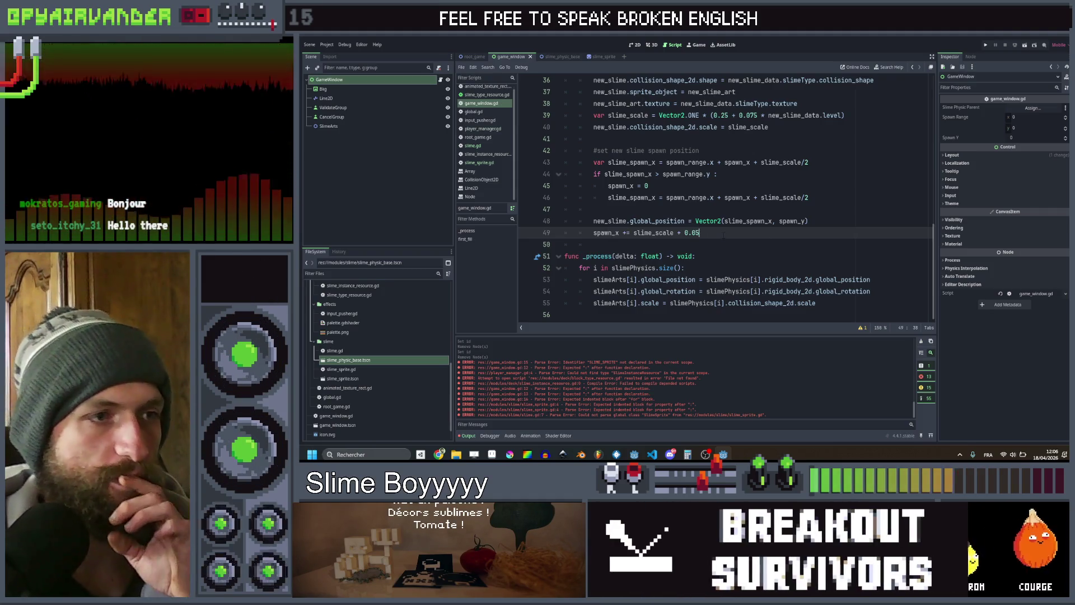
{"action": "scroll", "coordinate": [723, 236], "scroll_direction": "up", "scroll_amount": 1}
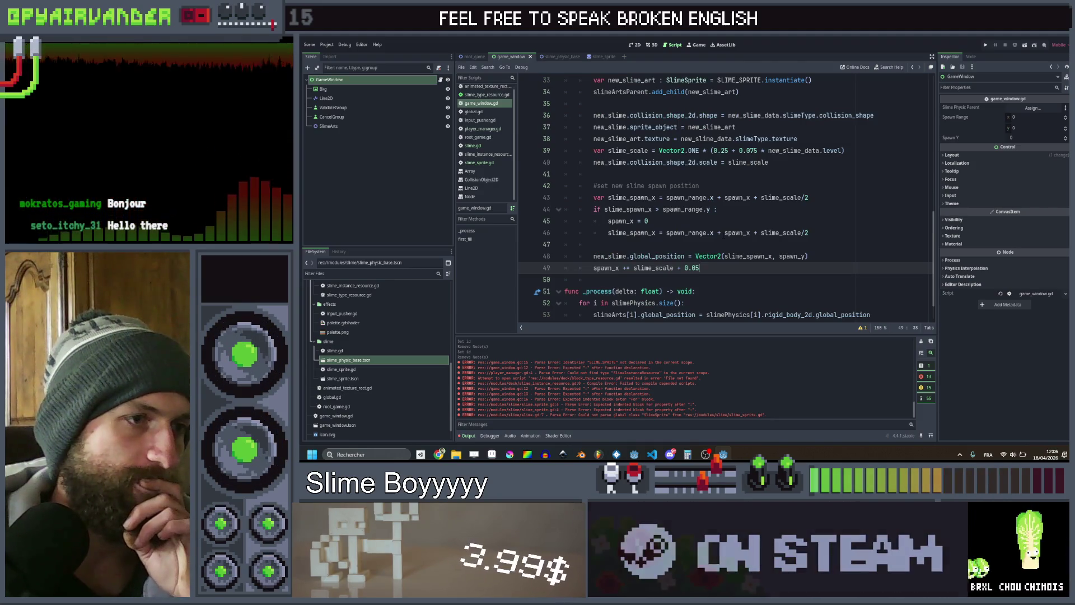
{"action": "key", "text": "Return"}
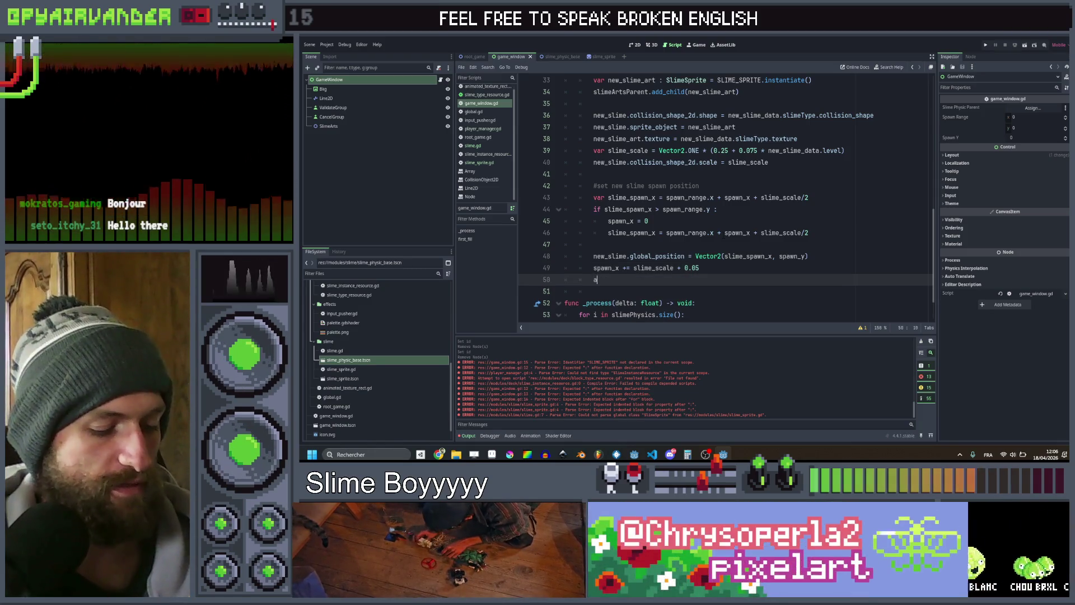
Step: End each loop iteration with 'await get_tree().create_timer(0.2).timeout' and save game_window.gd
{"action": "type", "text": "t"}
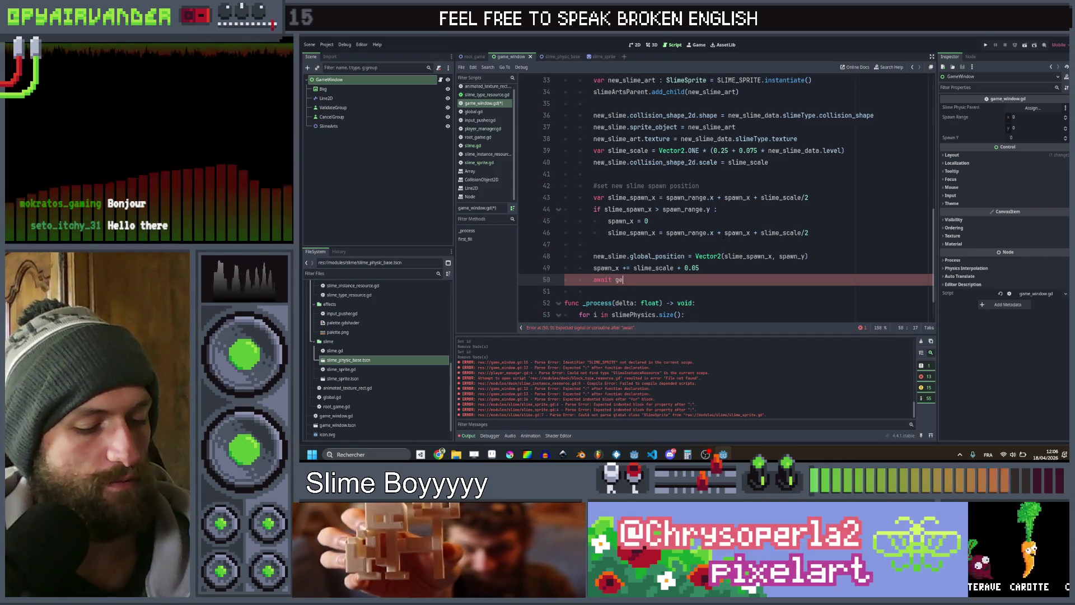
{"action": "type", "text": "get_tre"}
{"action": "key", "text": "Return"}
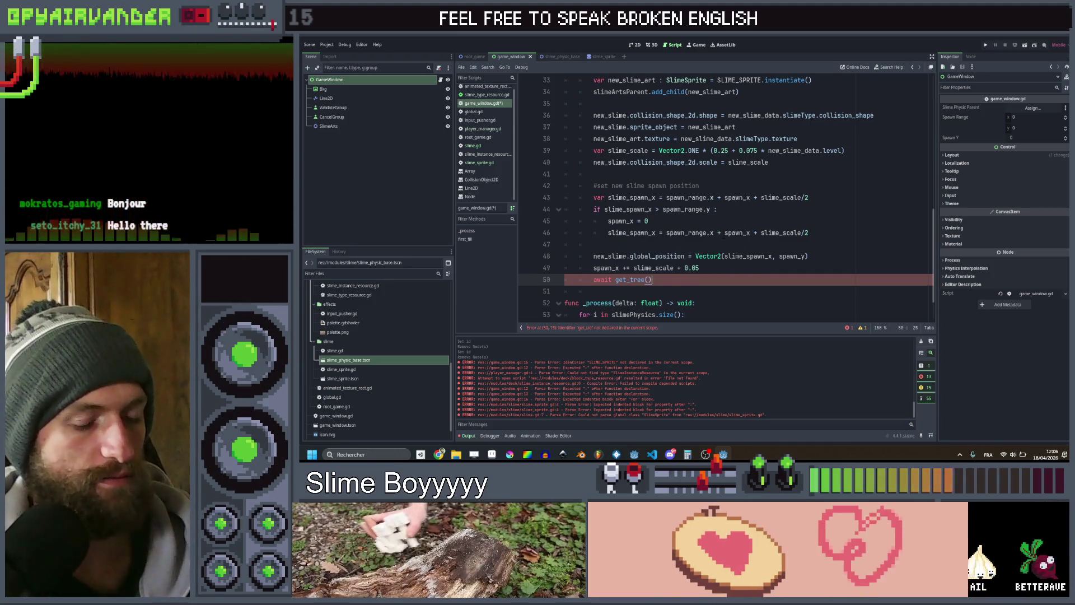
{"action": "type", "text": ".cre"}
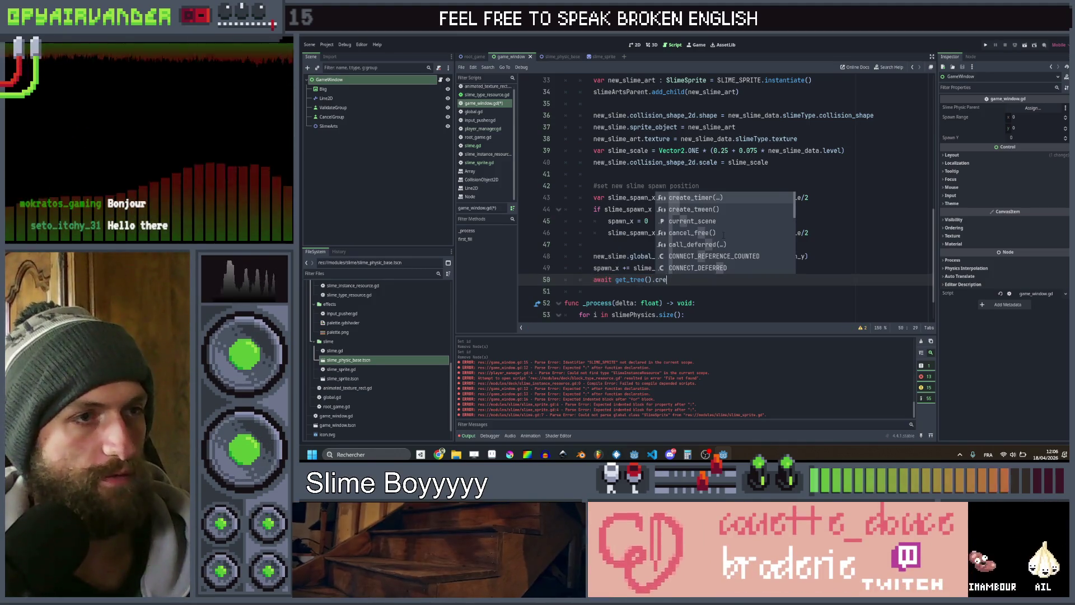
{"action": "key", "text": "Return"}
{"action": "type", "text": "0.3"}
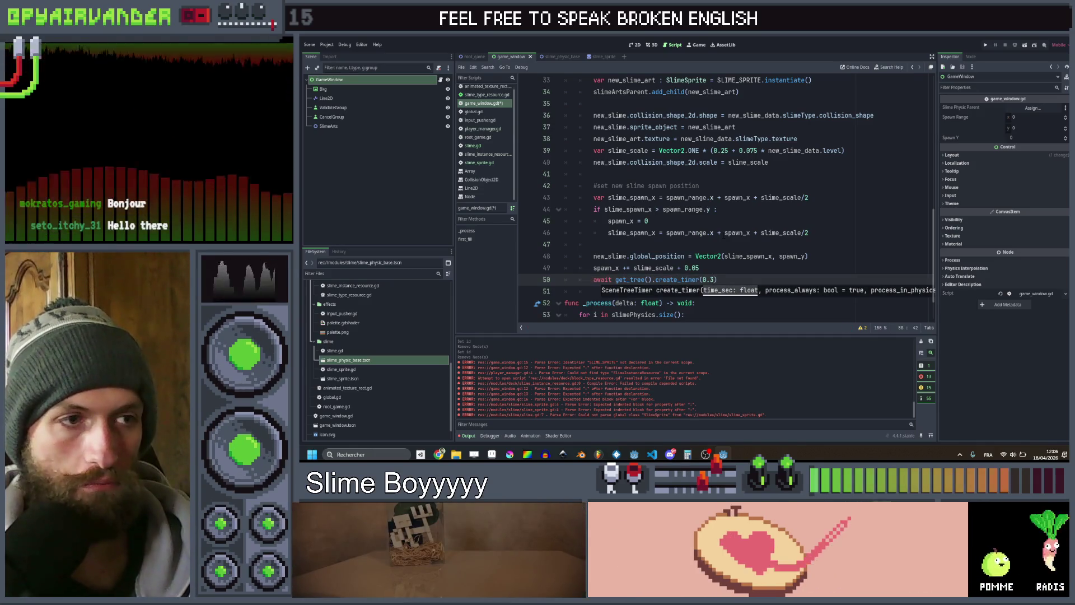
{"action": "type", "text": "2"}
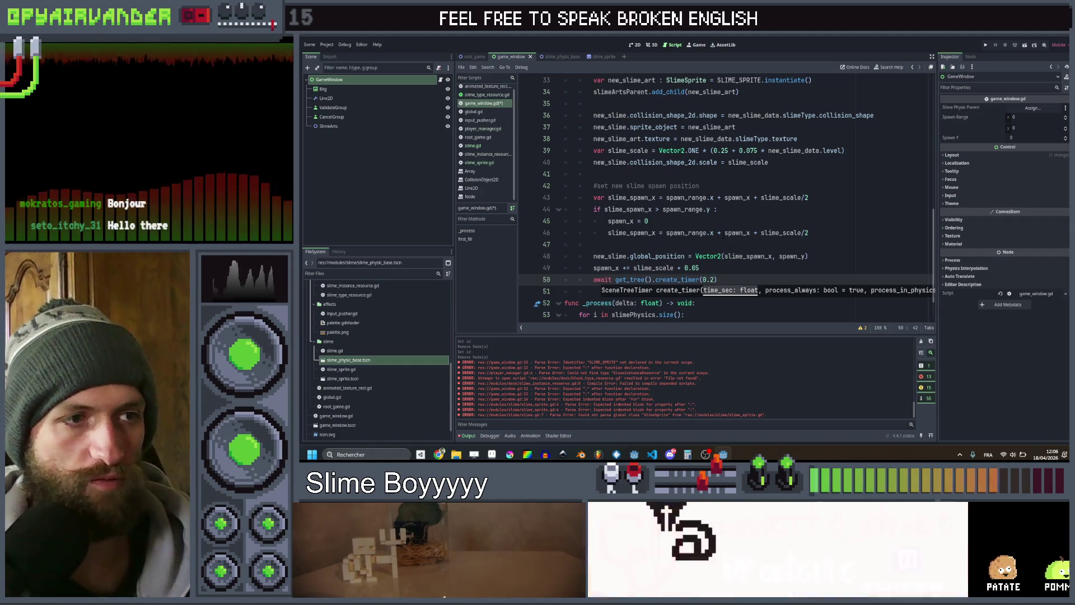
{"action": "type", "text": ".timeout"}
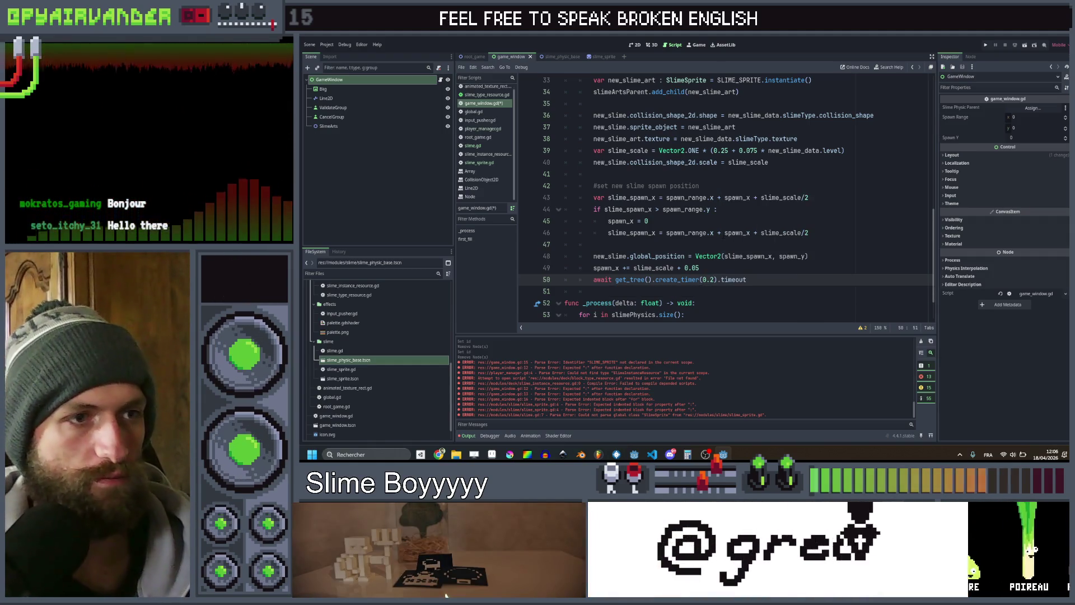
{"action": "key", "text": "ctrl+s"}
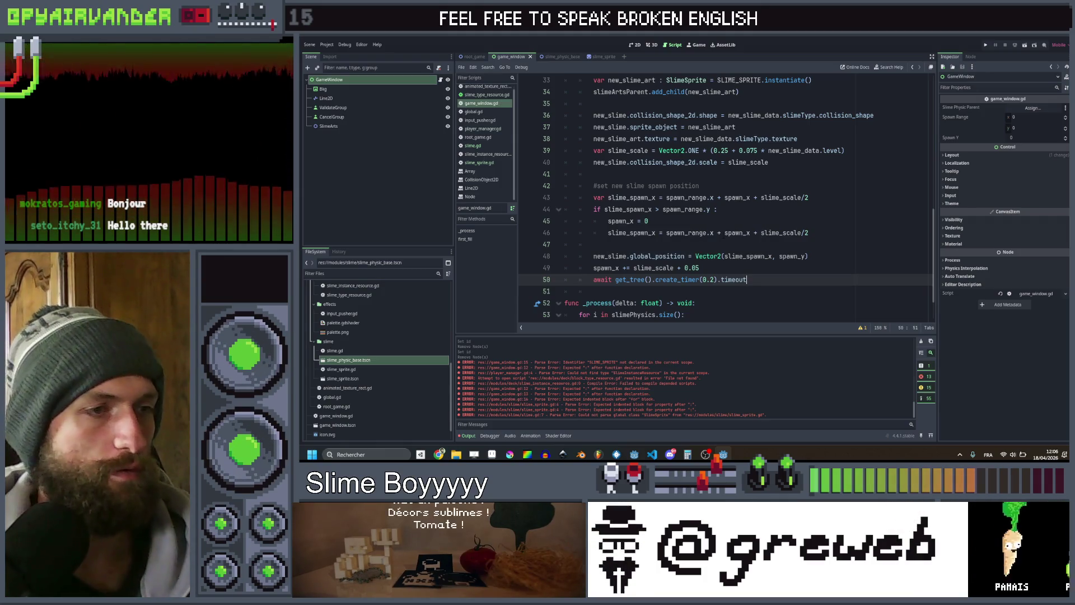
{"action": "scroll", "coordinate": [833, 311], "scroll_direction": "down", "scroll_amount": 2}
{"action": "mouse_move", "coordinate": [820, 303]}
{"action": "left_mouse_down"}
{"action": "mouse_move", "coordinate": [565, 279]}
{"action": "mouse_move", "coordinate": [580, 267]}
{"action": "left_mouse_up"}
{"action": "key", "text": "ctrl+c"}
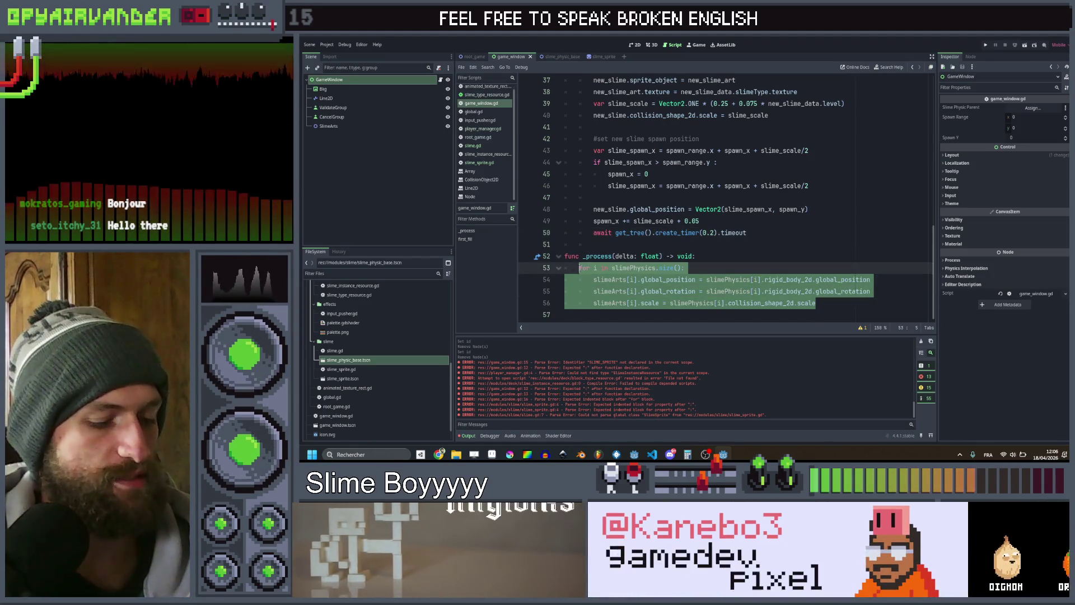
Step: Delete the _process loop from game_window.gd and add an empty _process function in slime.gd
{"action": "key", "text": "BackSpace"}
{"action": "key", "text": "ctrl+shift+k"}
{"action": "key", "text": "ctrl+shift+k"}
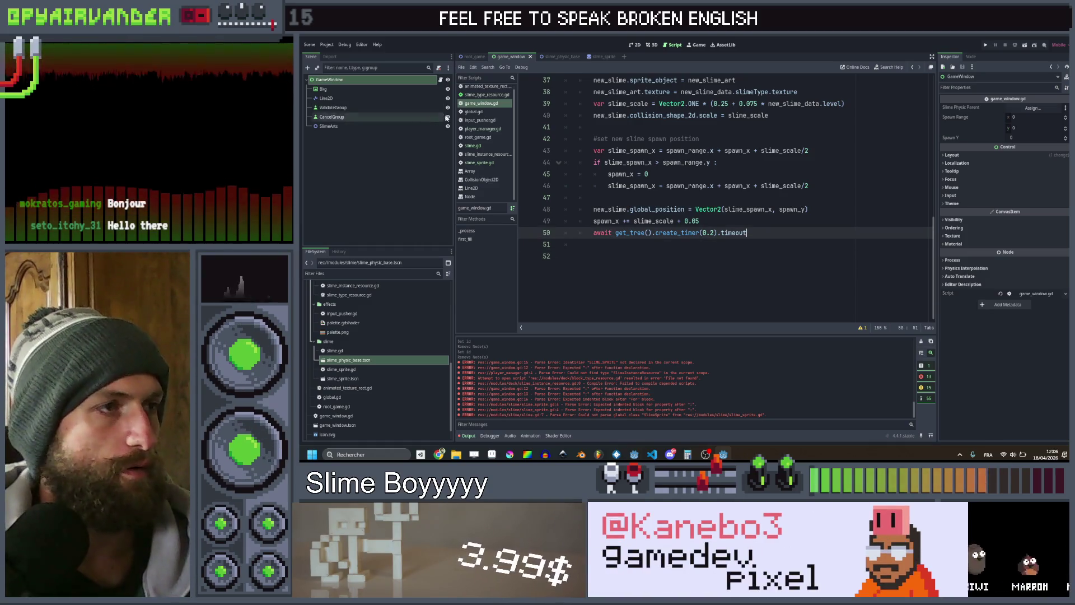
{"action": "left_click", "coordinate": [473, 145]}
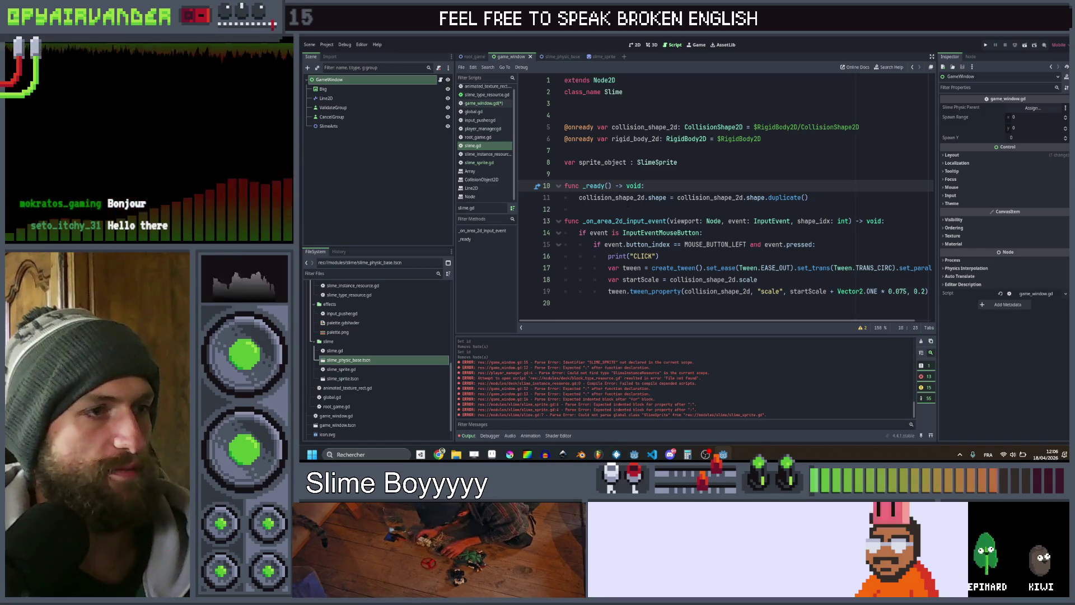
{"action": "left_click", "coordinate": [679, 208]}
{"action": "key", "text": "Return"}
{"action": "key", "text": "Return"}
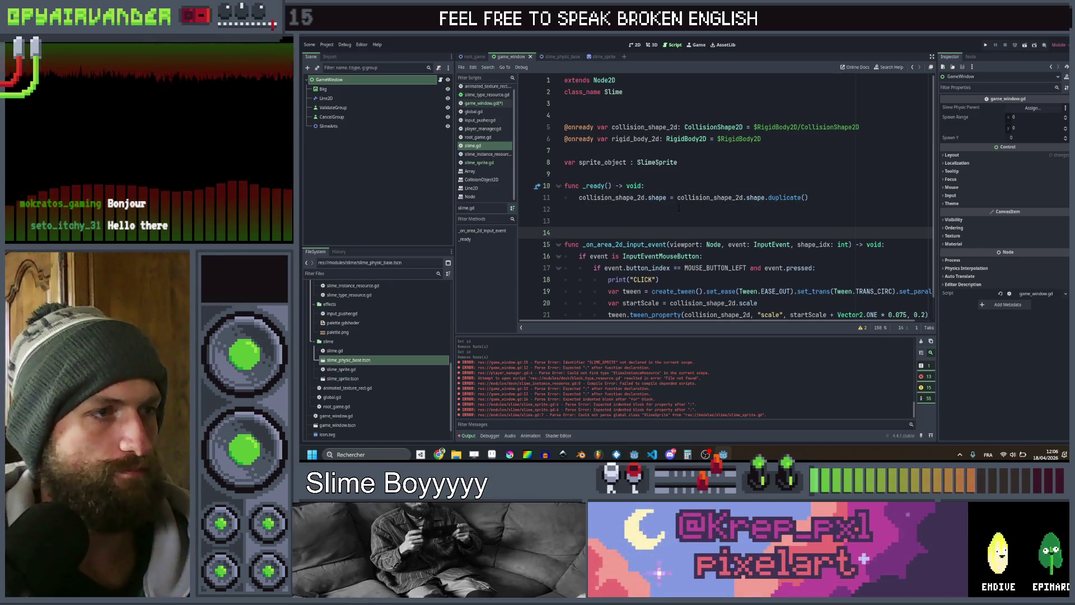
{"action": "key", "text": "Up"}
{"action": "type", "text": "func _"}
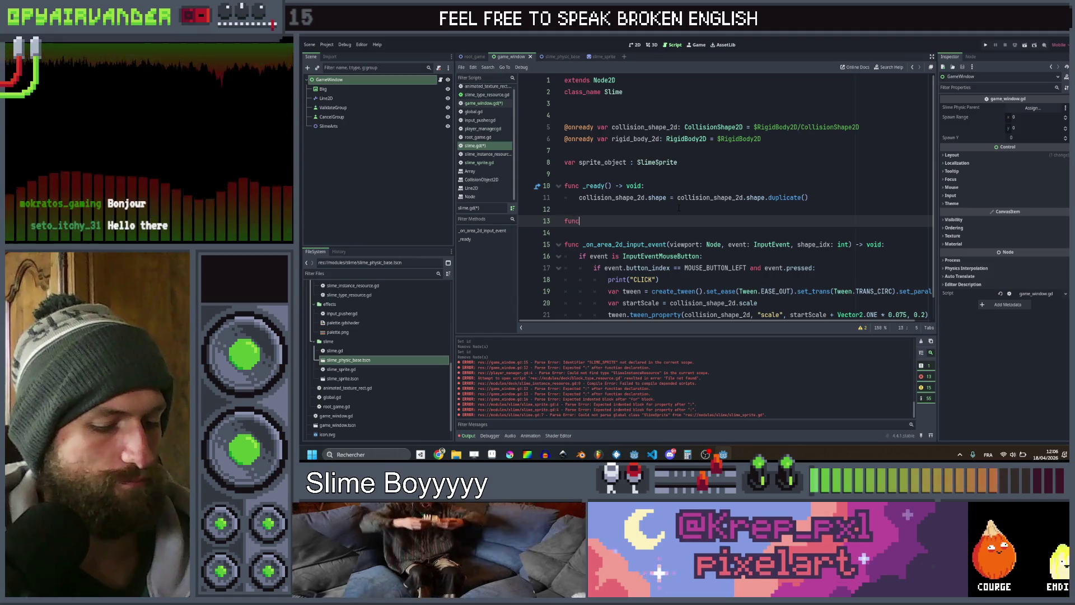
{"action": "type", "text": "pro"}
{"action": "key", "text": "Return"}
{"action": "key", "text": "Return"}
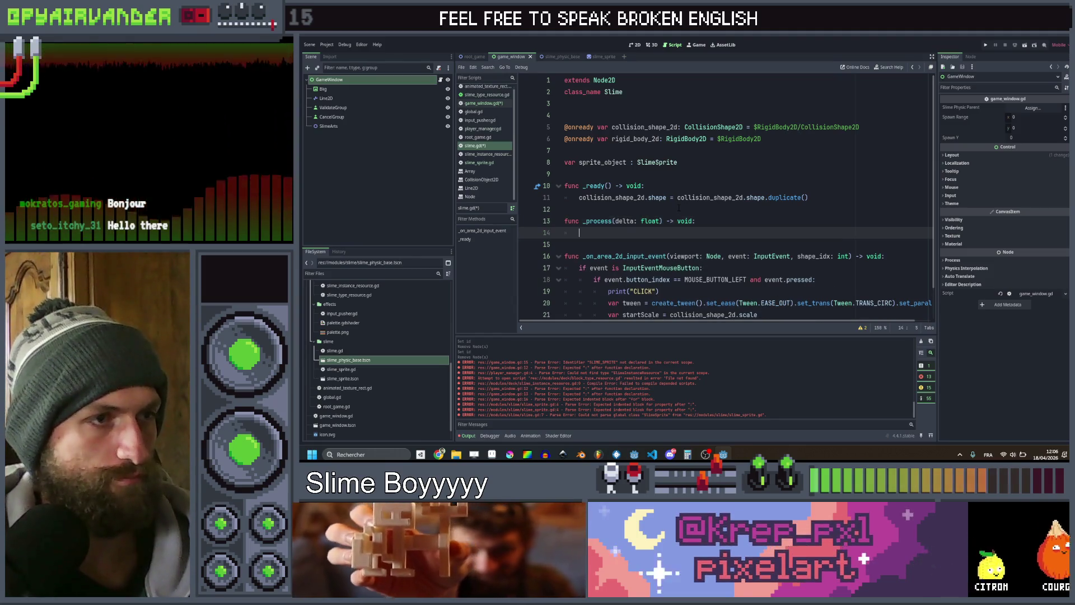
{"action": "key", "text": "BackSpace"}
{"action": "key", "text": "BackSpace"}
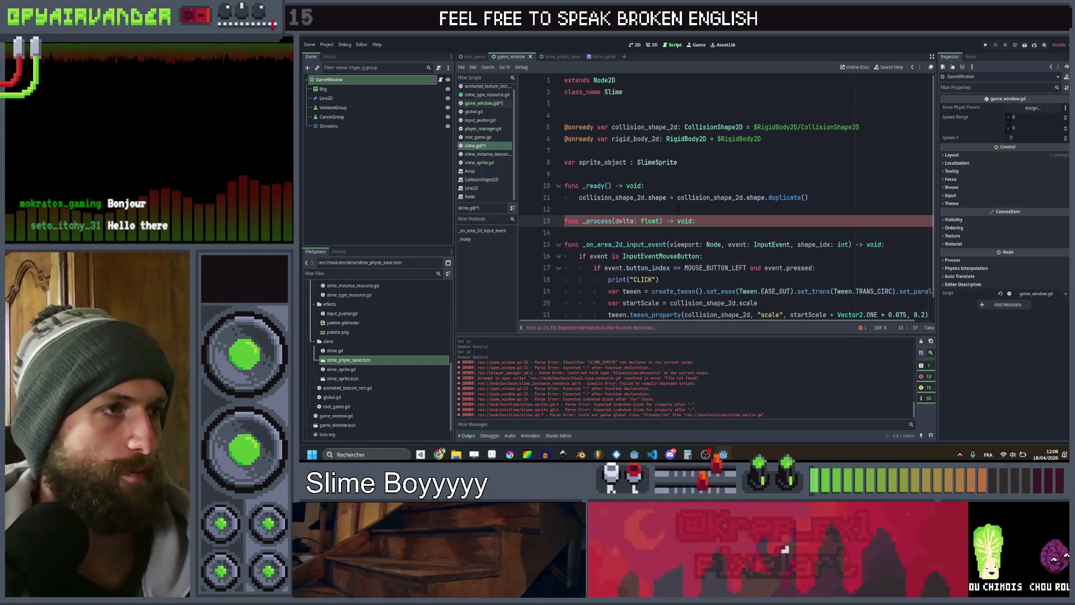
Step: Cut the old sprite-syncing loop from game_window.gd, save, and paste it into slime.gd's _process
{"action": "left_click", "coordinate": [484, 103]}
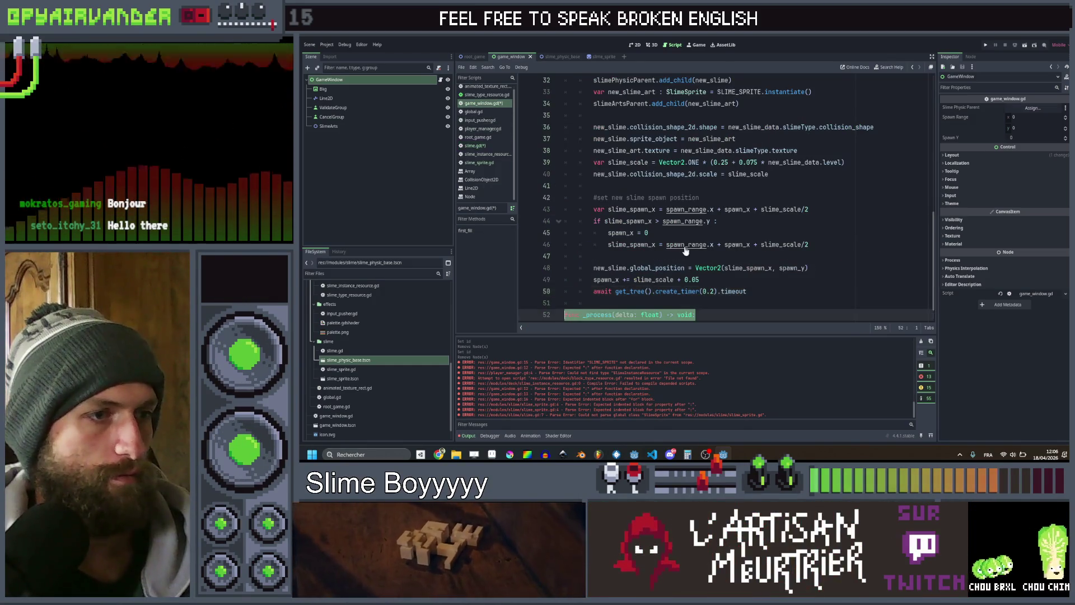
{"action": "key", "text": "ctrl+z"}
{"action": "key", "text": "ctrl+z"}
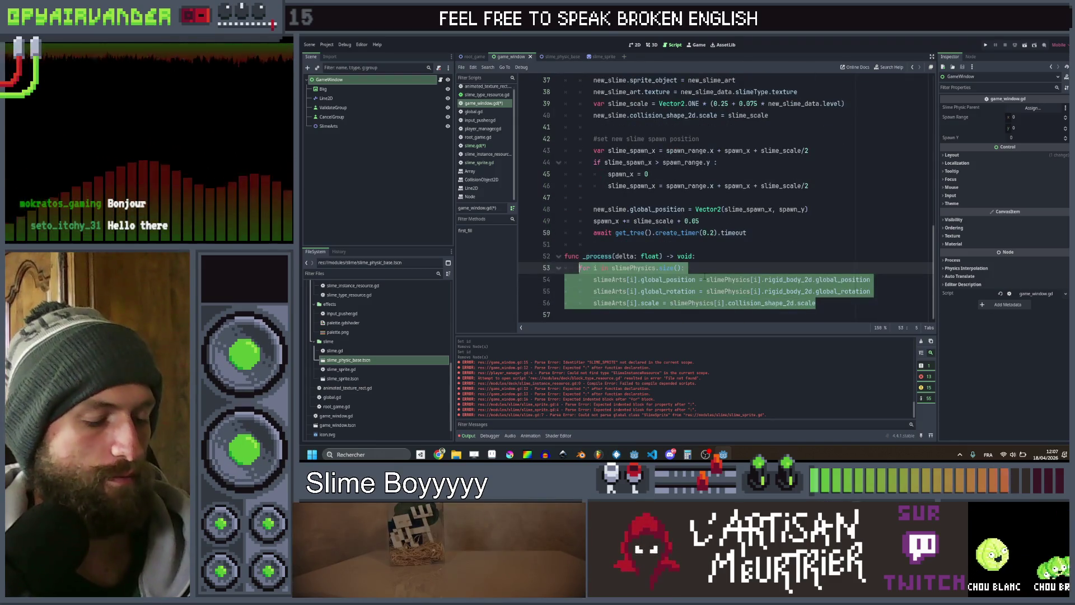
{"action": "key", "text": "ctrl+shift+z"}
{"action": "key", "text": "ctrl+shift+z"}
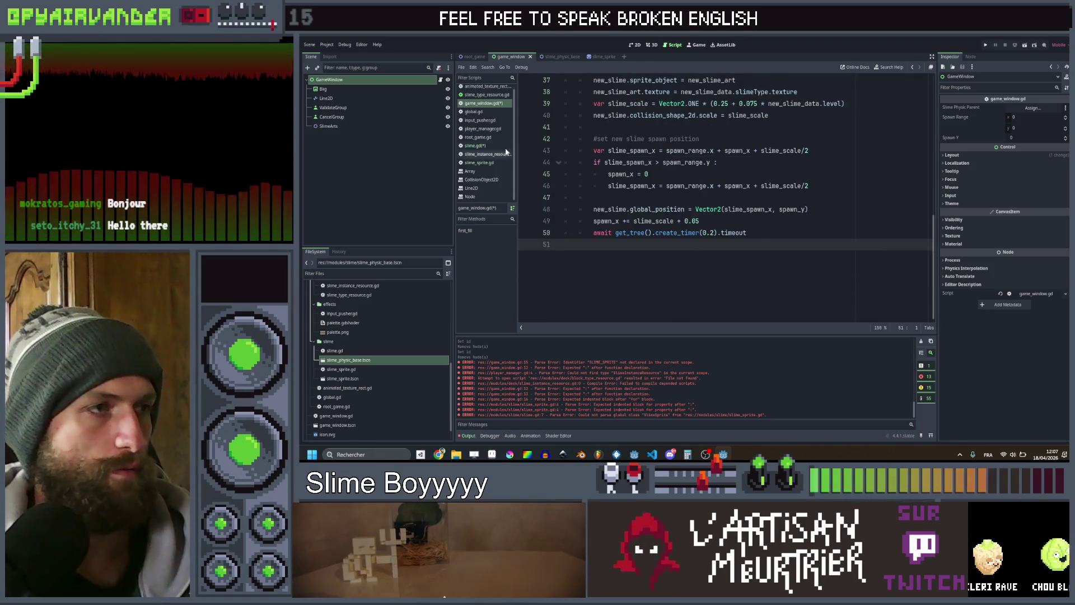
{"action": "key", "text": "ctrl+s"}
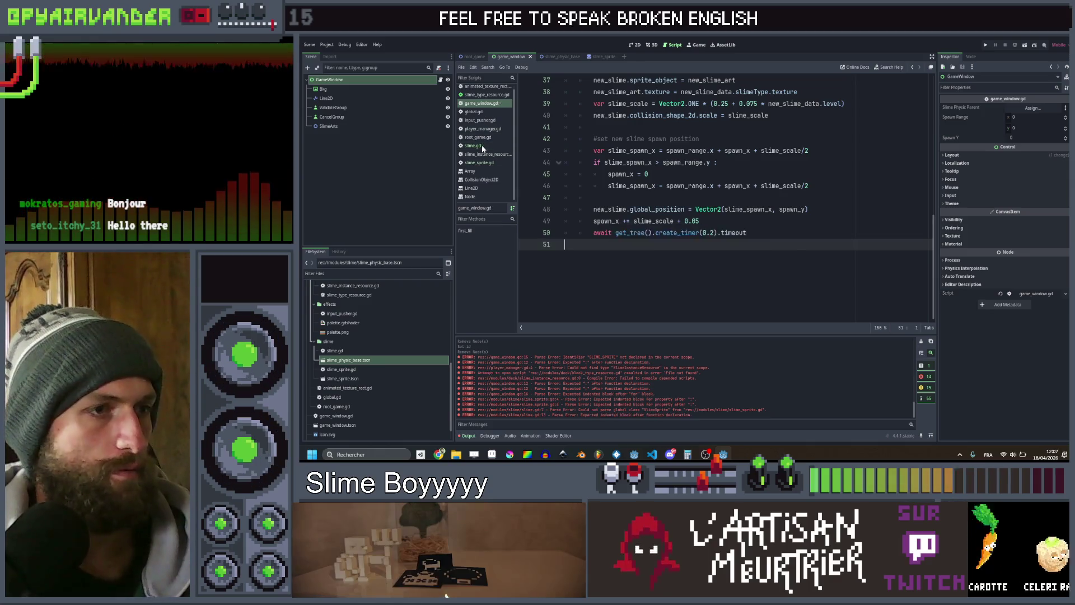
{"action": "left_click", "coordinate": [482, 146]}
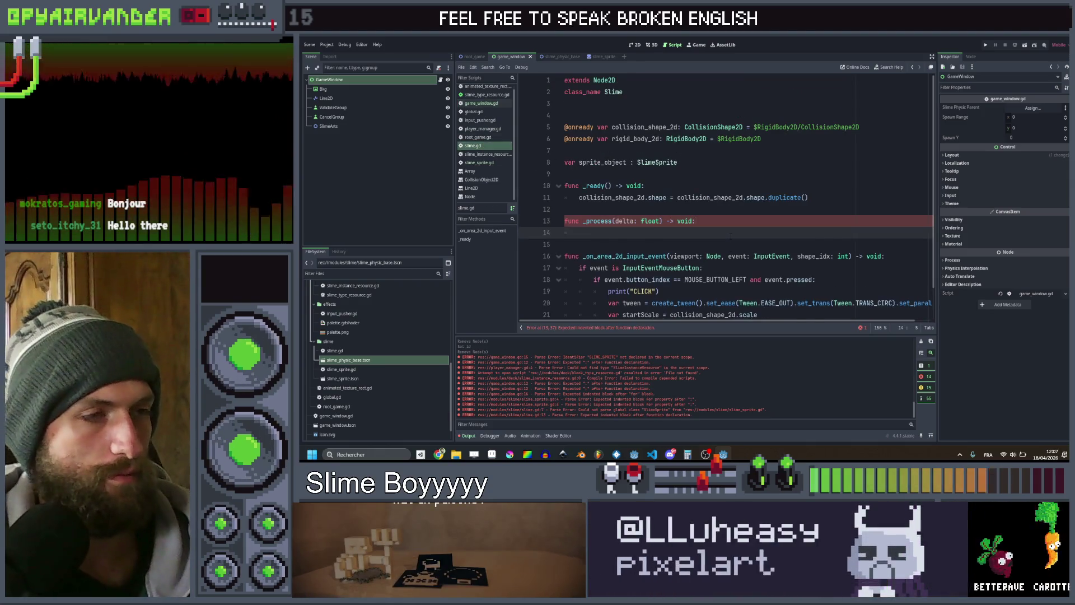
{"action": "key", "text": "ctrl+v"}
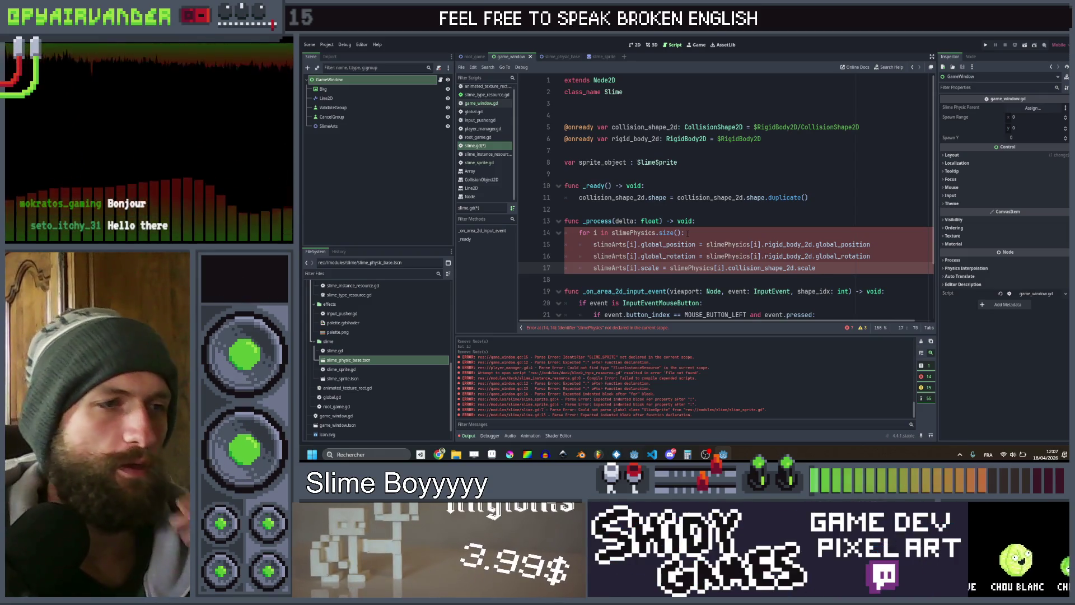
Step: Replace slimeArts[i] with sprite_object and strip the slimePhysics[i]. prefixes on lines 15–17
{"action": "left_click", "coordinate": [655, 244]}
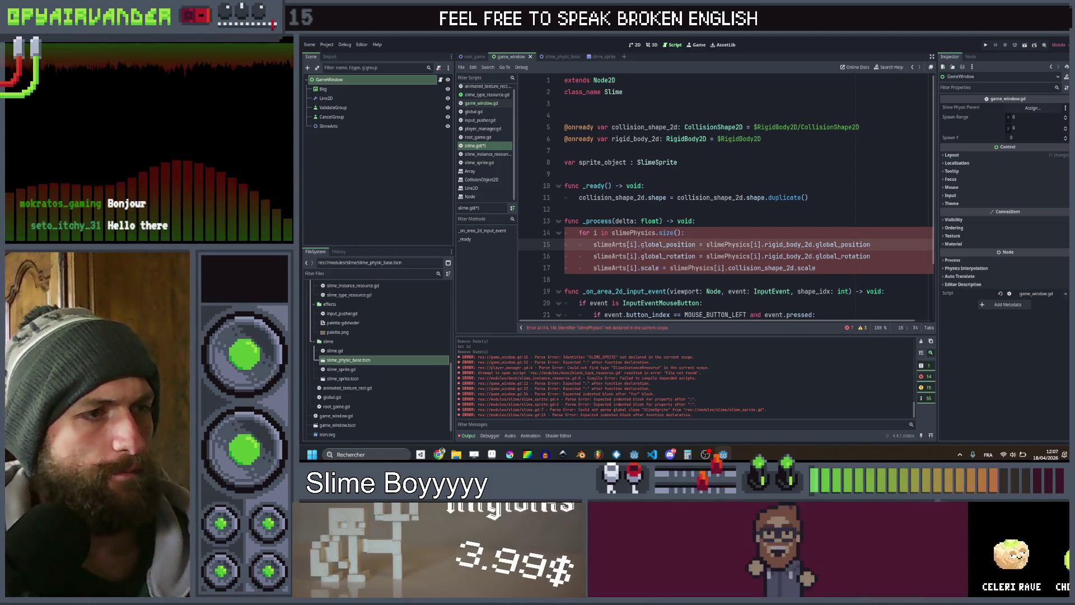
{"action": "left_click", "coordinate": [637, 244]}
{"action": "left_click_drag", "start_coordinate": [596, 245], "coordinate": [595, 245]}
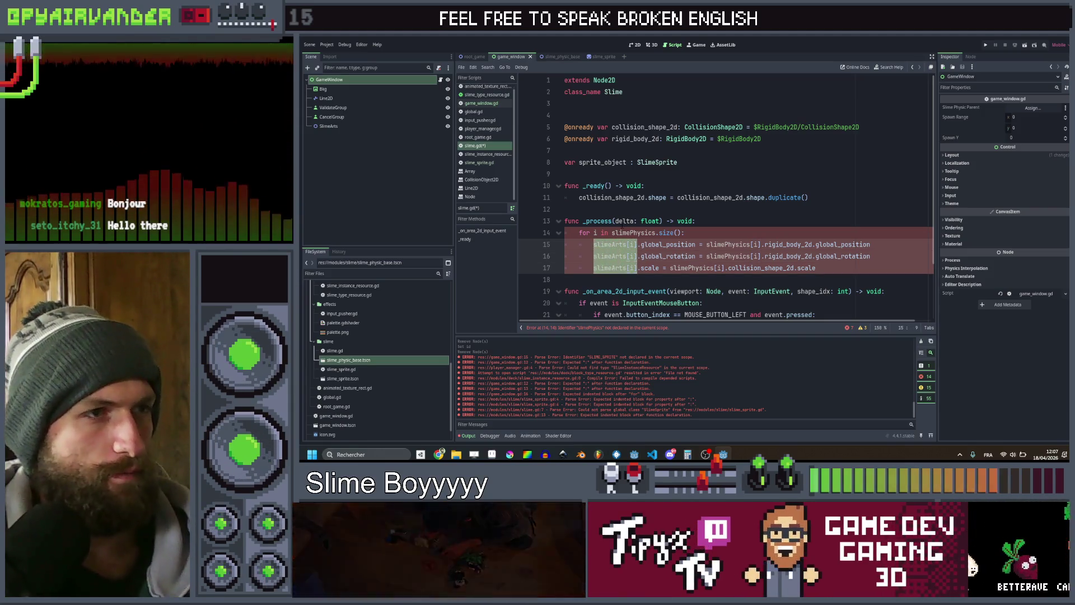
{"action": "type", "text": "sprite_object"}
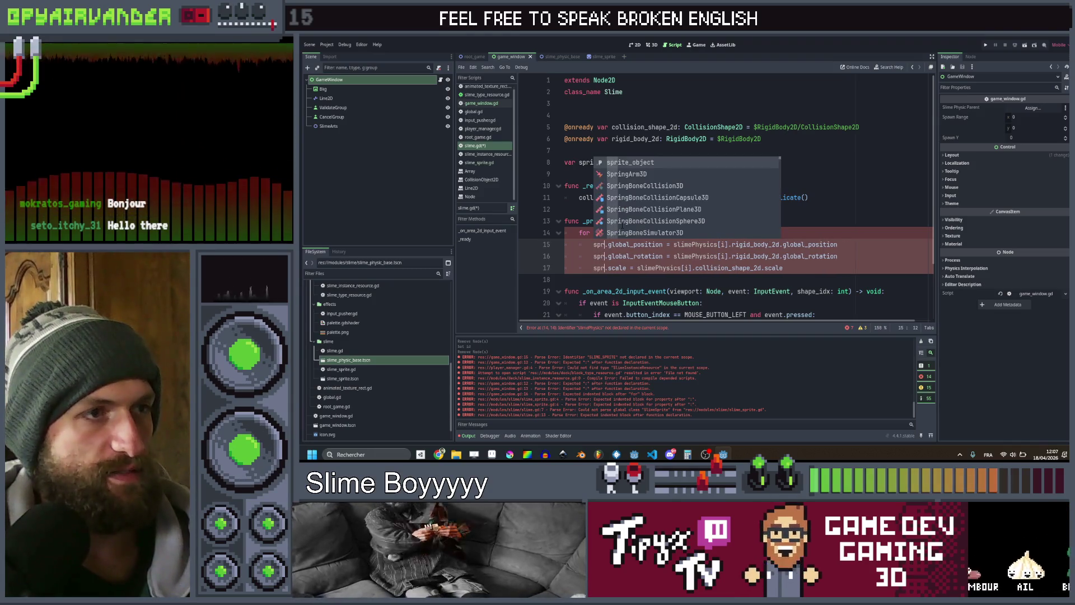
{"action": "left_click_drag", "start_coordinate": [764, 244], "coordinate": [708, 245]}
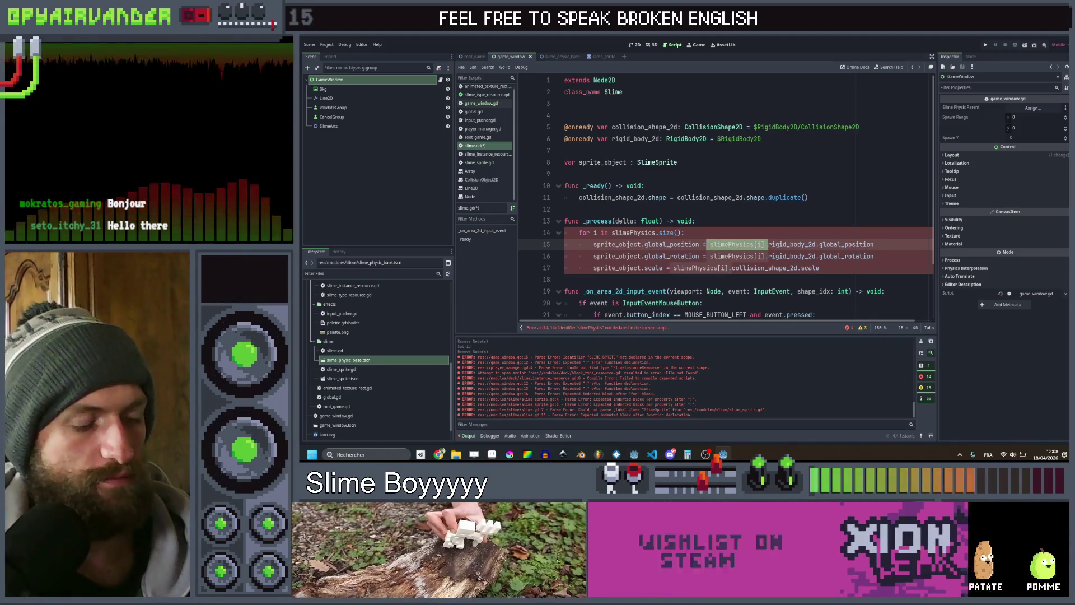
{"action": "left_click", "coordinate": [710, 245]}
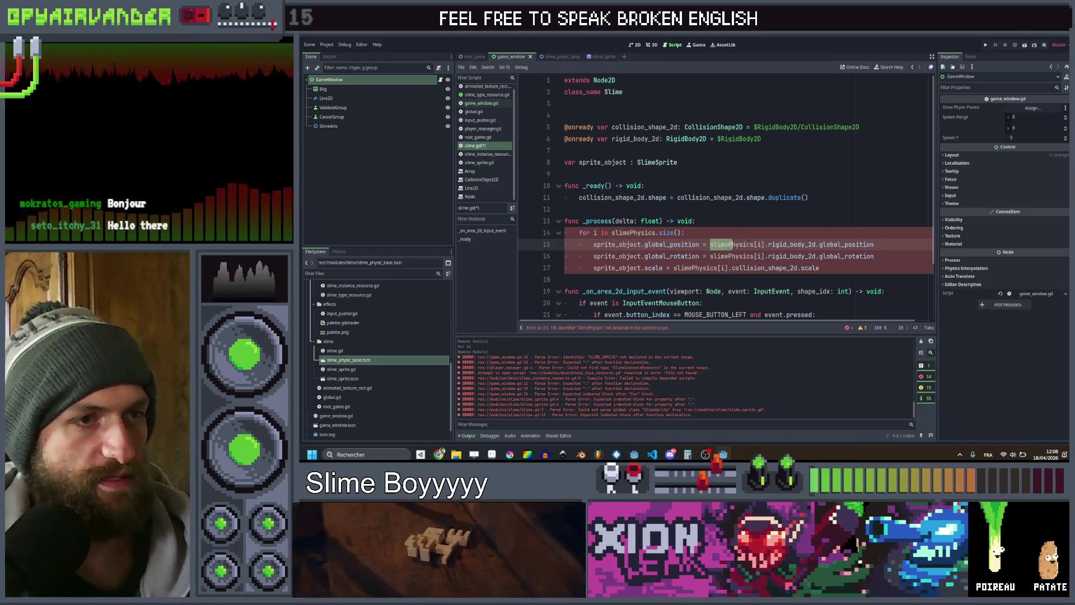
{"action": "left_click_drag", "start_coordinate": [711, 244], "coordinate": [768, 244]}
{"action": "key", "text": "ctrl+d"}
{"action": "key", "text": "ctrl+d"}
{"action": "key", "text": "Delete"}
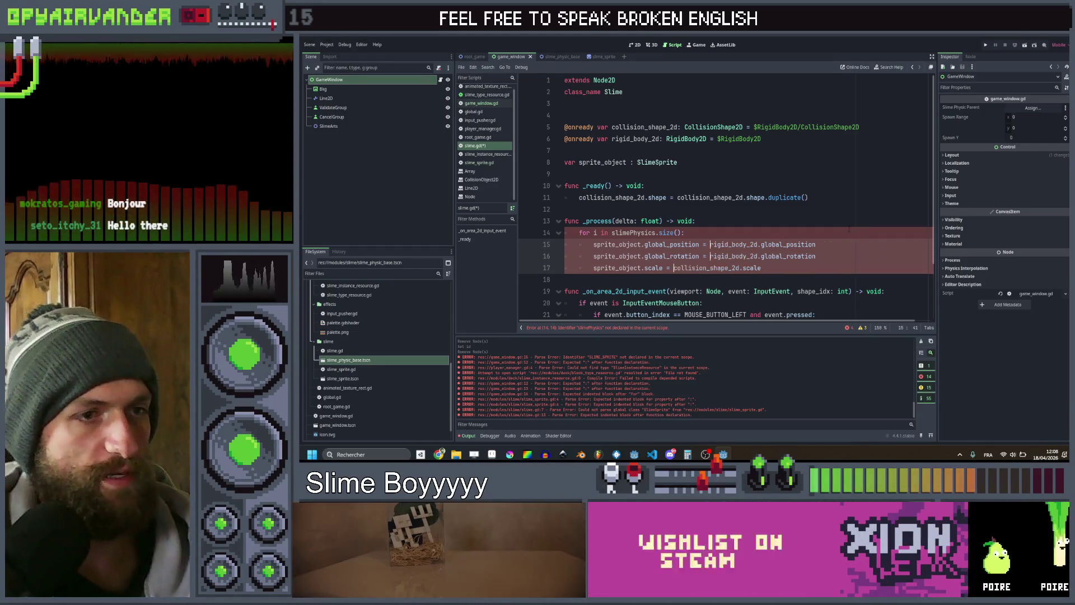
Step: Delete the for line, unindent the three sprite_object lines, and save slime.gd
{"action": "left_click", "coordinate": [714, 234]}
{"action": "key", "text": "ctrl+s"}
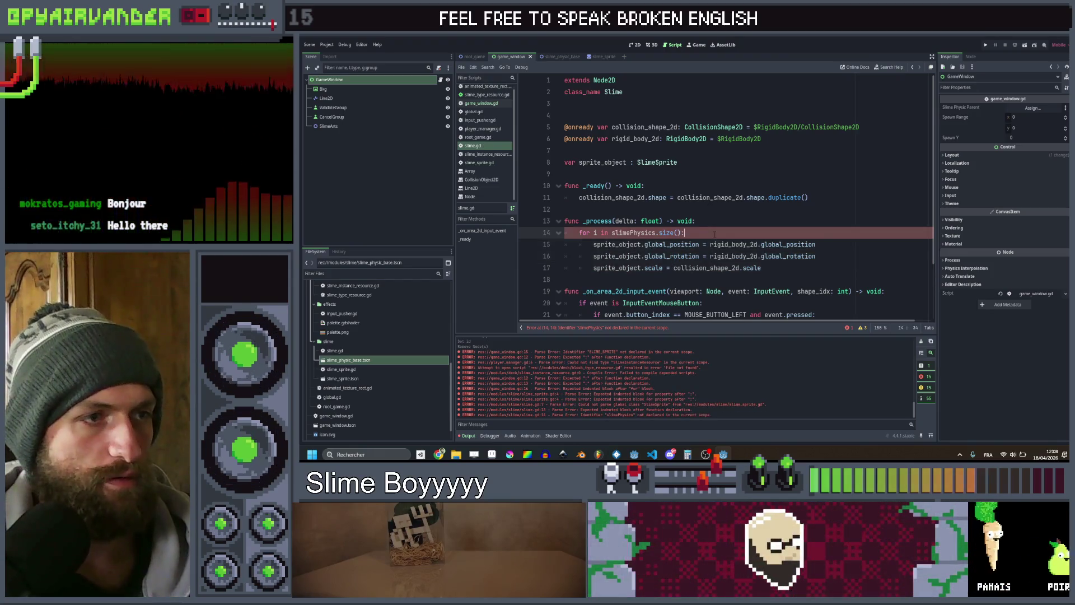
{"action": "key", "text": "ctrl+shift+k"}
{"action": "key", "text": "shift+Down"}
{"action": "key", "text": "shift+Down"}
{"action": "key", "text": "shift+End"}
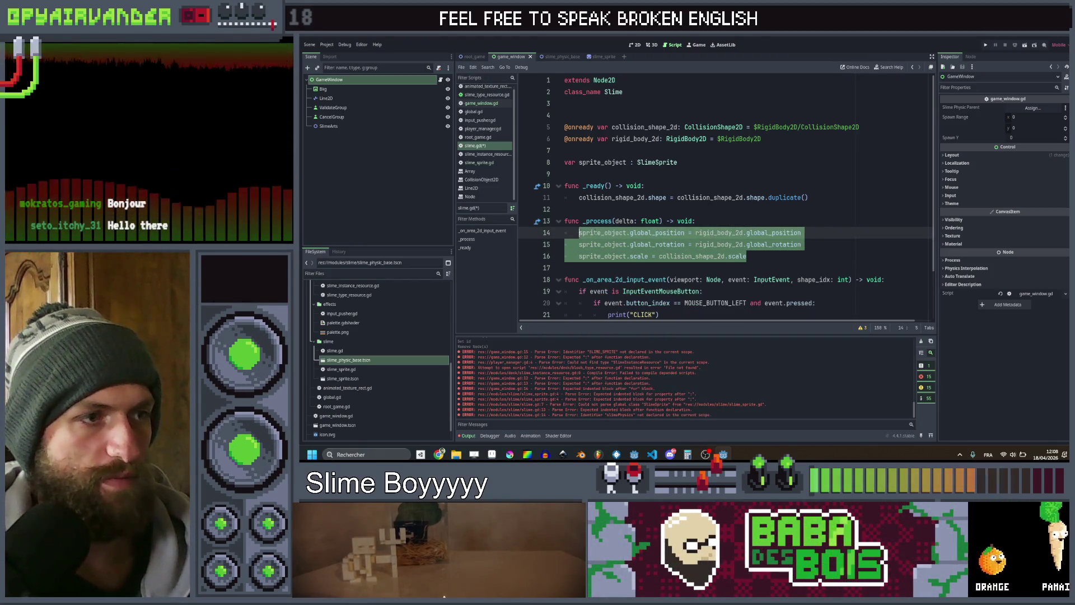
{"action": "left_click", "coordinate": [696, 221]}
{"action": "key", "text": "ctrl+s"}
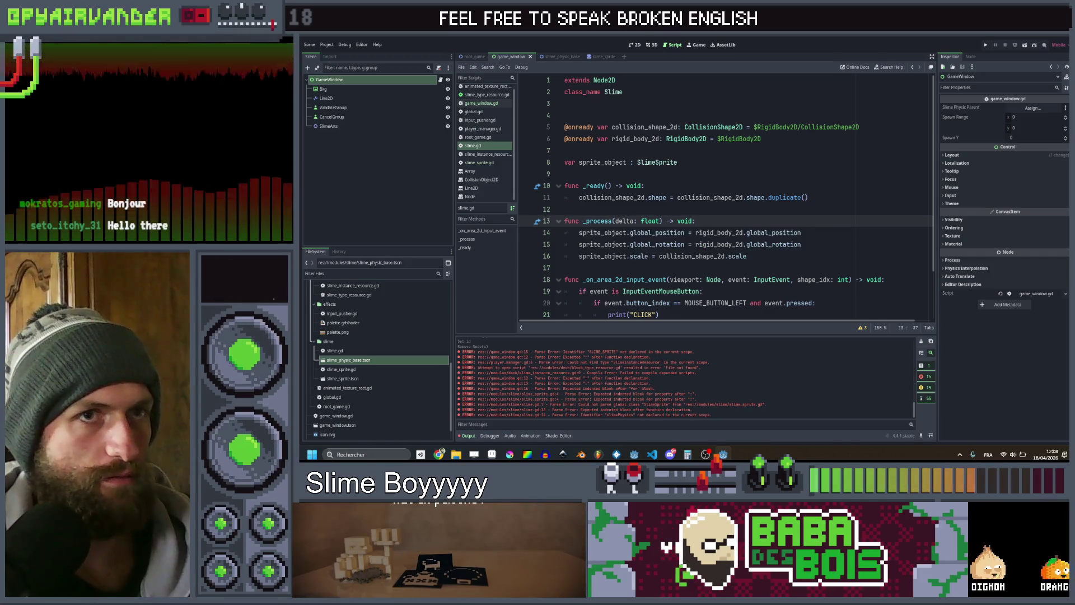
{"action": "left_click", "coordinate": [986, 46]}
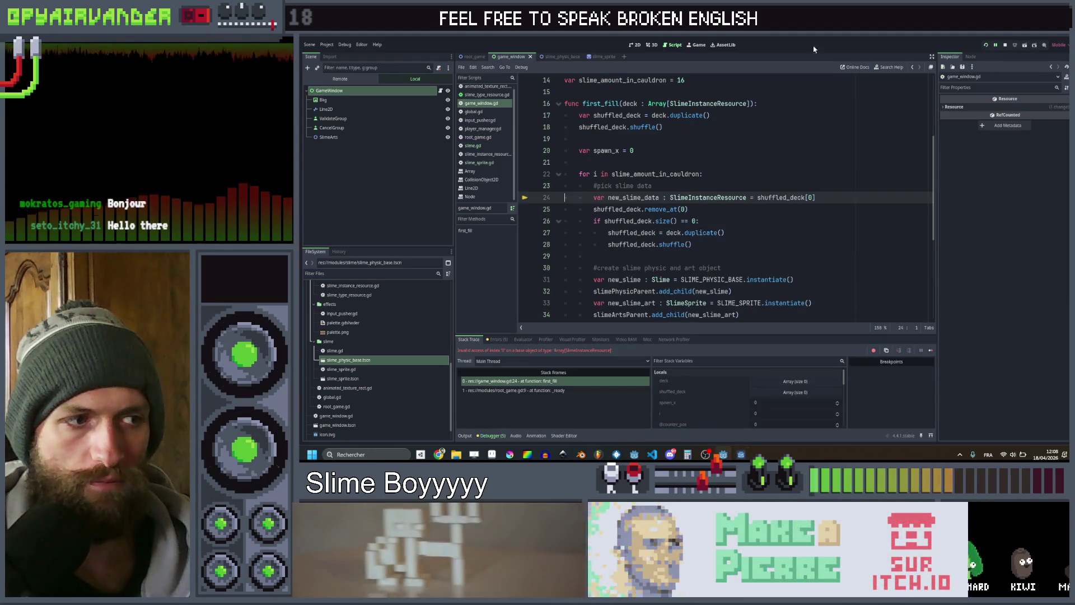
Step: In the root_game scene, select RootGame, GameWindow, then PlayerManager to inspect its empty Deck array
{"action": "left_click", "coordinate": [472, 56]}
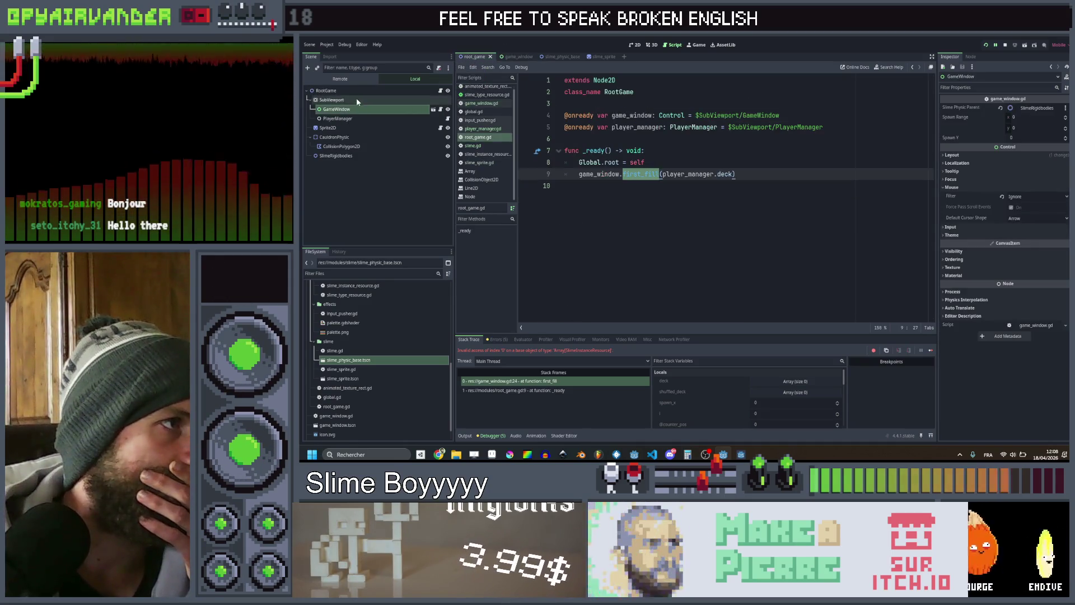
{"action": "left_click", "coordinate": [356, 89]}
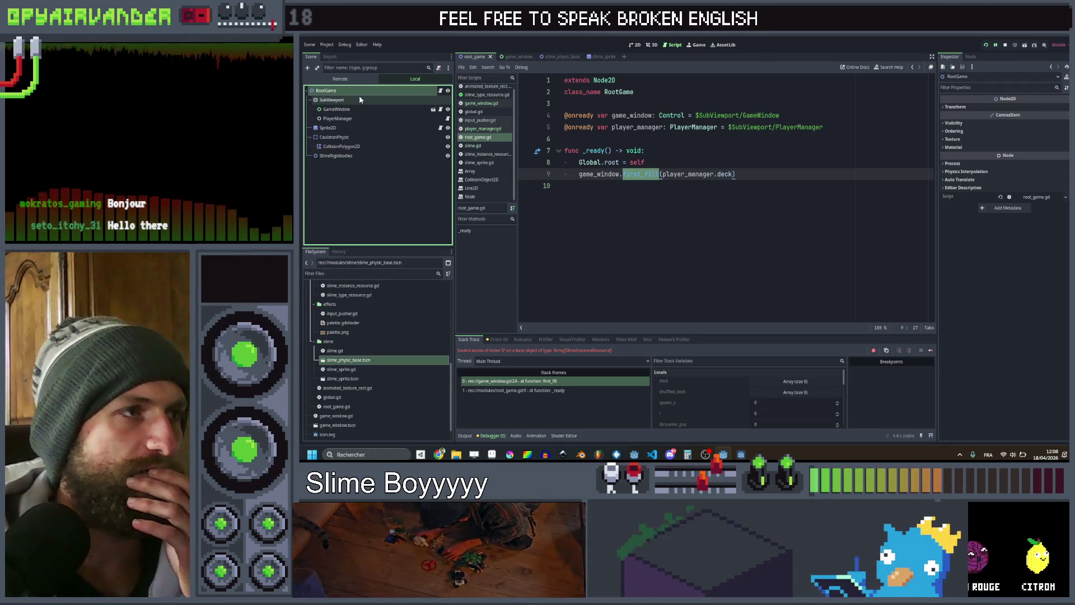
{"action": "left_click", "coordinate": [367, 92]}
{"action": "key", "text": "Return"}
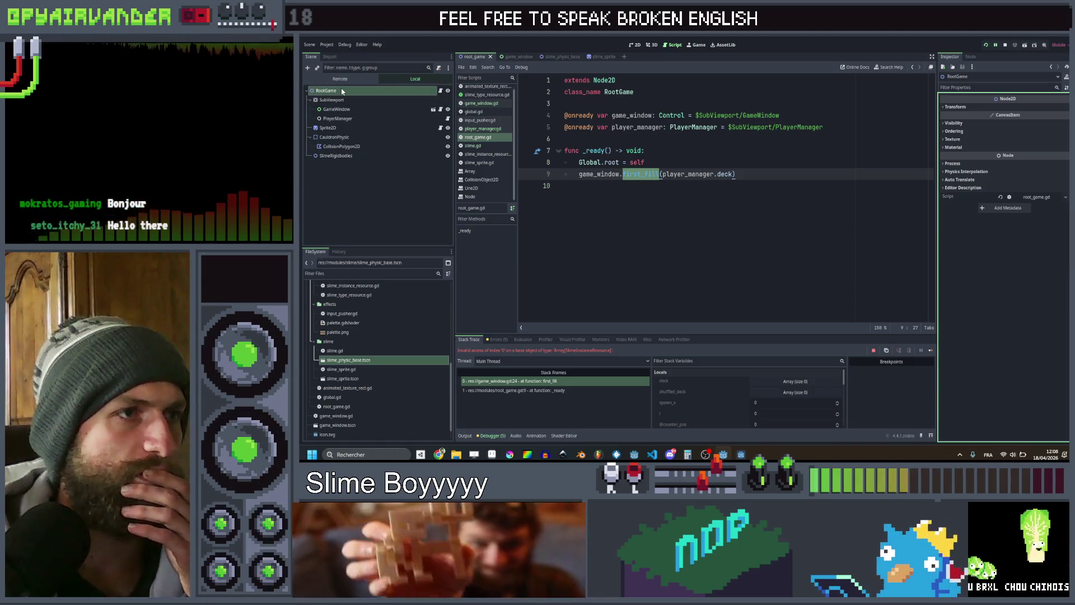
{"action": "left_click", "coordinate": [338, 110]}
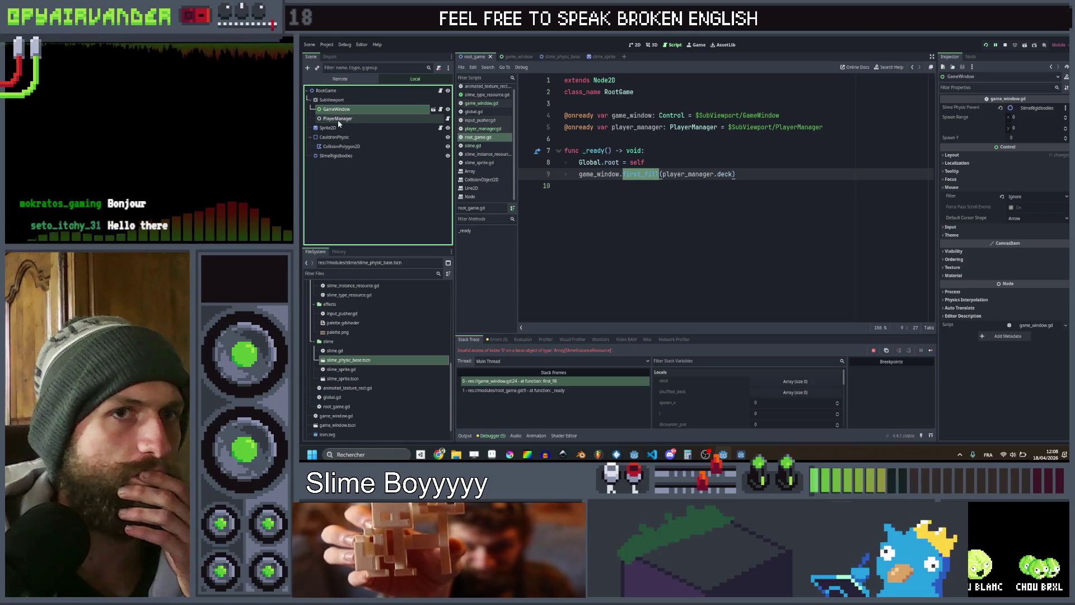
{"action": "left_click", "coordinate": [338, 120]}
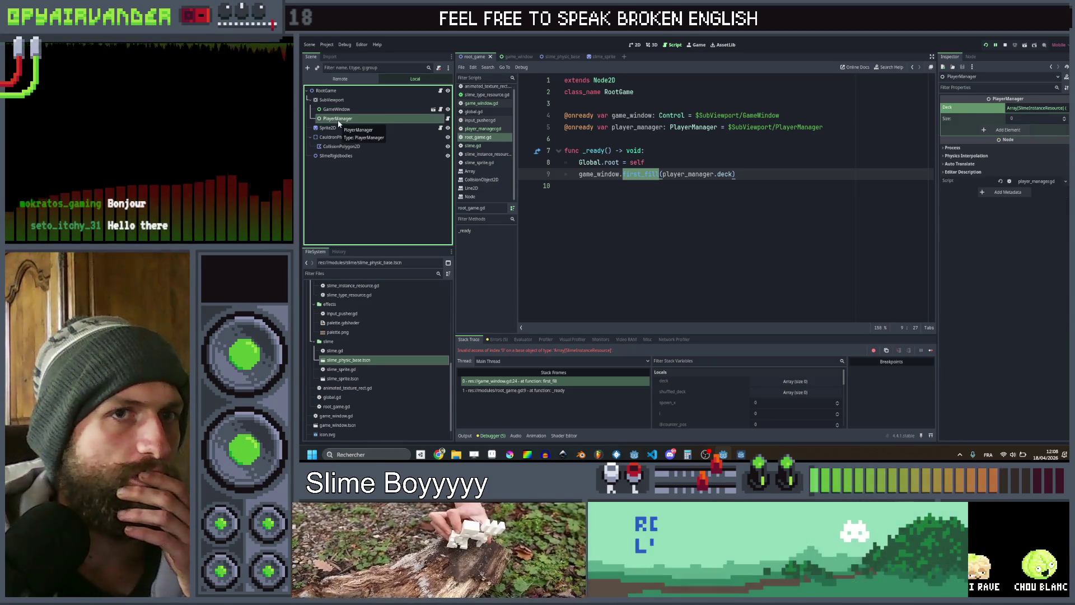